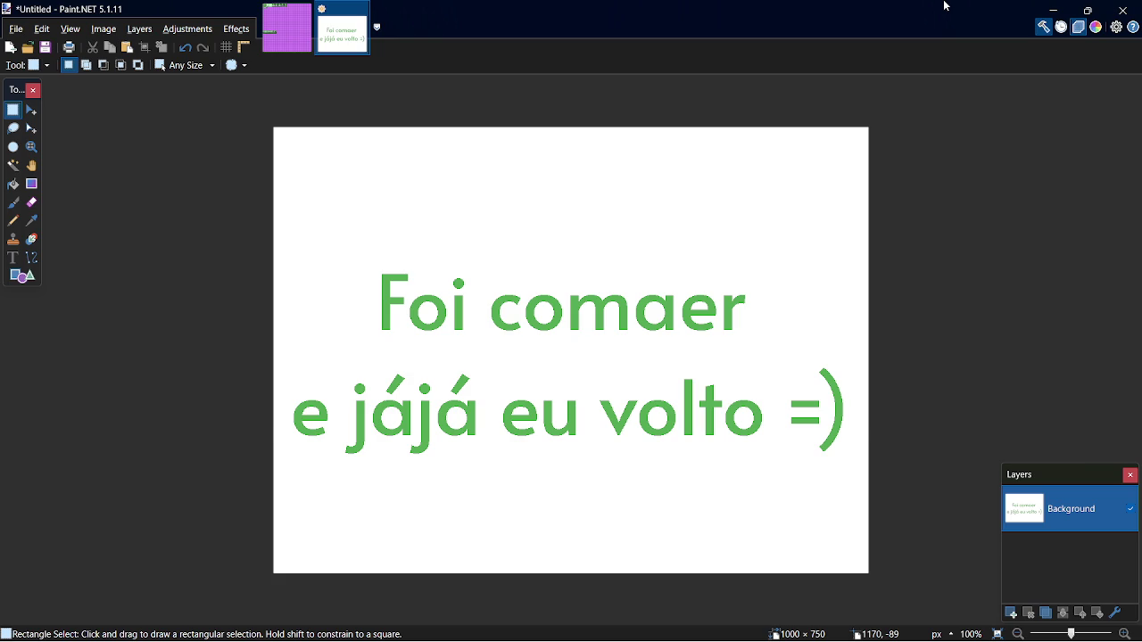
- Unmute the Mic/Aux input in OBS Studio, then minimize OBS
key(alt+Tab)
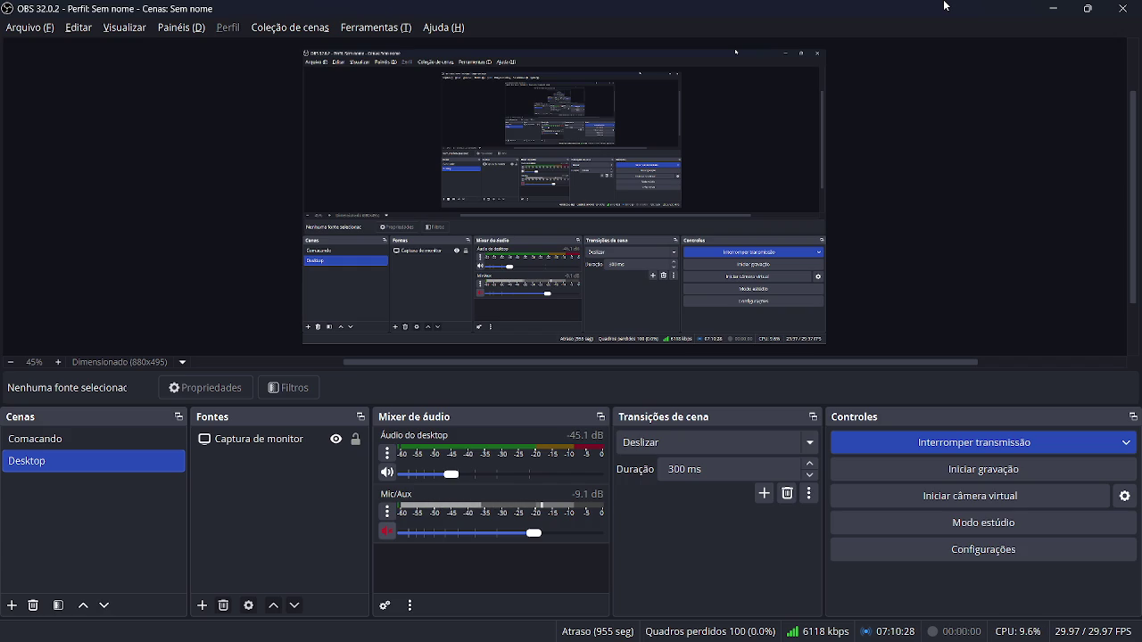
click(386, 532)
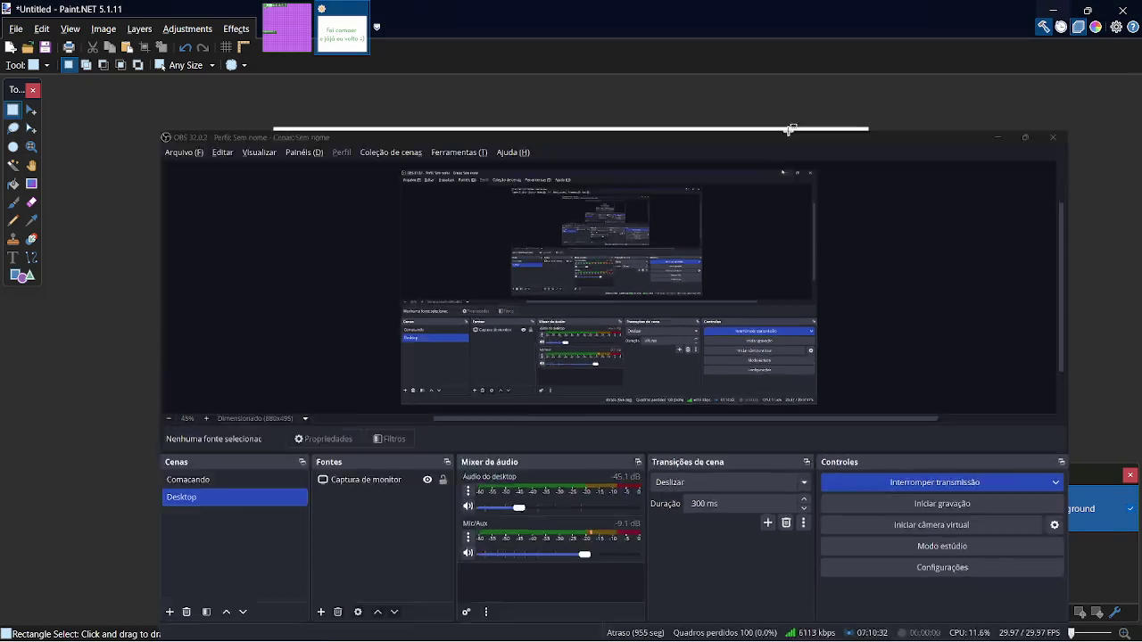
click(1053, 8)
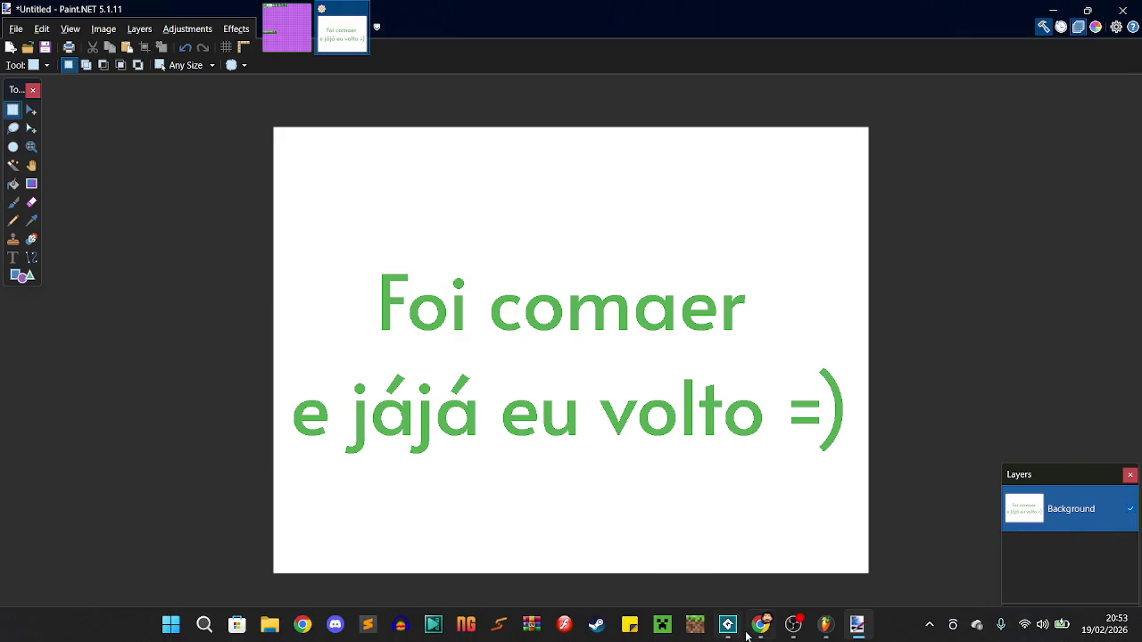
- Resume the Nighthunter Music (C64) SID Track 2 video in Chrome, then pause it
click(761, 624)
click(671, 397)
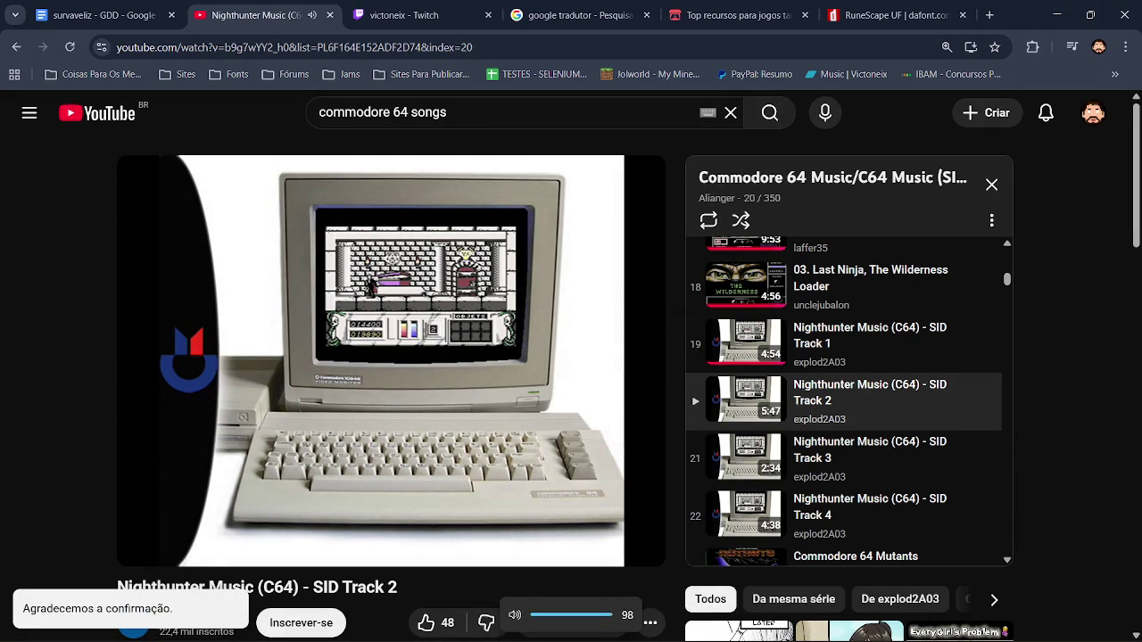
key(alt+Tab)
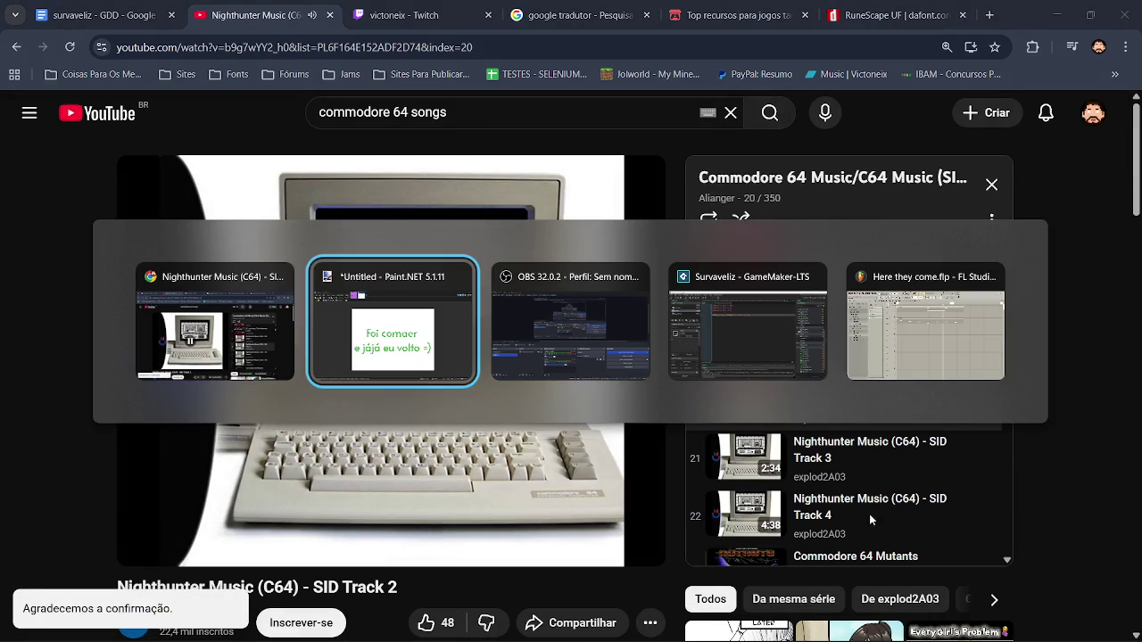
key(alt+Tab)
key(alt+Tab)
key(alt+Tab)
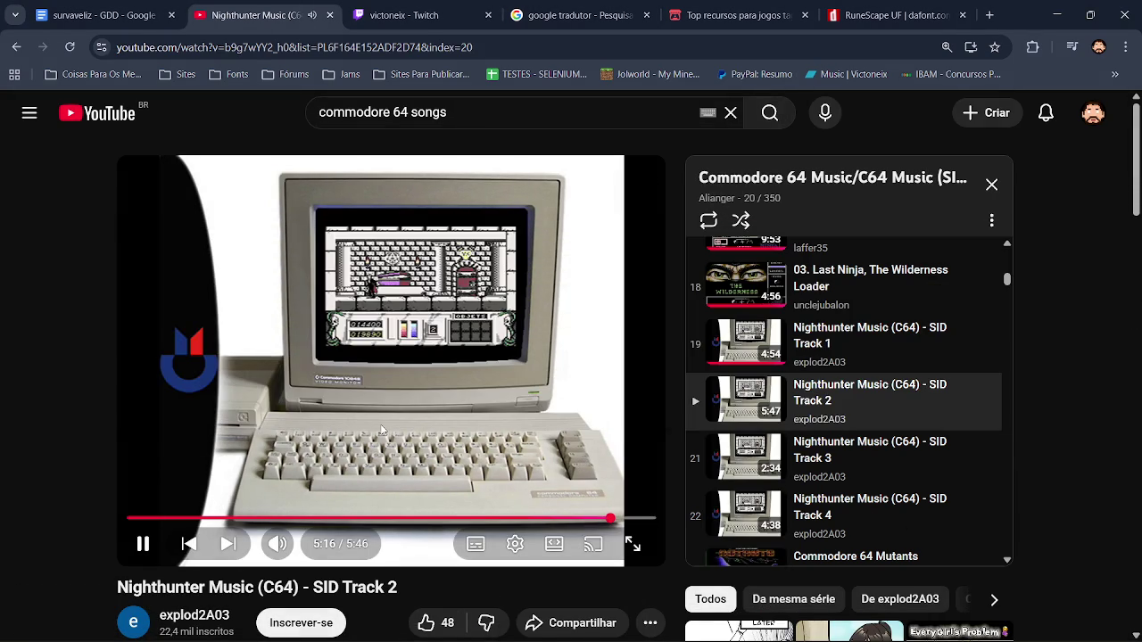
click(381, 431)
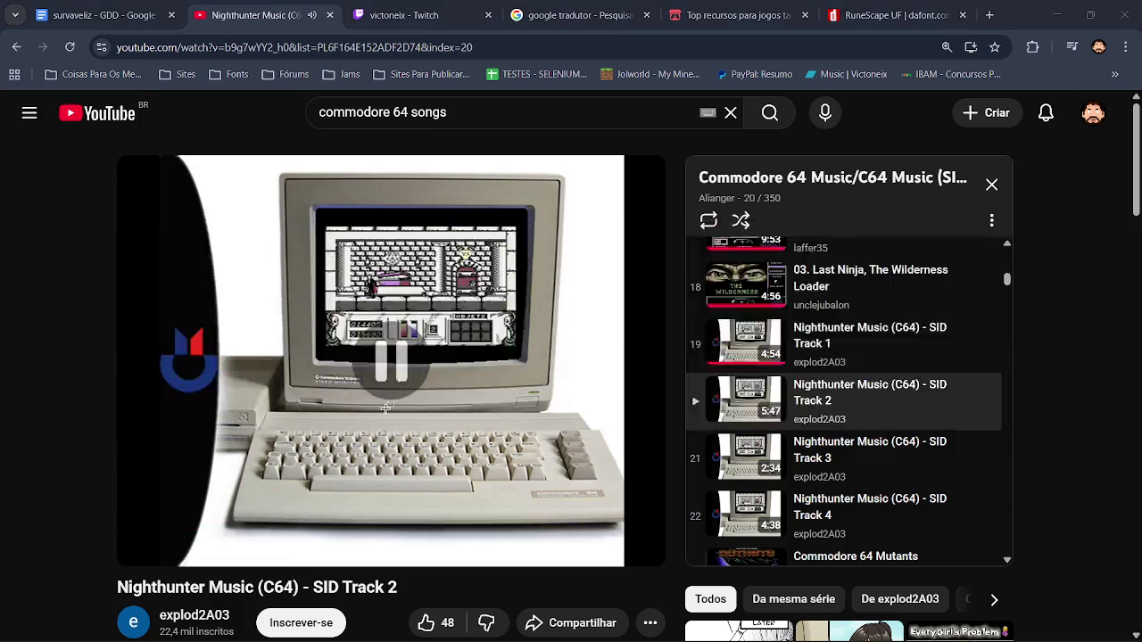
key(alt+Tab)
- Close the Untitled image without saving and zoom into the sprites in assets.png
click(362, 10)
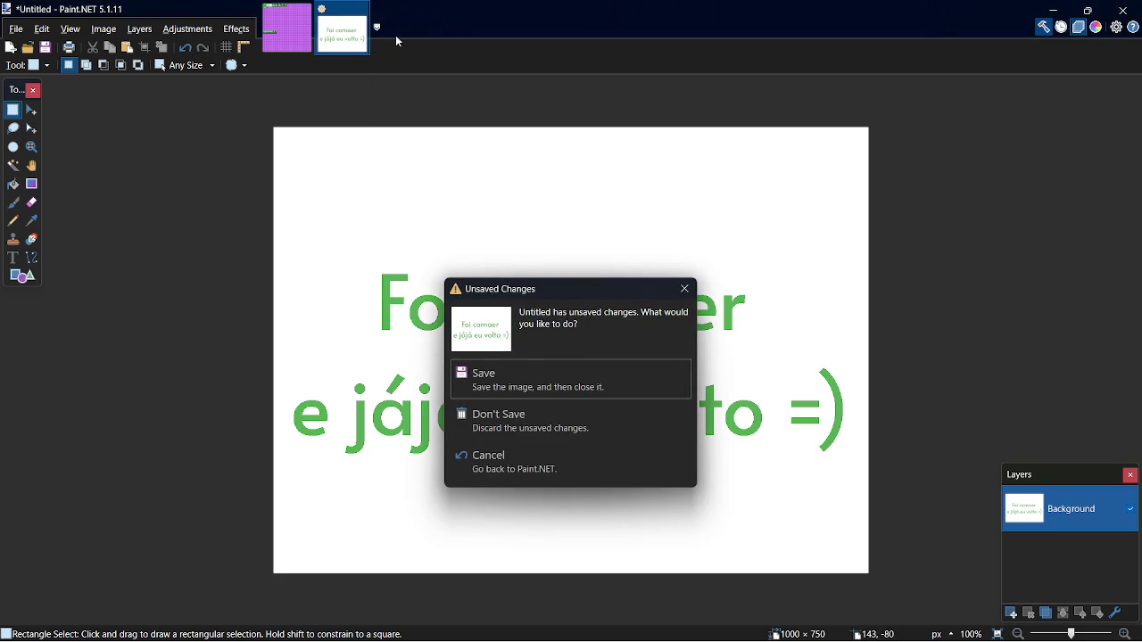
click(520, 419)
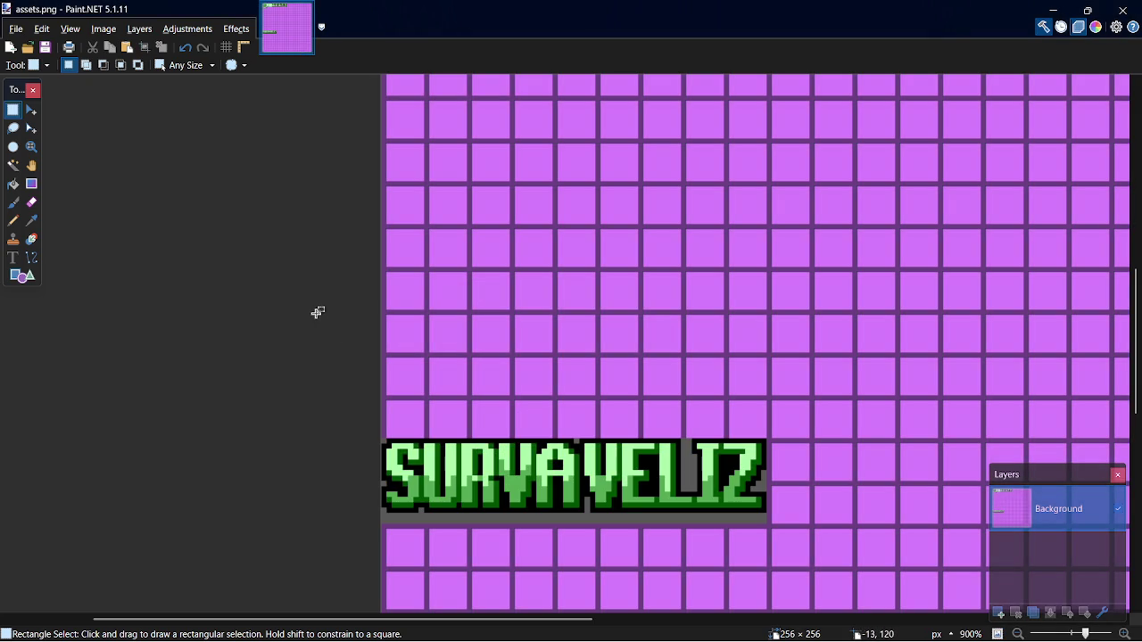
scroll(1133, 395, up, 10)
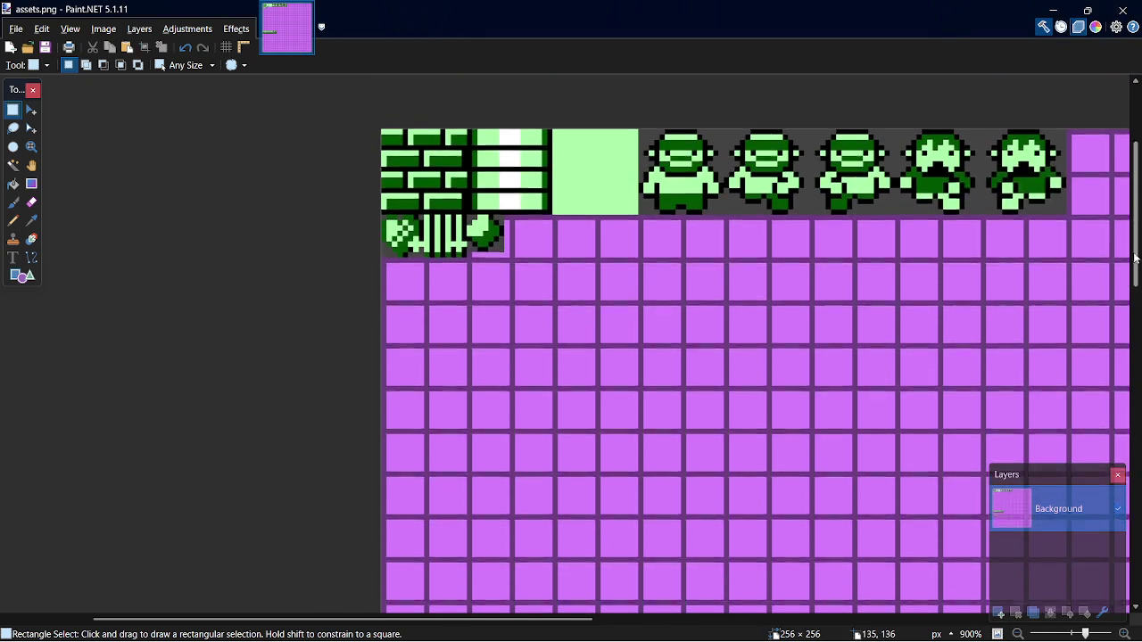
key(alt+Tab)
key(alt+Tab)
key(alt+Tab)
key(alt+Tab)
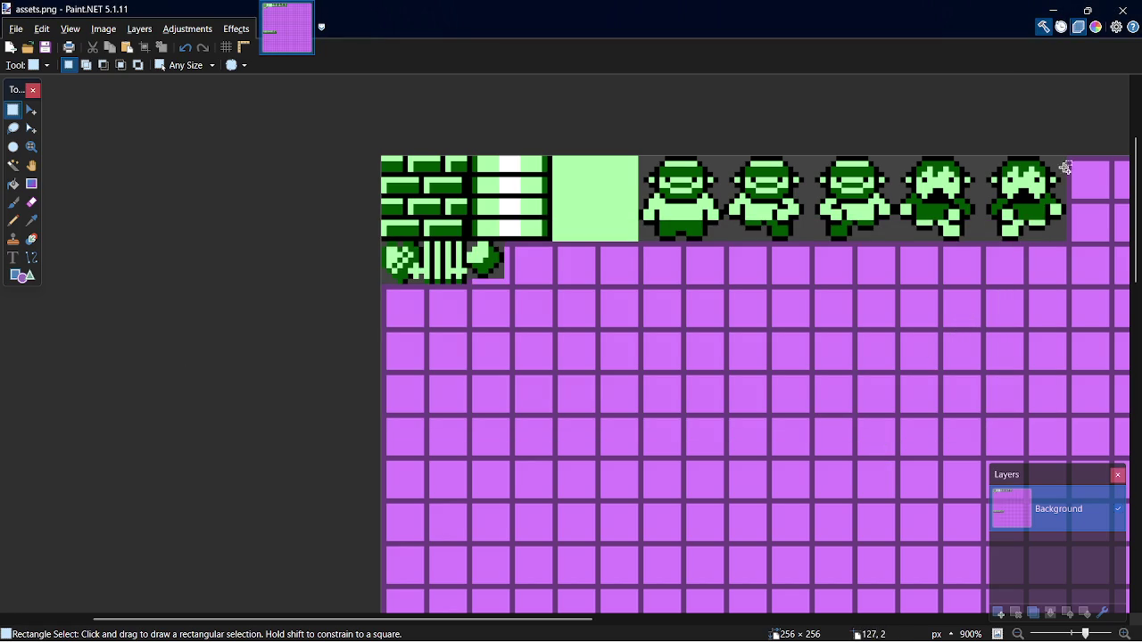
ctrl+scroll(1062, 177, up, 5)
ctrl+scroll(1083, 184, up, 2)
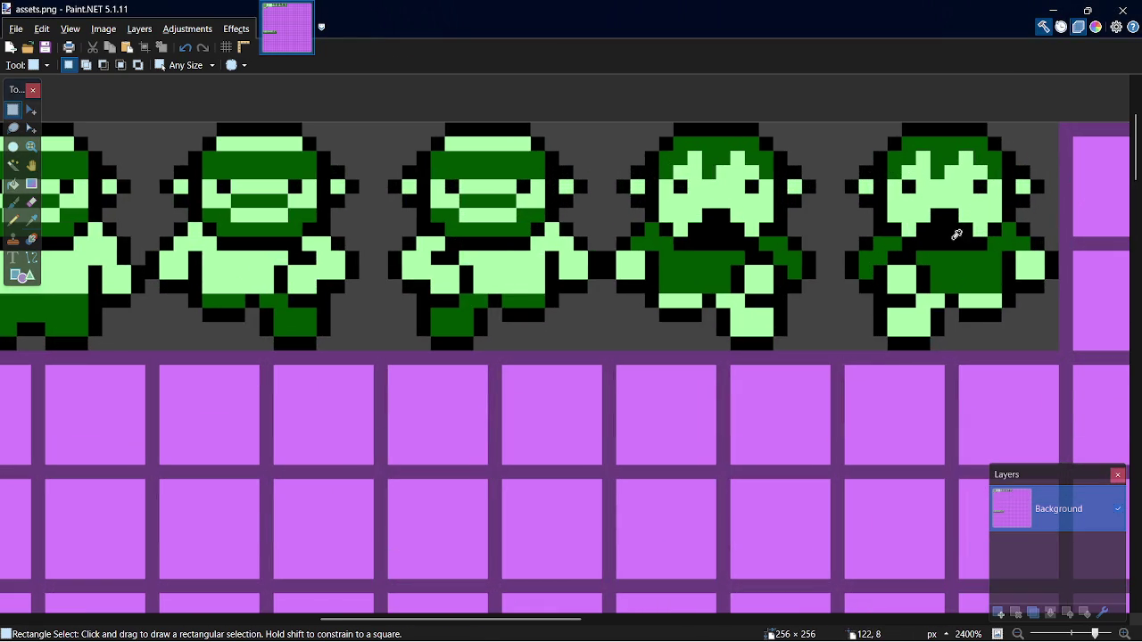
- Try painting over the fourth sprite's black mouth in light green, then undo it
key(k)
key(p)
mouse_move(705, 223)
mouse_down()
mouse_move(718, 211)
mouse_move(740, 231)
mouse_up()
key(ctrl+z)
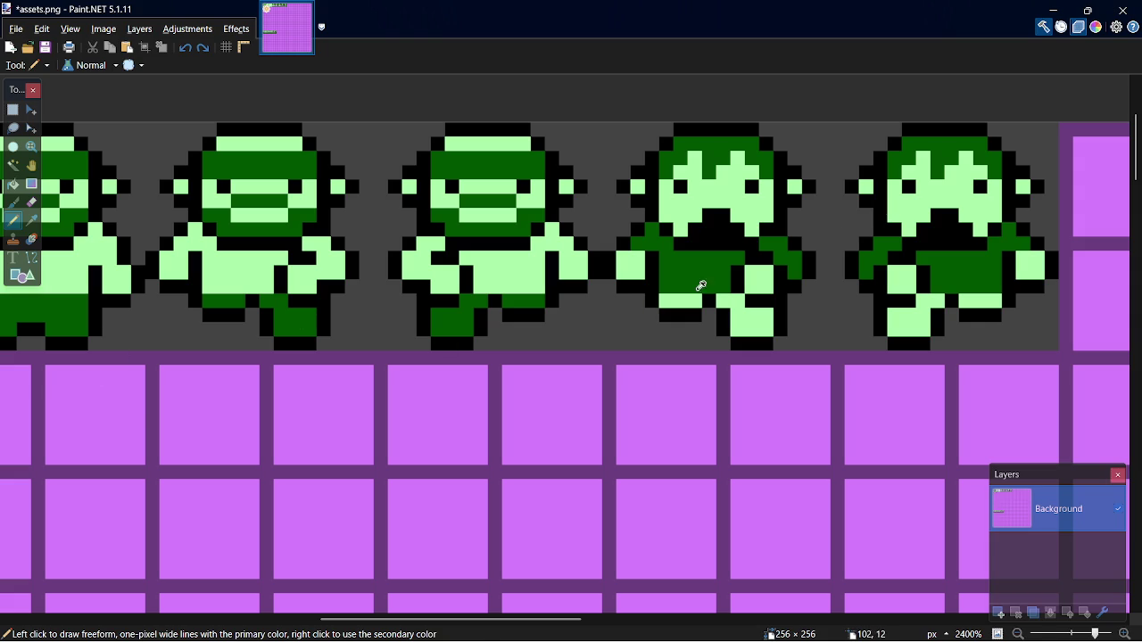
- Paint part of the fourth sprite's mouth with the sprite's dark green colour
key(k)
click(709, 272)
key(p)
drag(695, 212, 730, 226)
key(ctrl+z)
key(ctrl+y)
click(695, 229)
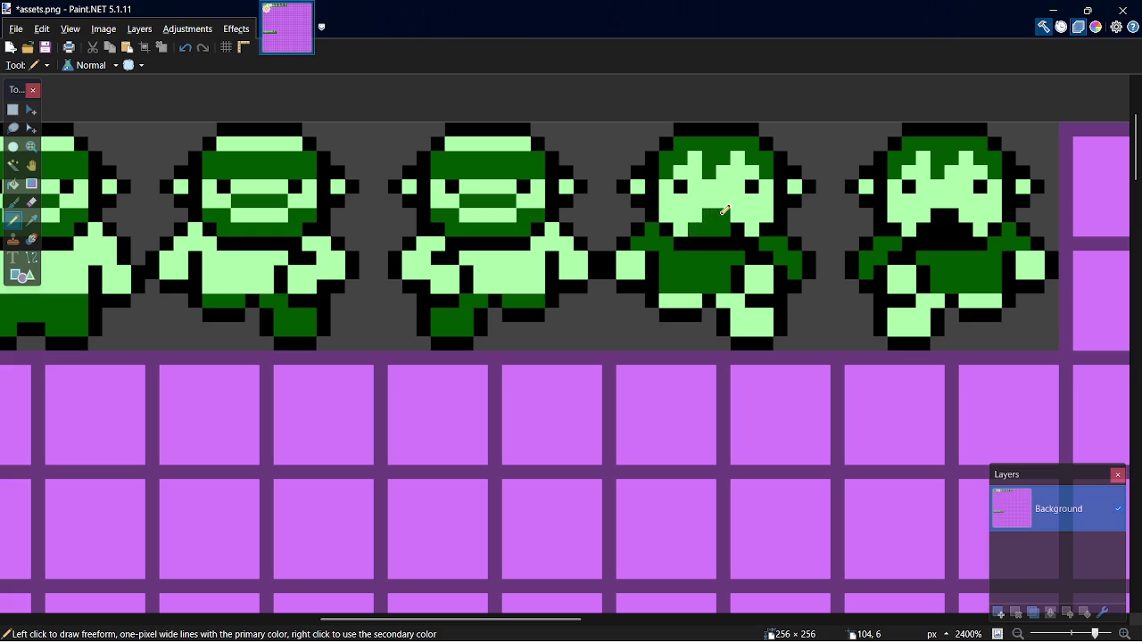
- Repaint the fourth sprite's mouth pixels light green into a small closed mouth and save assets.png
key(k)
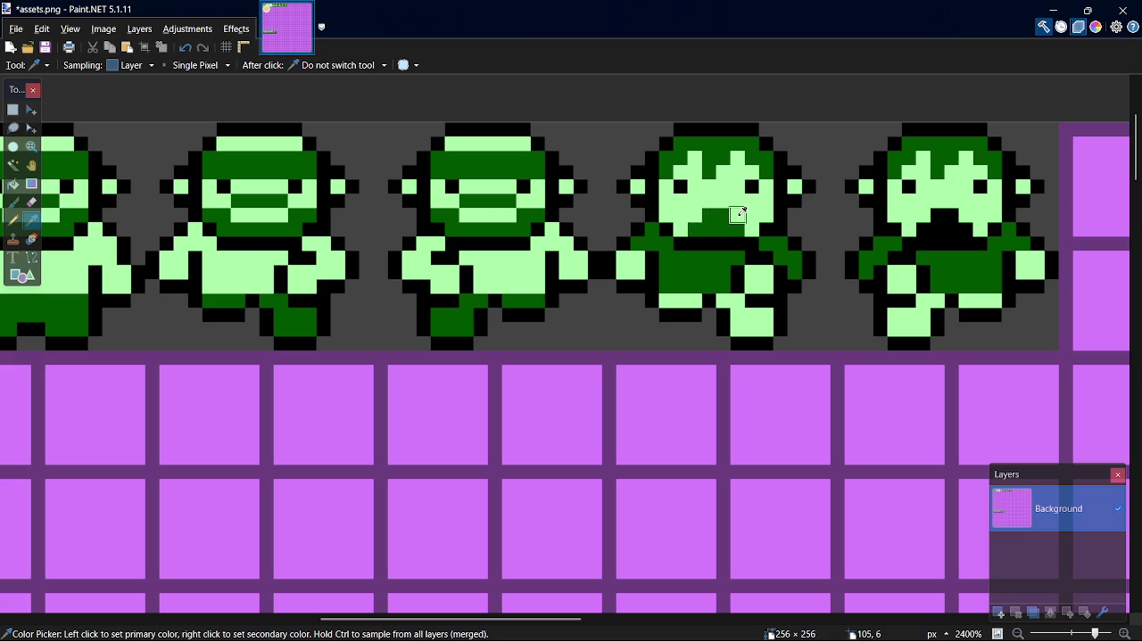
click(737, 214)
key(p)
drag(698, 221, 728, 228)
key(k)
click(729, 207)
key(p)
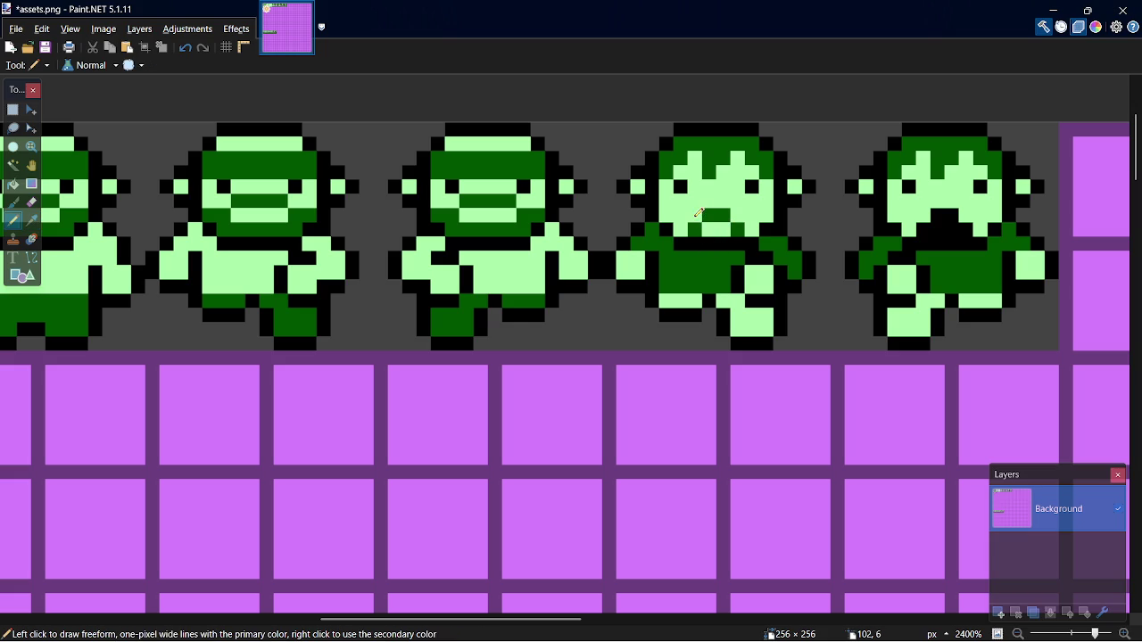
click(709, 214)
key(ctrl+z)
key(ctrl+s)
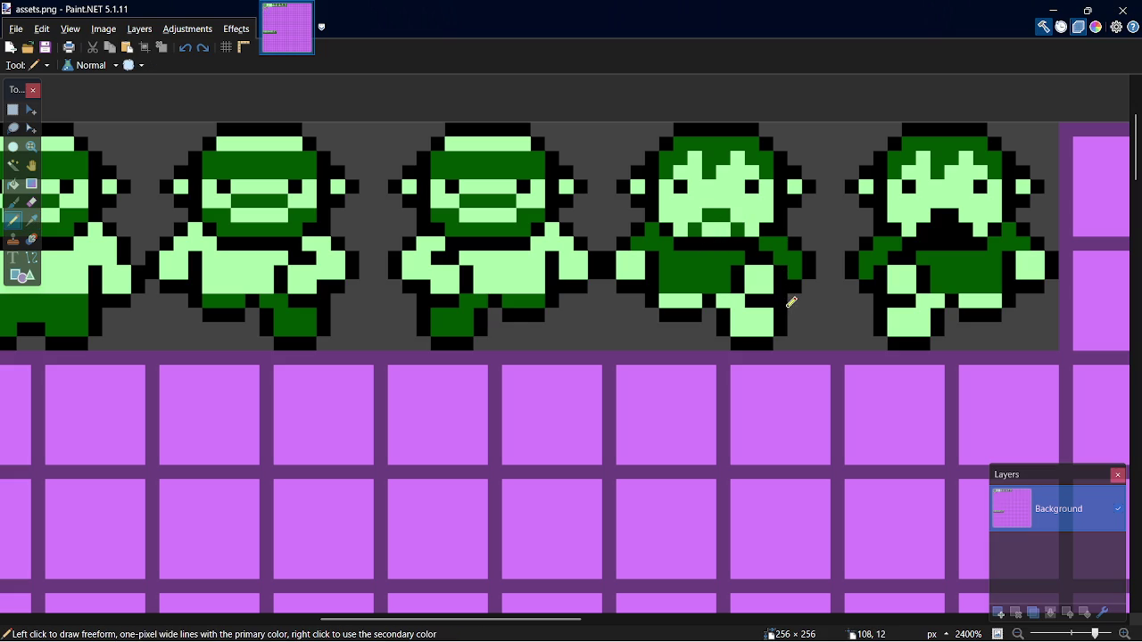
- Touch up the fifth sprite's mouth pixels with colours sampled from the sprites, and save
key(k)
click(734, 224)
key(p)
click(933, 223)
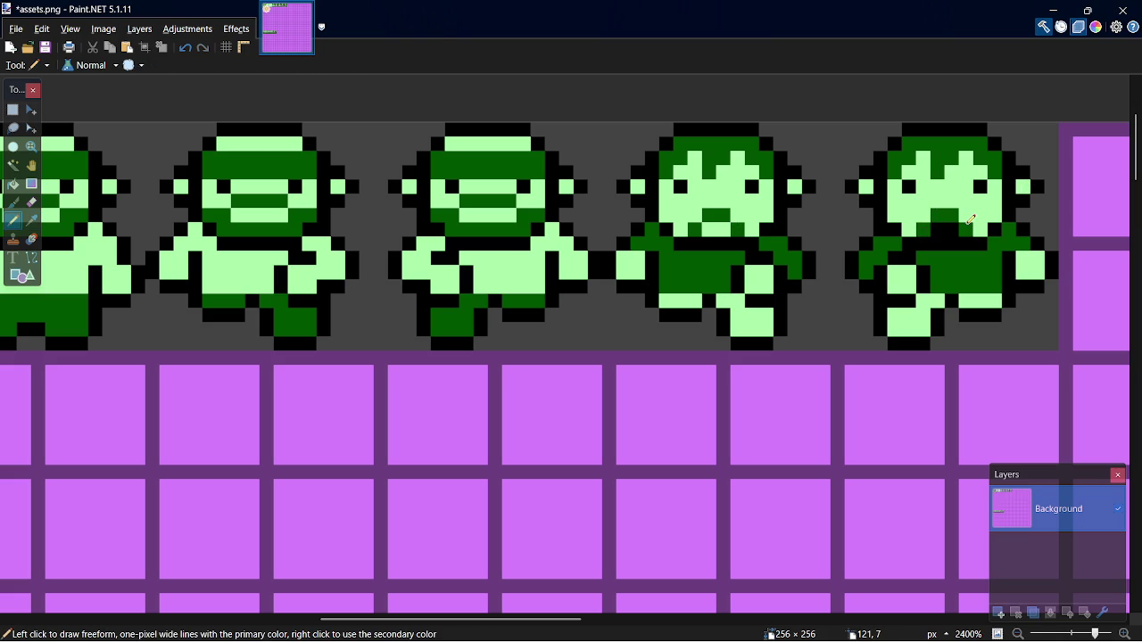
key(k)
click(919, 199)
key(p)
key(ctrl+s)
key(alt+Tab)
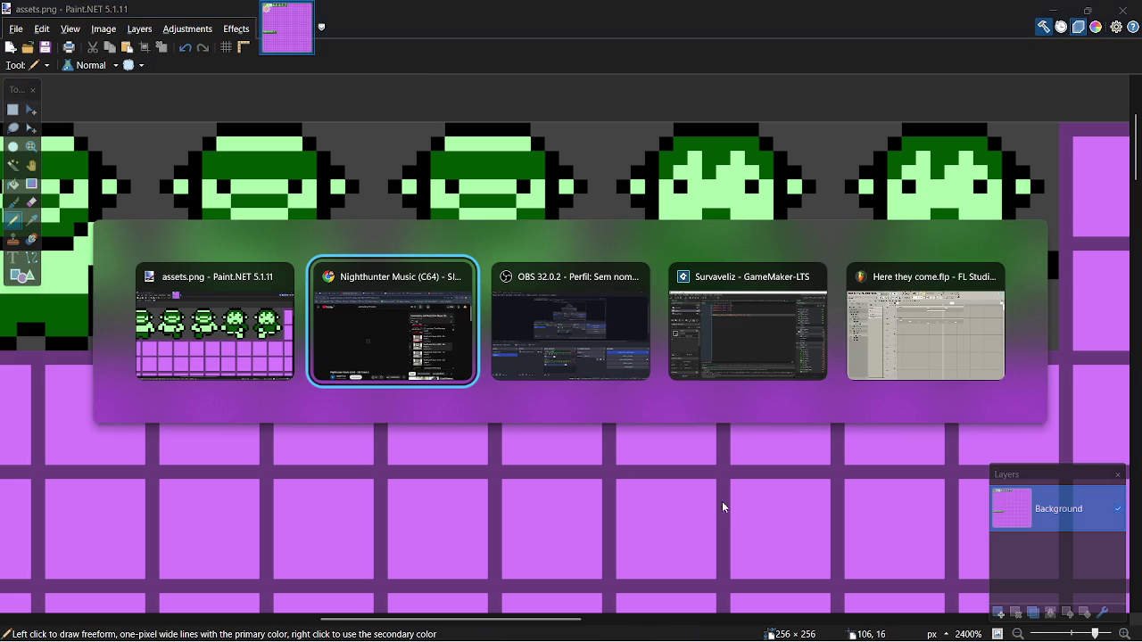
- Bring up the Here they come arrangement in FL Studio, zoom the playlist, and save
key(Tab)
key(Tab)
key(Tab)
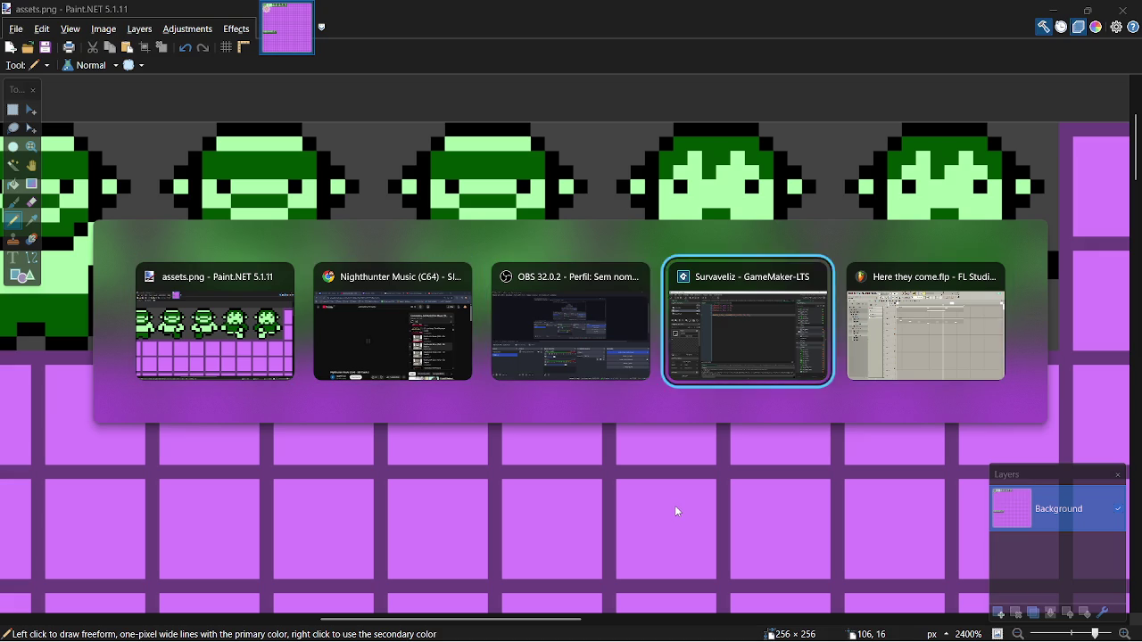
key(Tab)
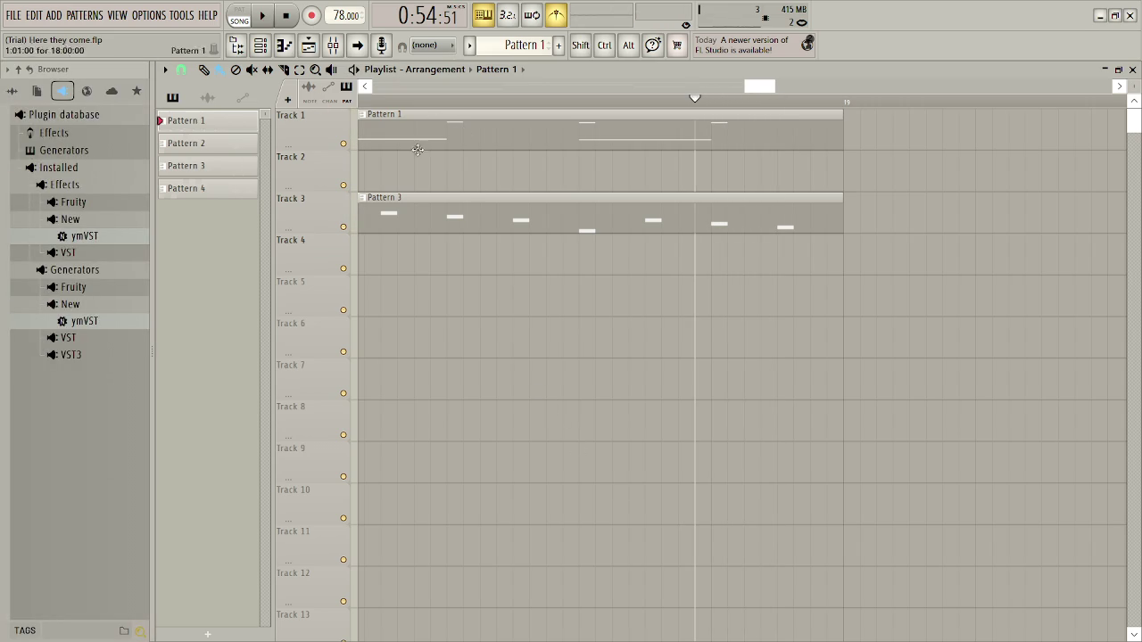
ctrl+scroll(689, 293, down, 1)
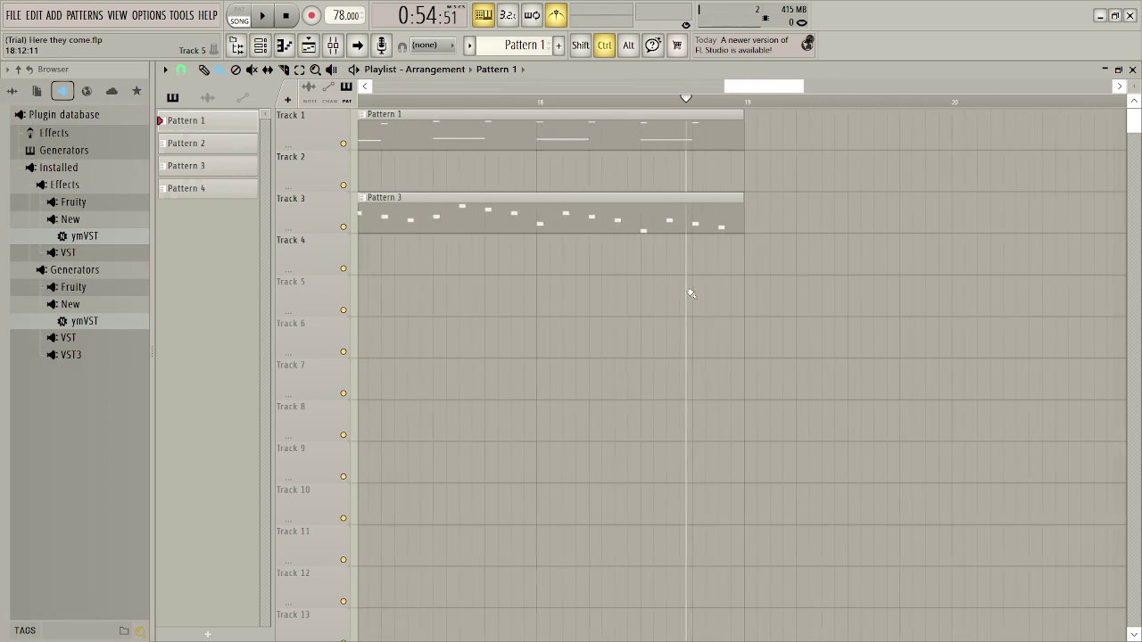
ctrl+scroll(690, 293, down, 2)
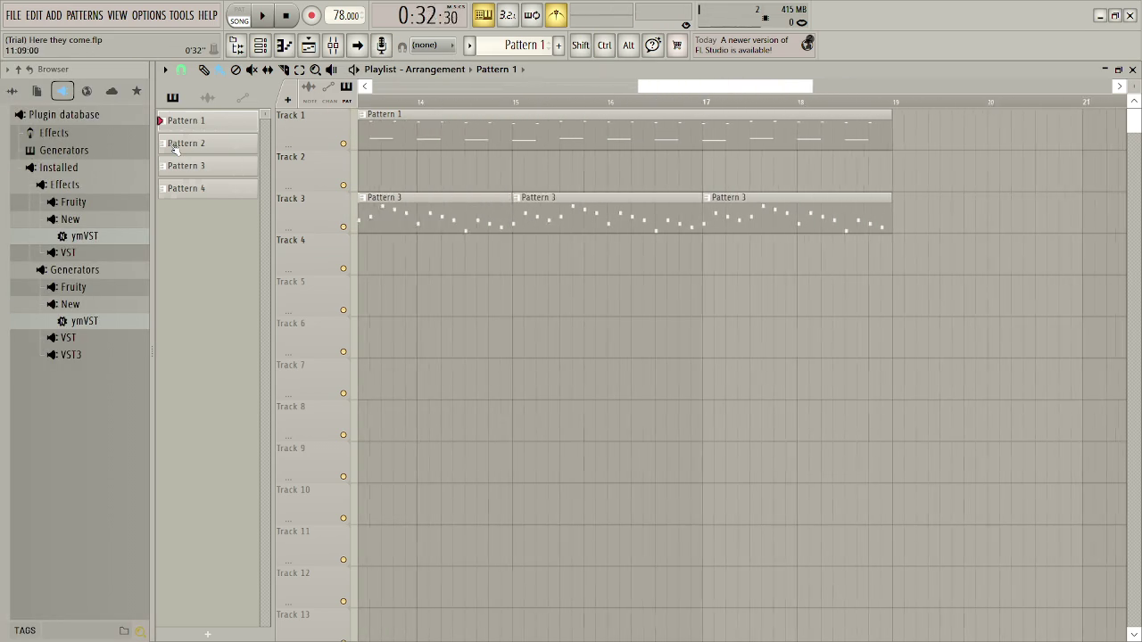
scroll(715, 278, left, 10)
ctrl+scroll(714, 277, up, 1)
key(ctrl+s)
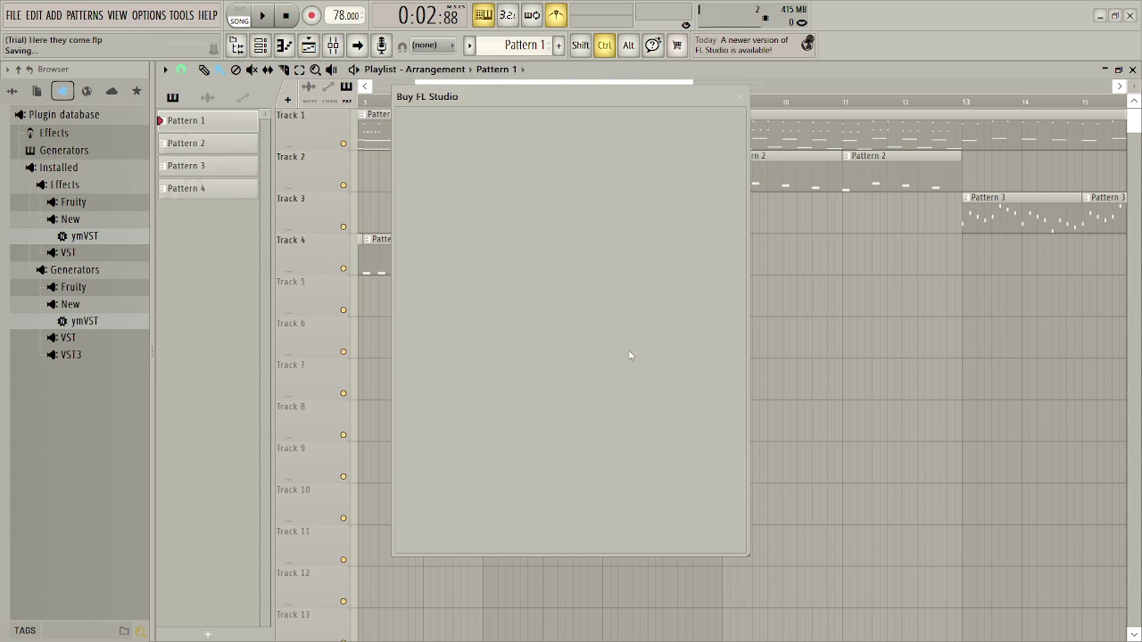
- Play the song, jumping to bars 7 and 13, then stop and save the project
ctrl+scroll(646, 400, down, 3)
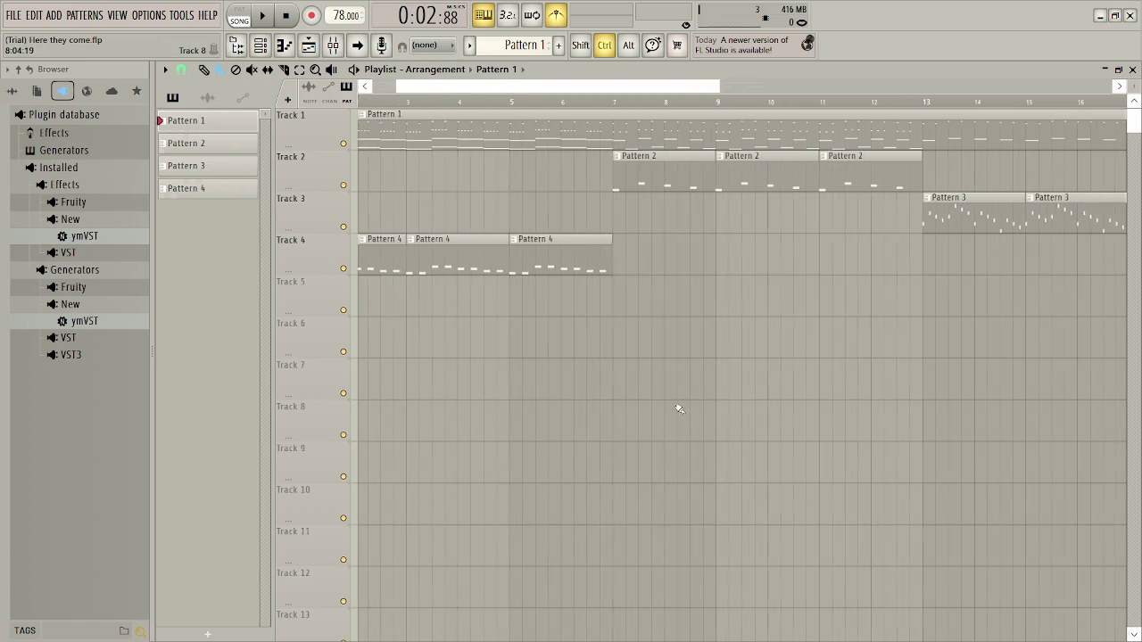
key(space)
key(space)
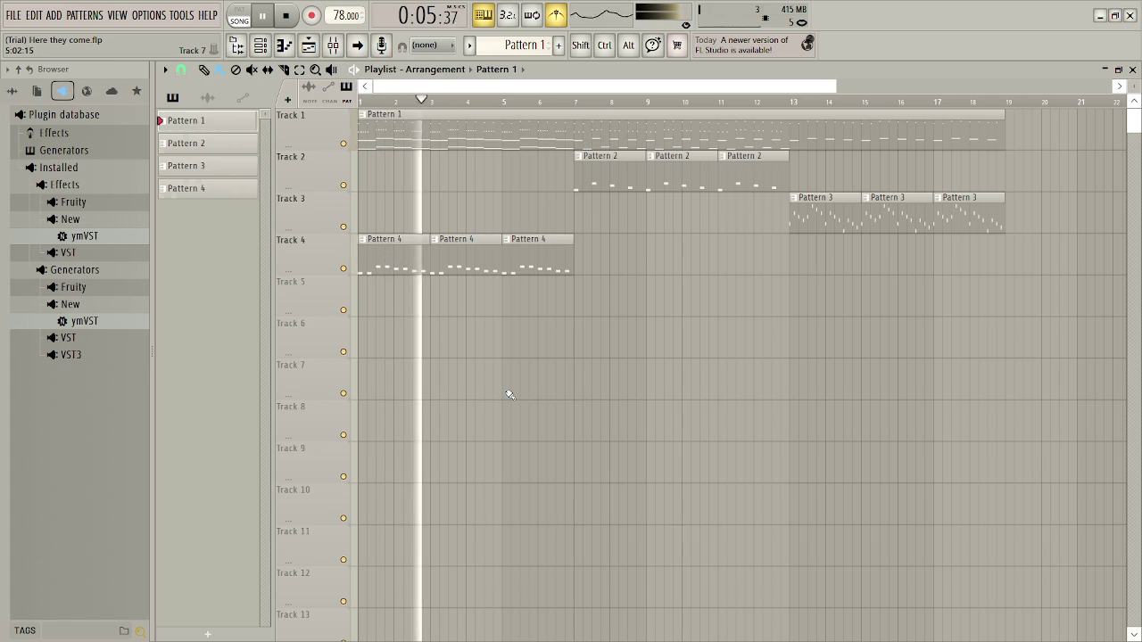
click(574, 102)
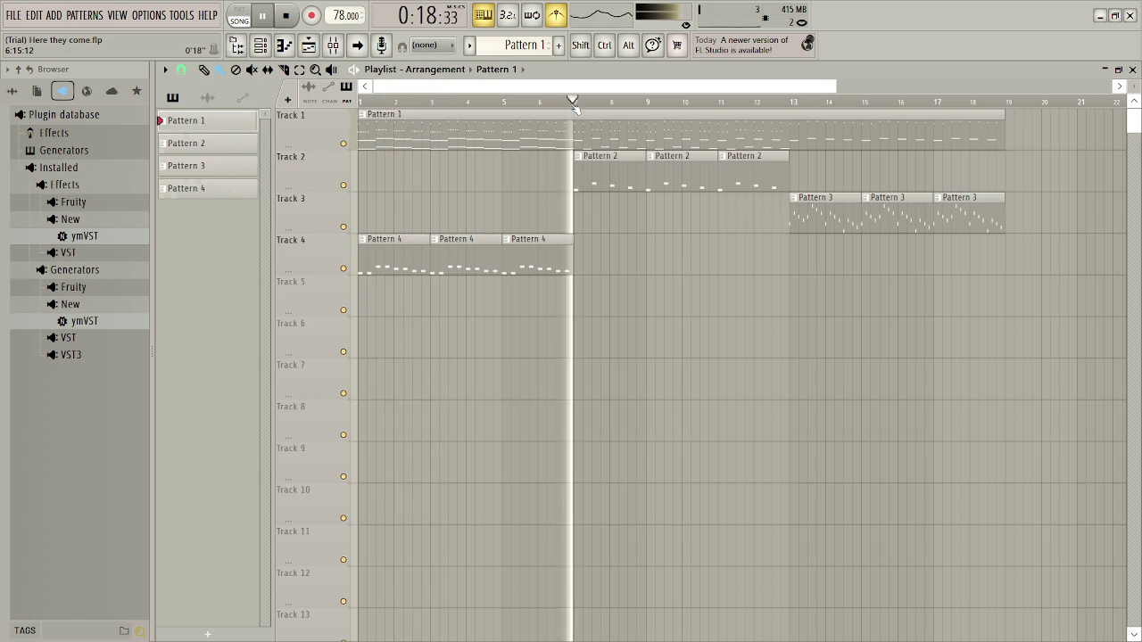
click(794, 105)
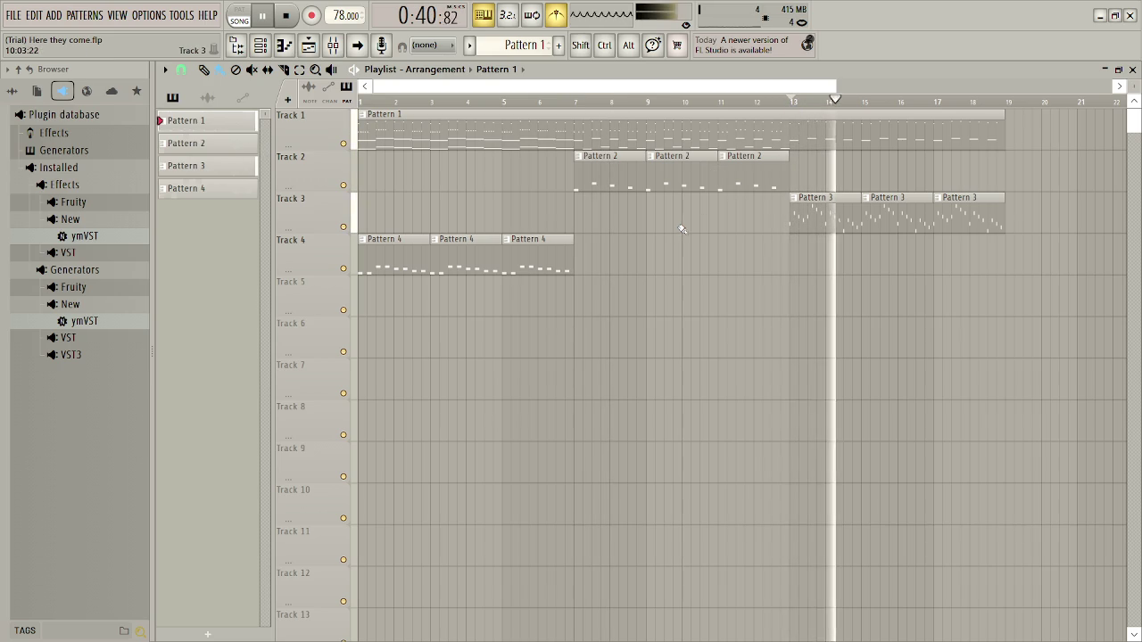
key(space)
key(ctrl+s)
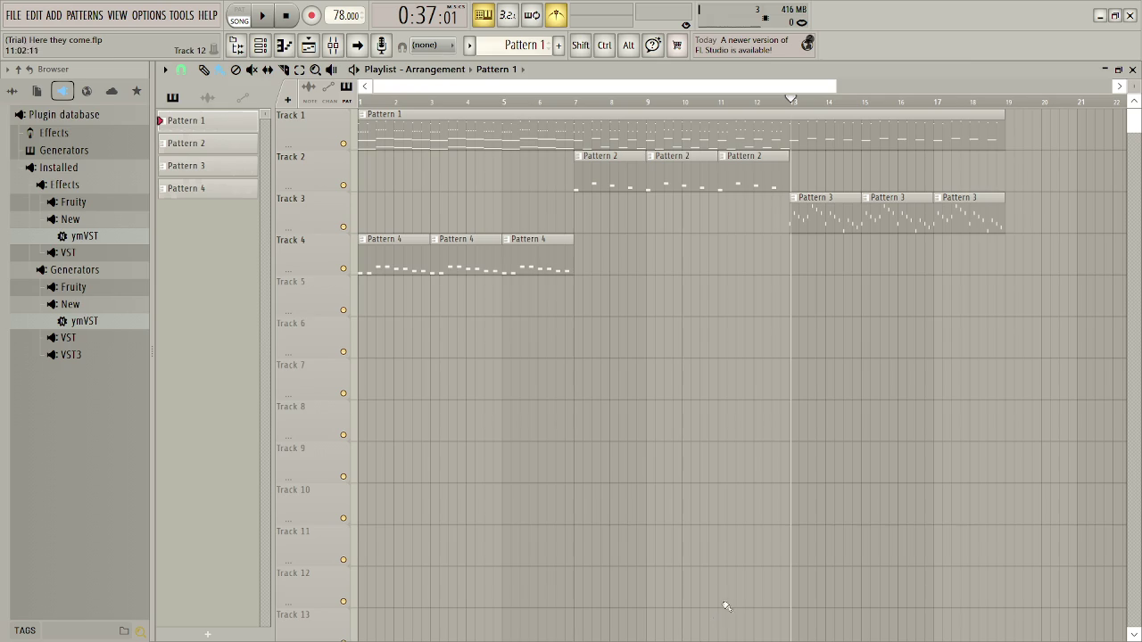
key(alt+Tab)
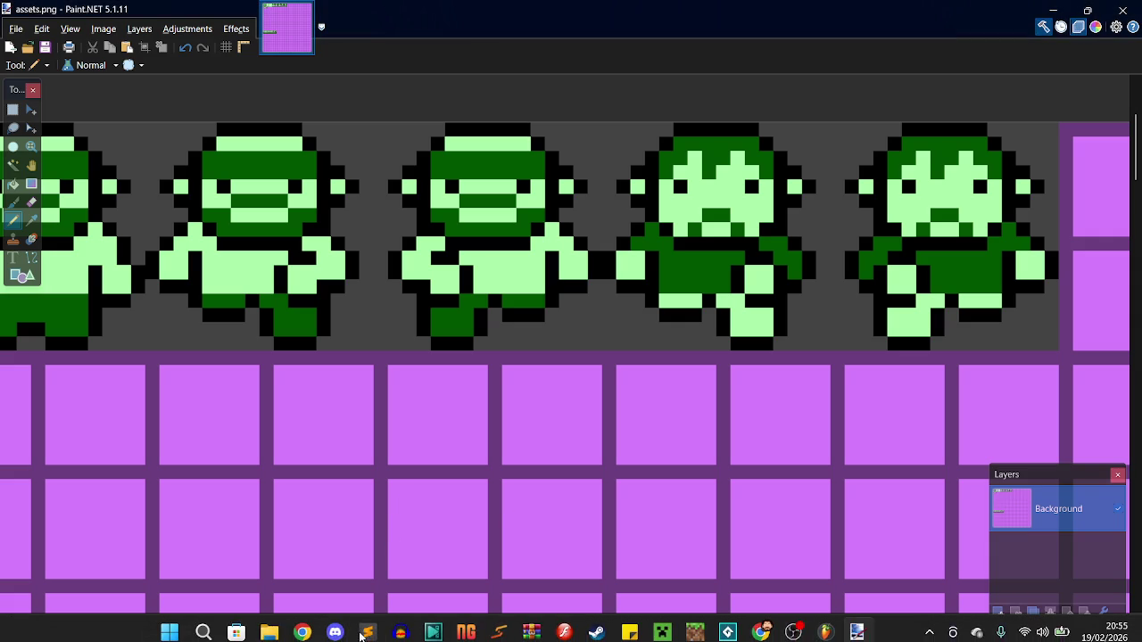
- Launch FL Studio 2025 from Windows Search and dismiss its start screen
click(204, 624)
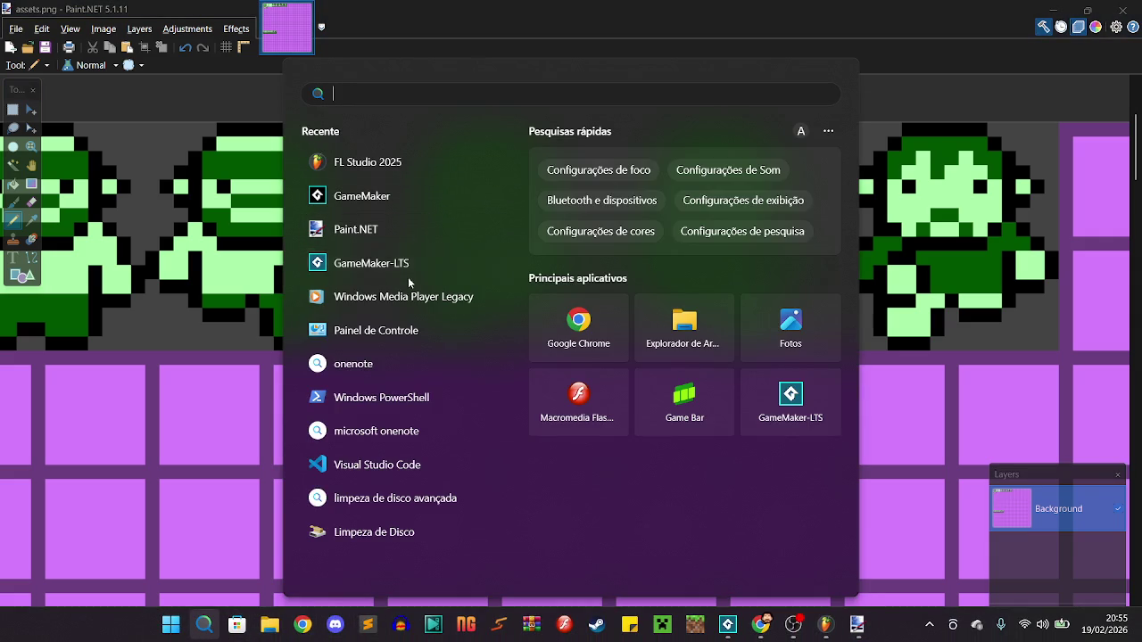
click(400, 166)
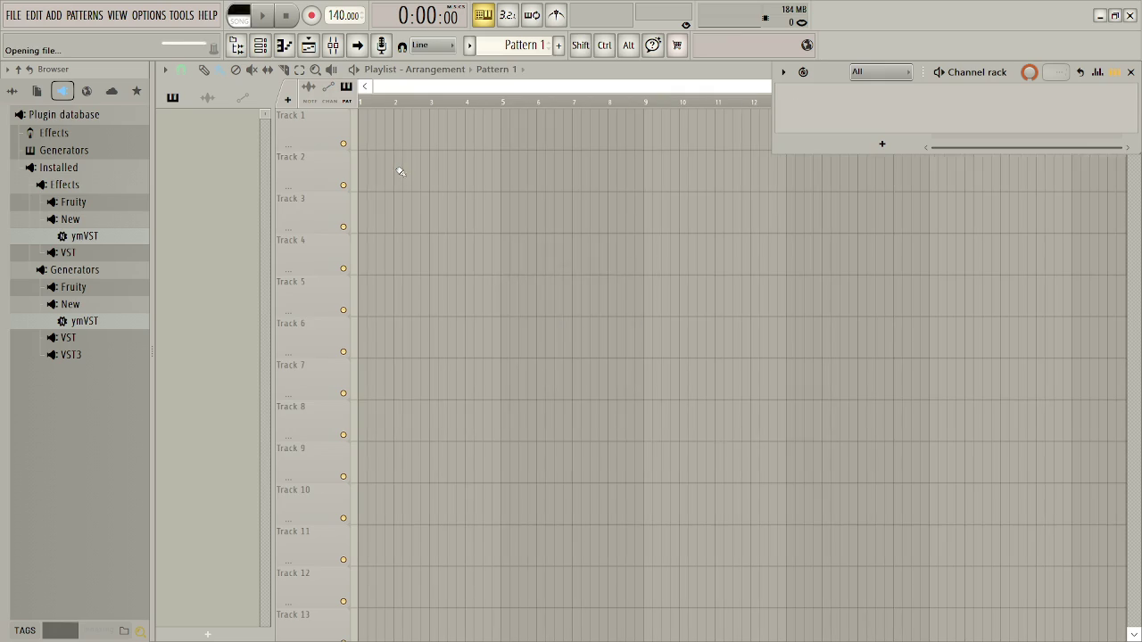
click(885, 140)
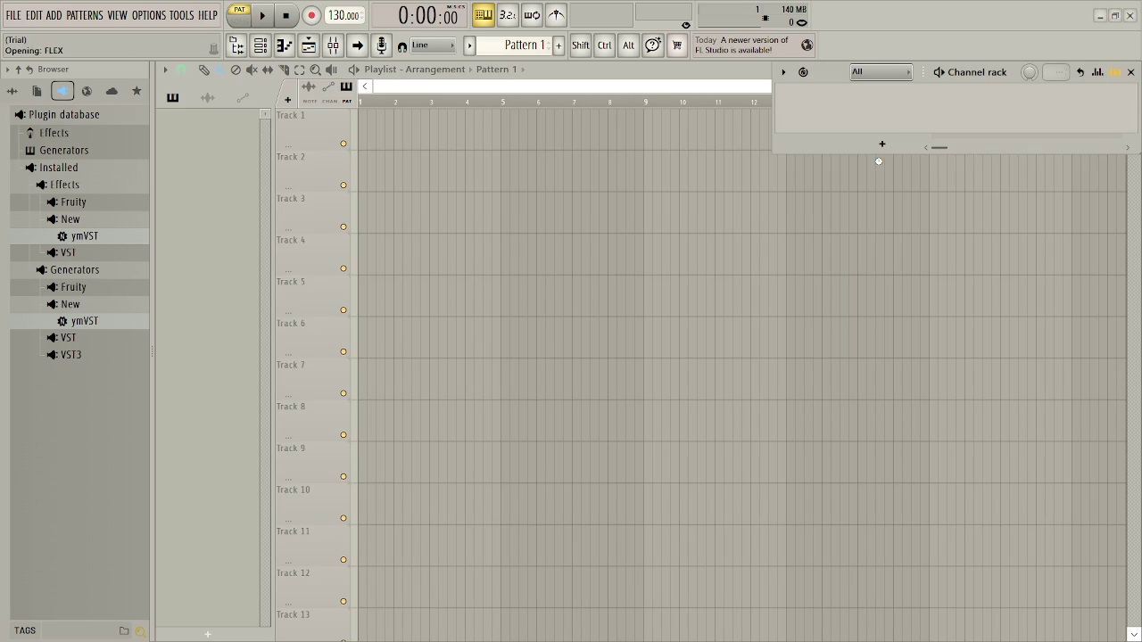
- Delete the FLEX Bass, Snare, HiHat and Clap channels so only 808 Kick remains
right_click(889, 200)
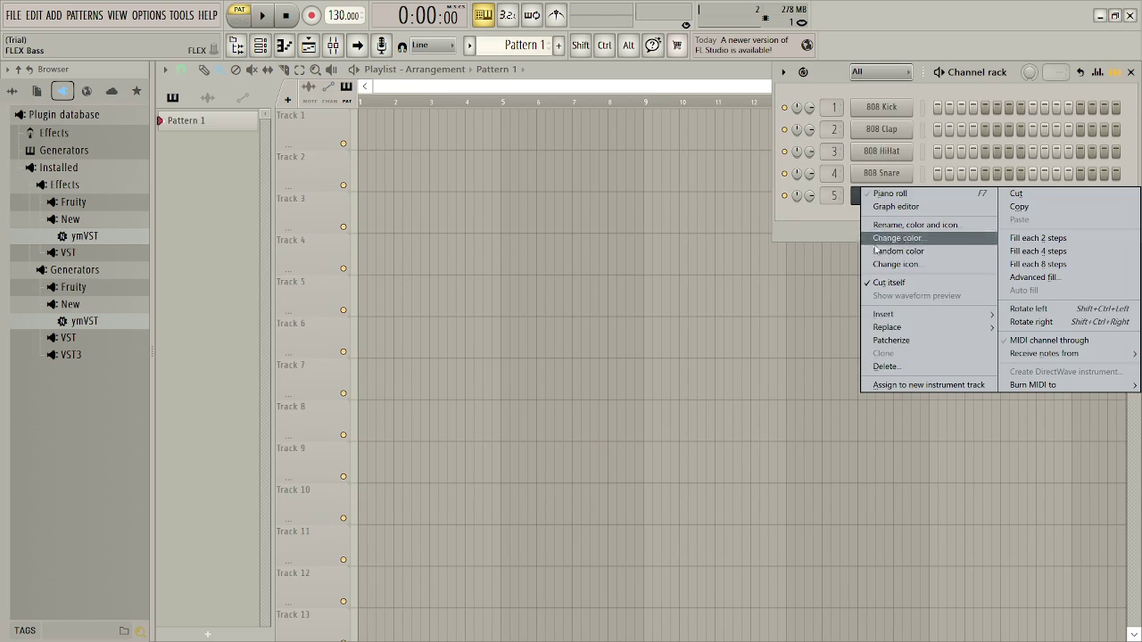
click(888, 365)
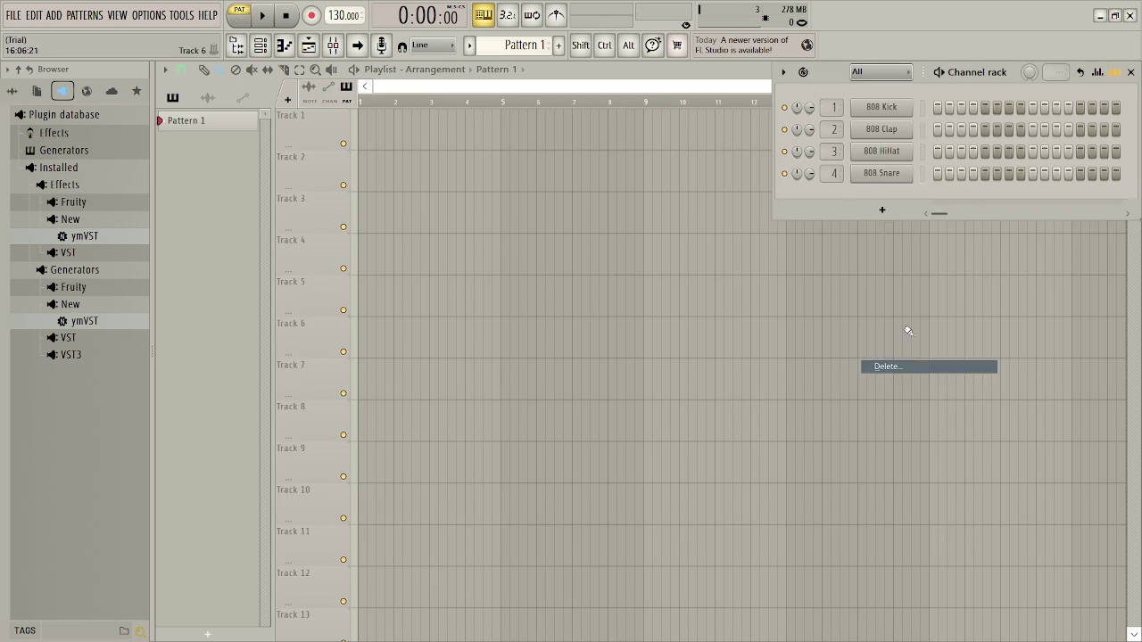
right_click(880, 173)
right_click(879, 158)
click(886, 335)
right_click(879, 133)
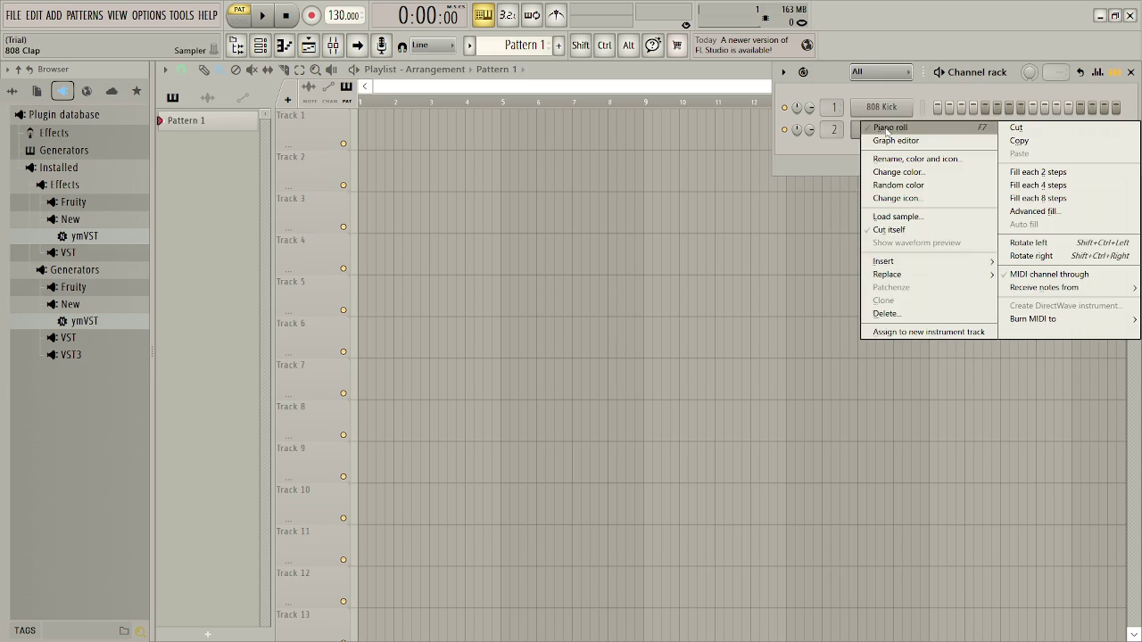
click(888, 313)
key(alt+Tab)
key(alt+Tab)
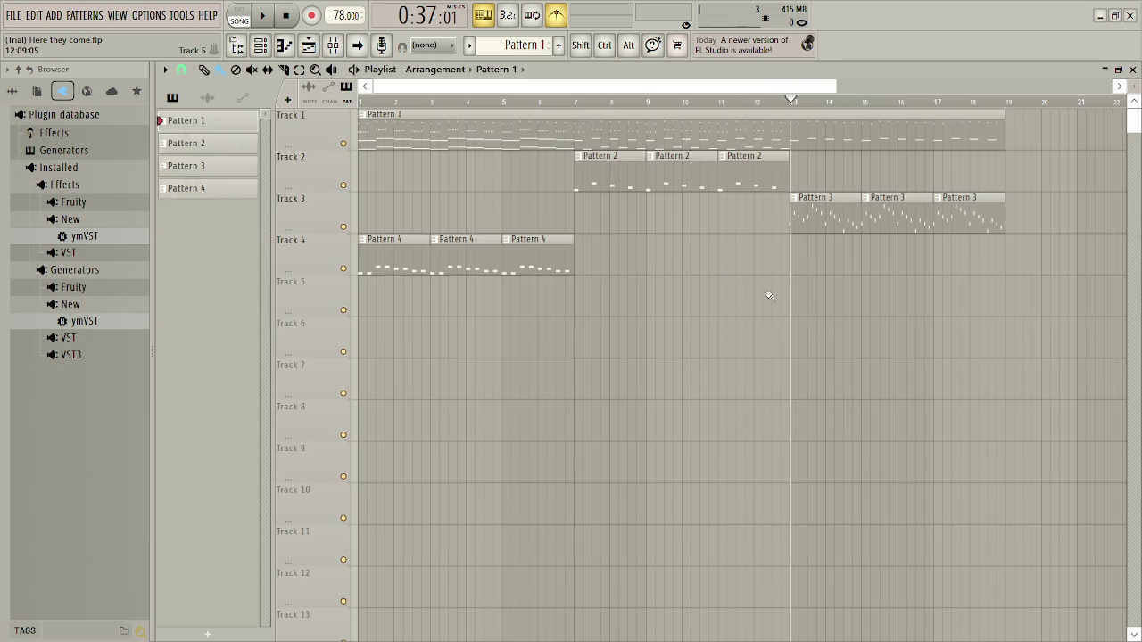
- Open the F-Zero melody pattern's notes, play it, and preview the C4 note
double_click(485, 134)
drag(348, 87, 263, 87)
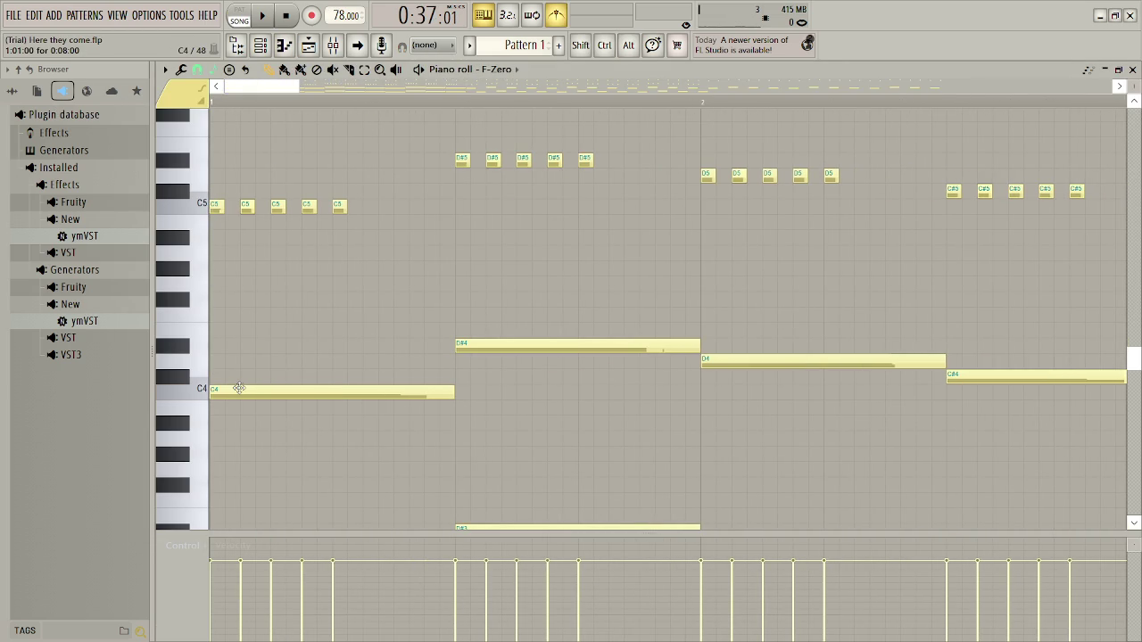
key(space)
click(240, 389)
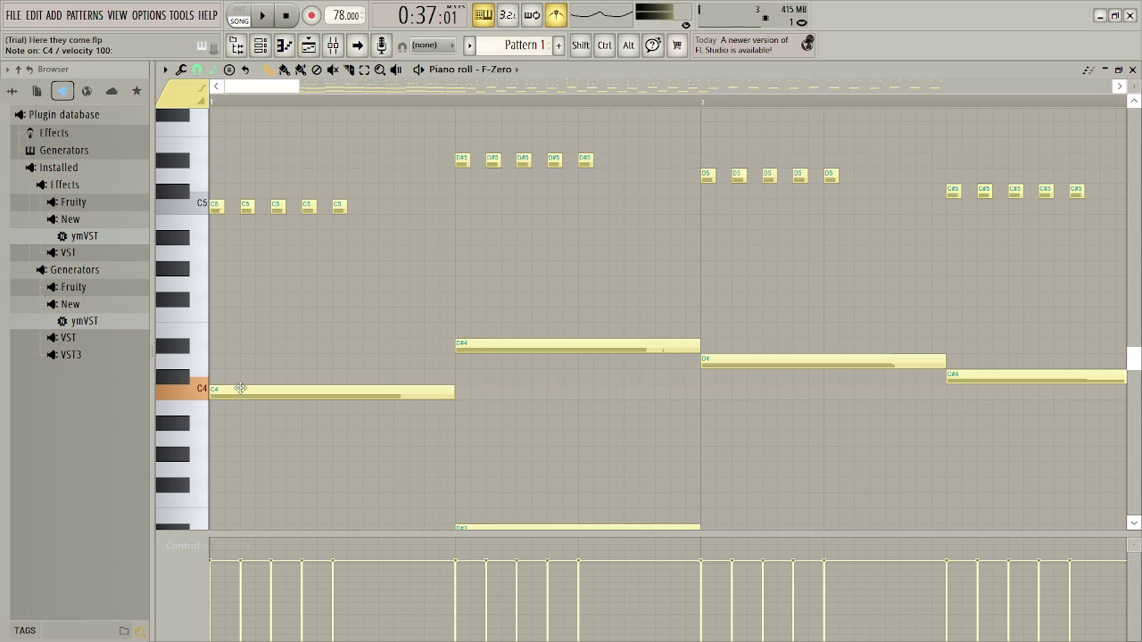
click(241, 388)
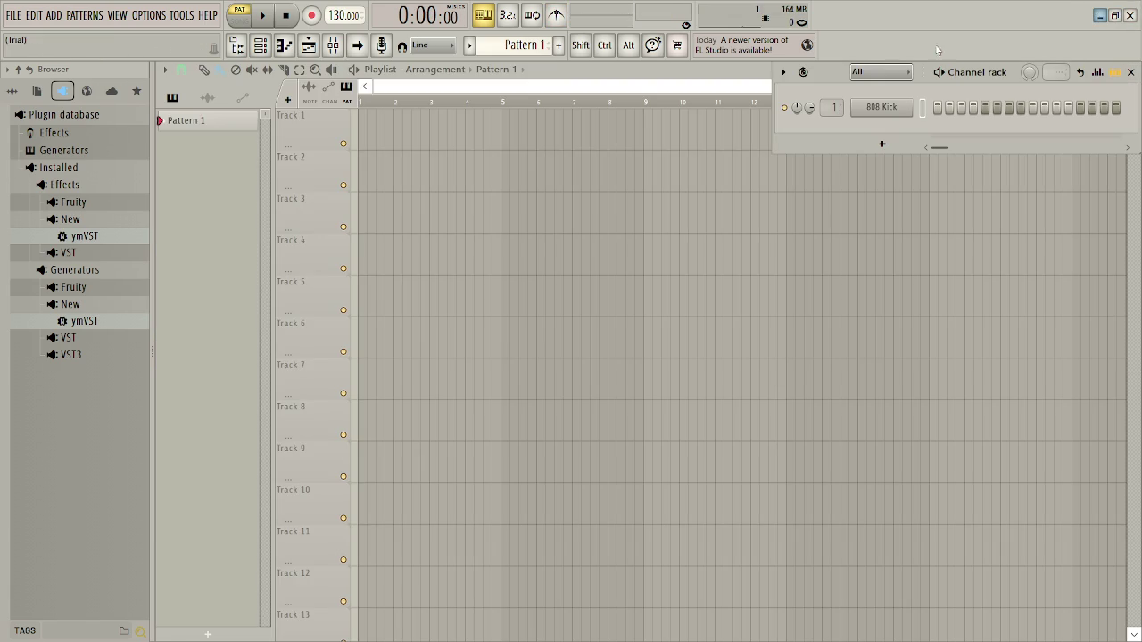
- Open the 808 Kick channel's options in the new project and bring up the Replace list
right_click(893, 106)
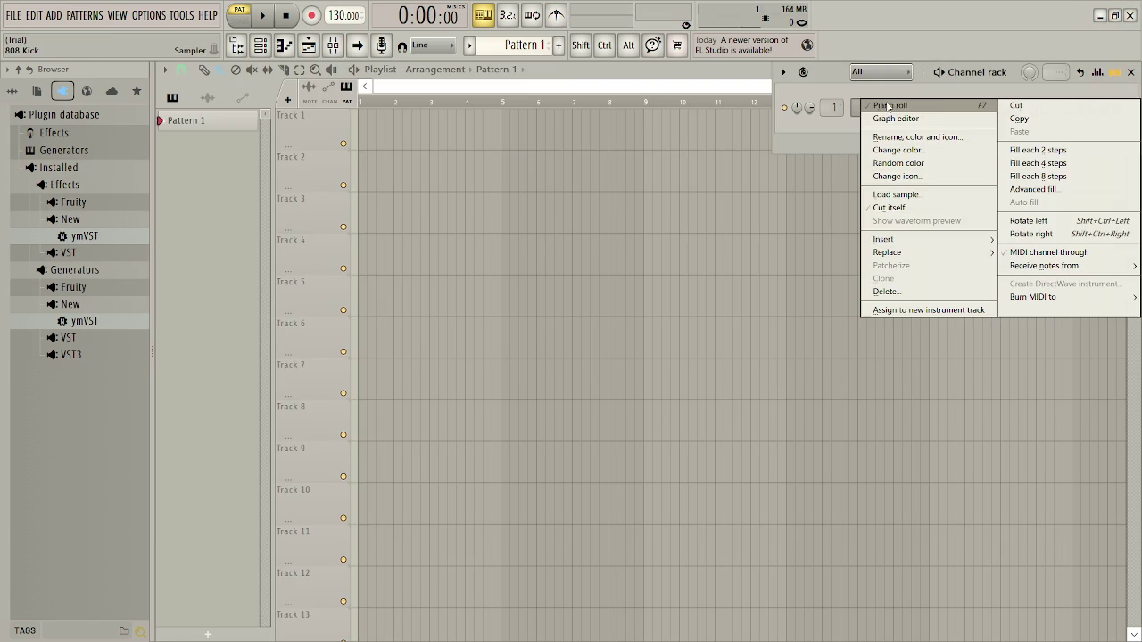
click(855, 114)
click(879, 107)
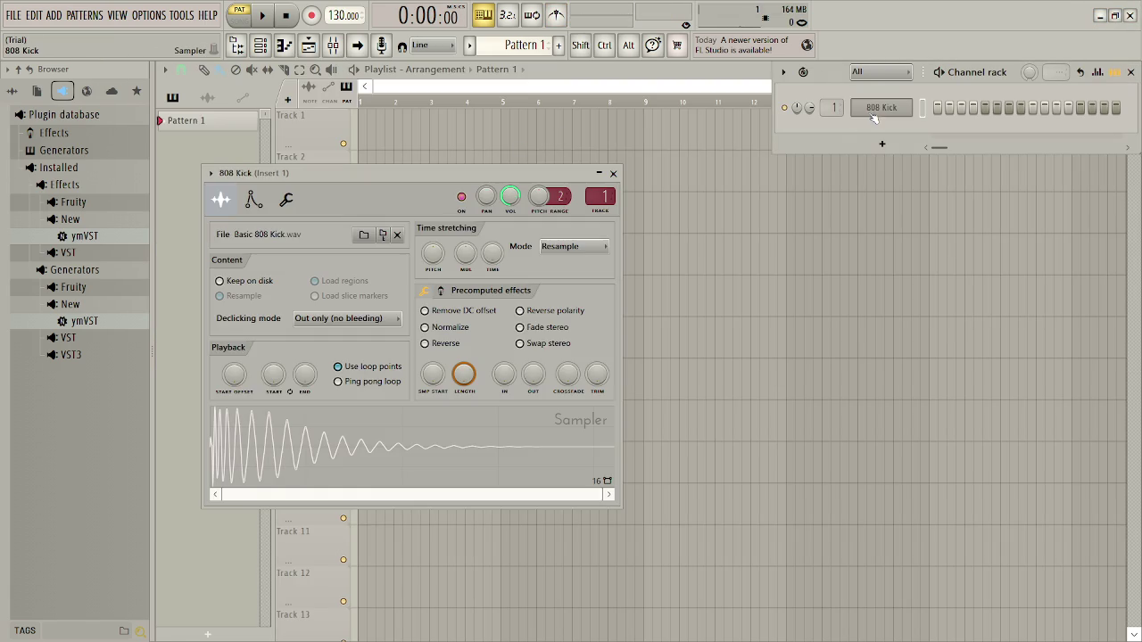
click(613, 178)
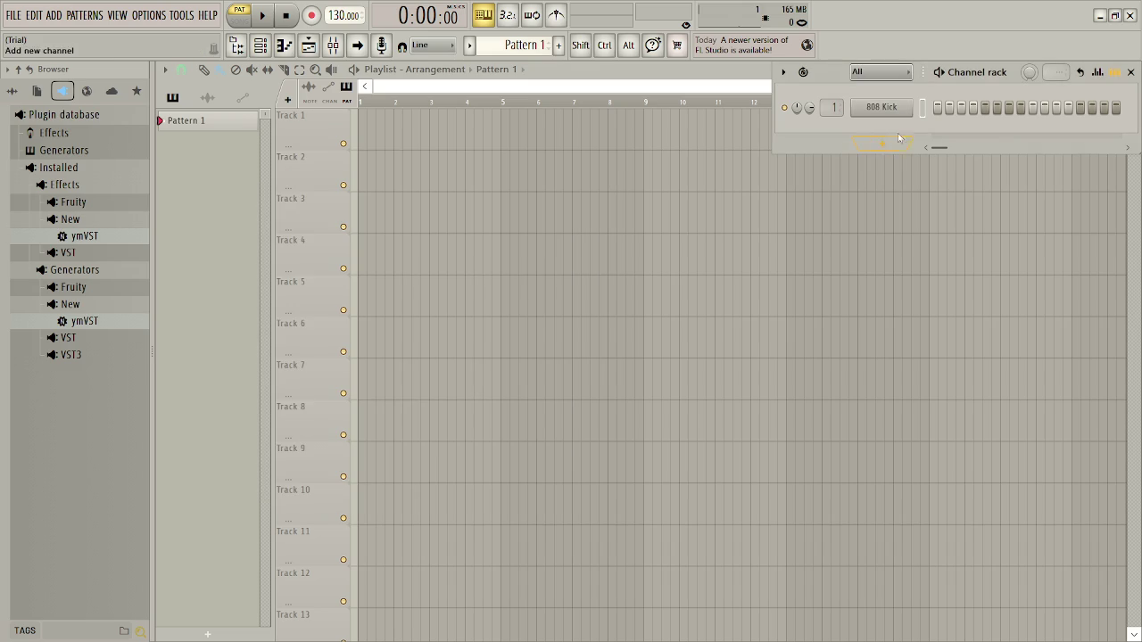
right_click(863, 100)
mouse_move(924, 255)
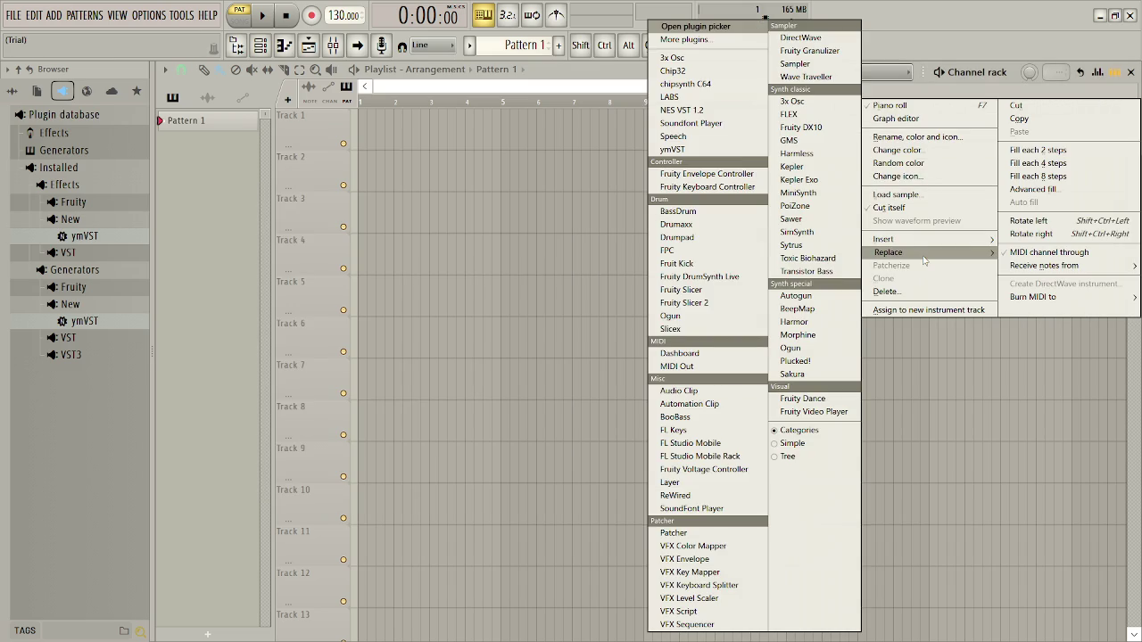
- Replace 808 Kick with a Soundfont Player loading Documentos > SF2 FL Studios > F-Zero.sf2
click(692, 124)
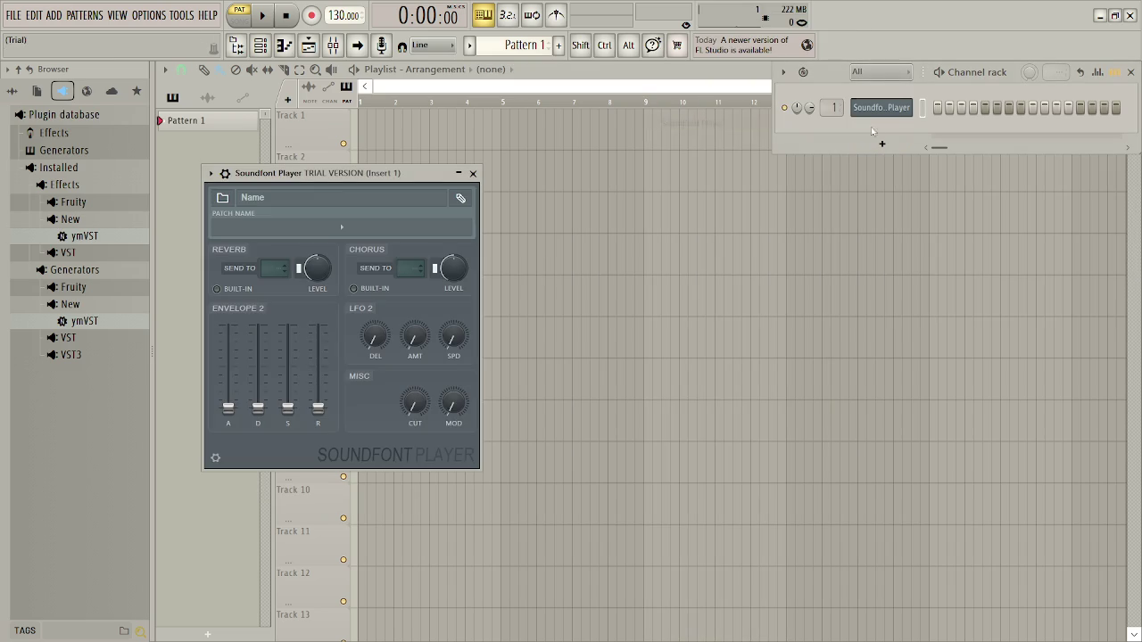
click(222, 198)
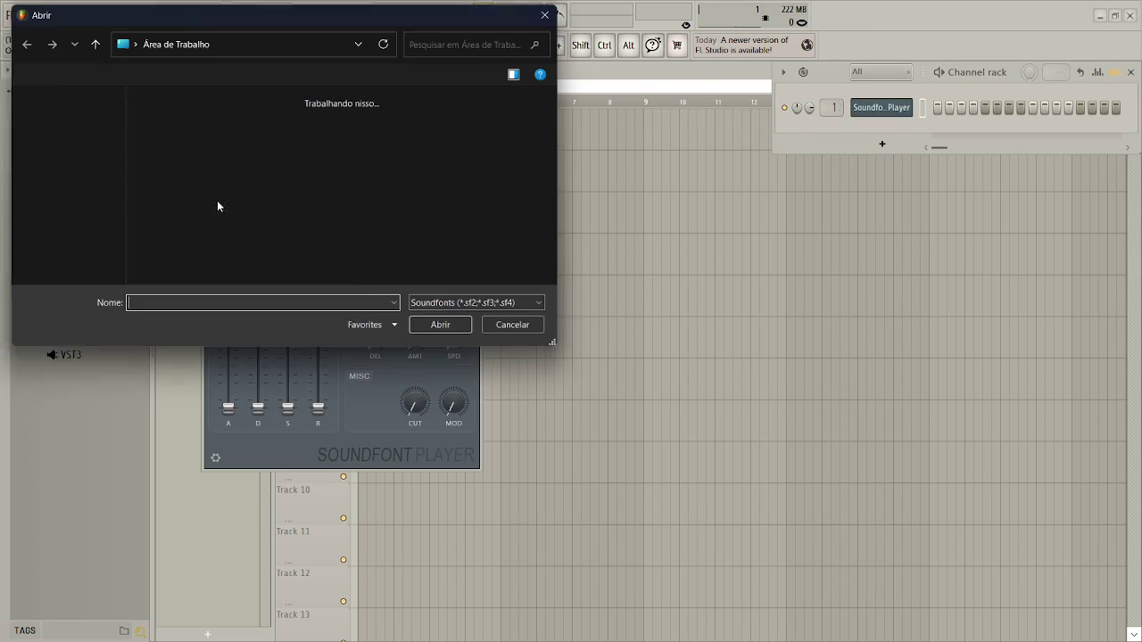
click(71, 169)
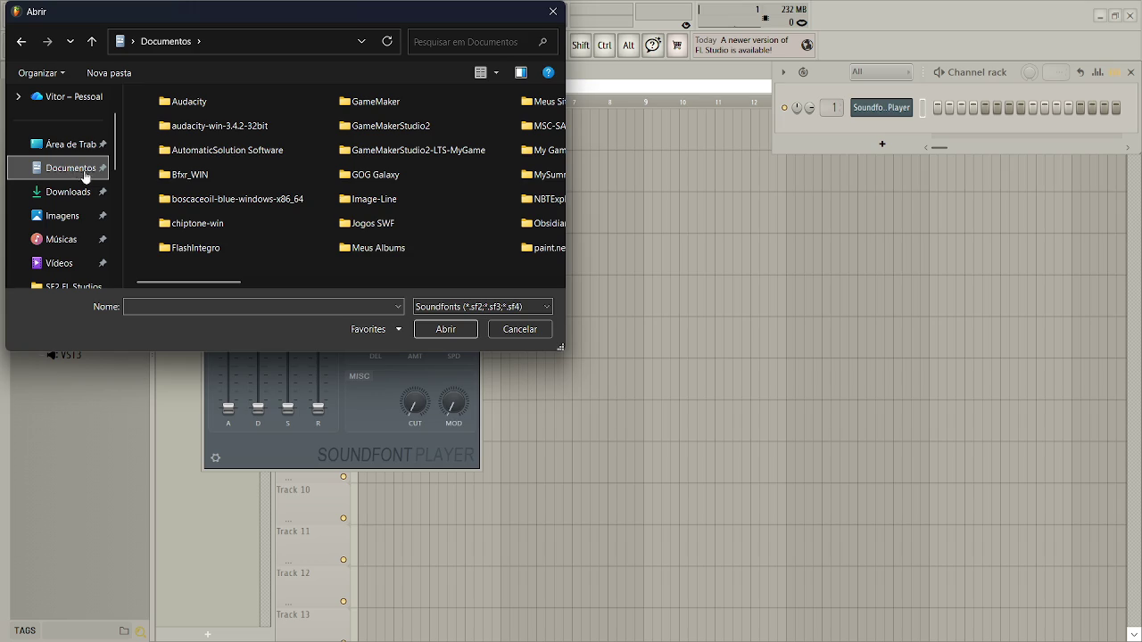
drag(222, 283, 357, 283)
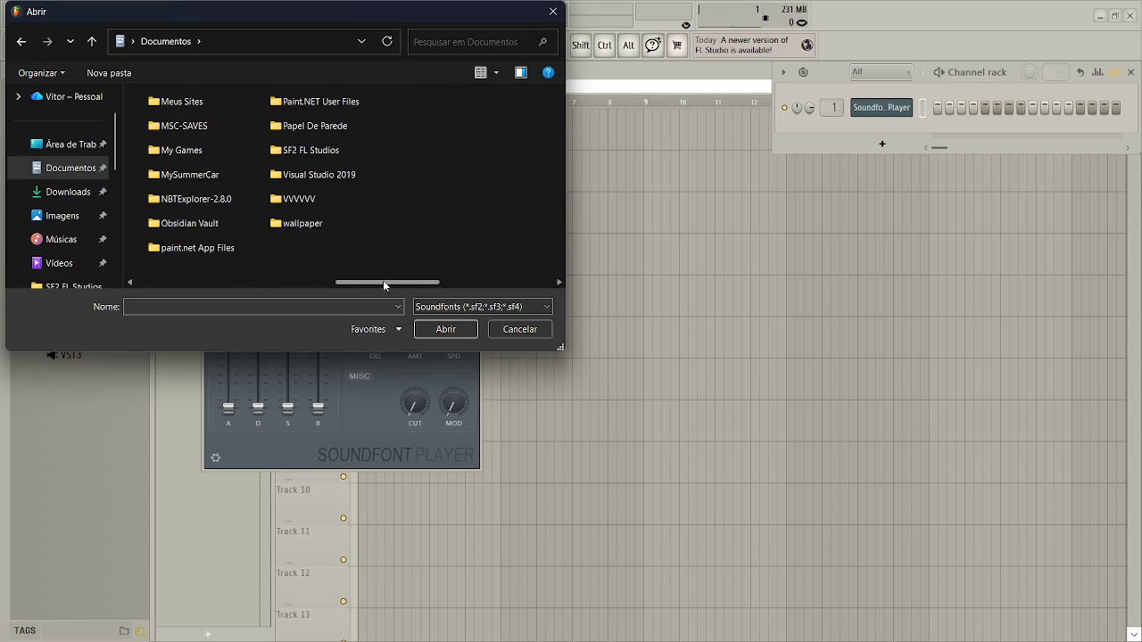
double_click(354, 159)
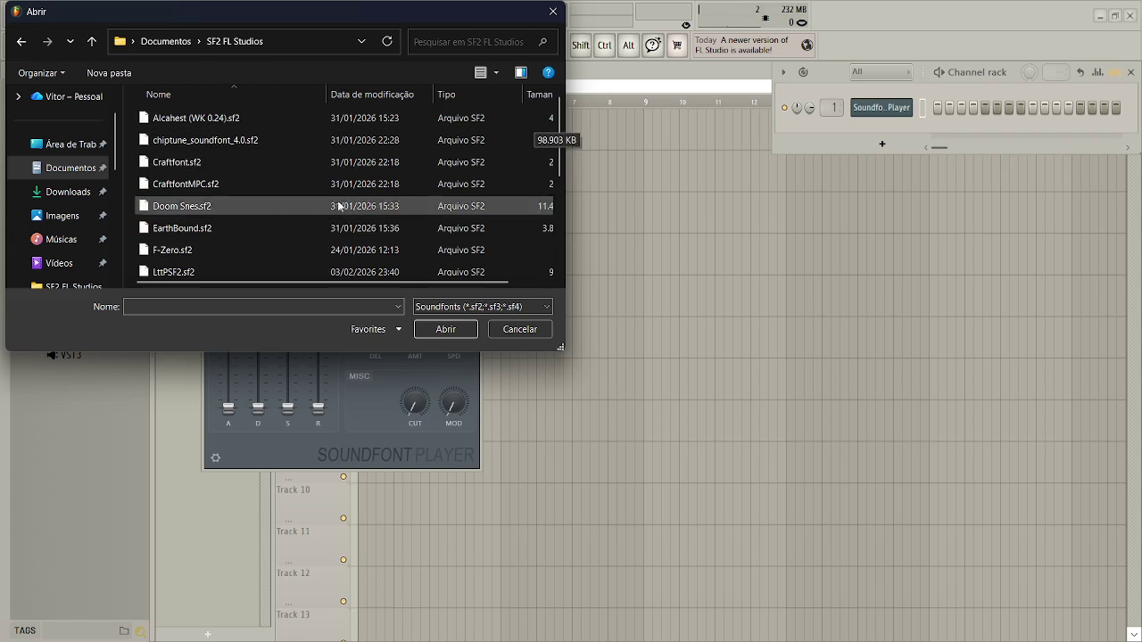
double_click(255, 250)
- Set the soundfont patch to FZ Square Wave and preview its sound
click(279, 228)
click(247, 388)
key(z)
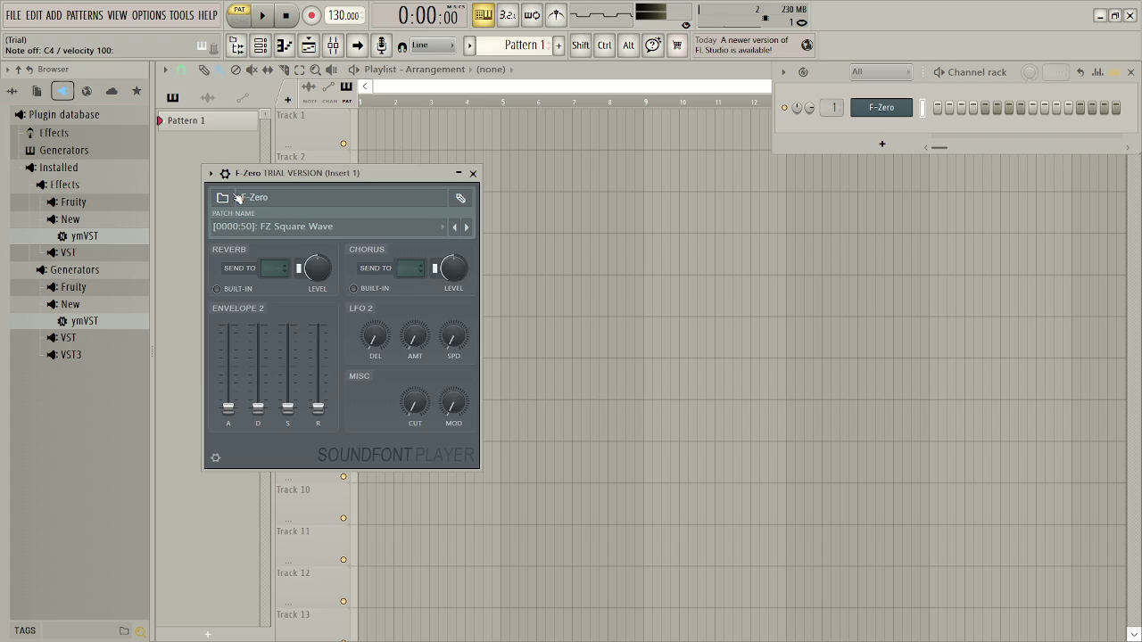
- Lower the F-Zero instrument's LFO 2 amount and close the plugin window
key(s)
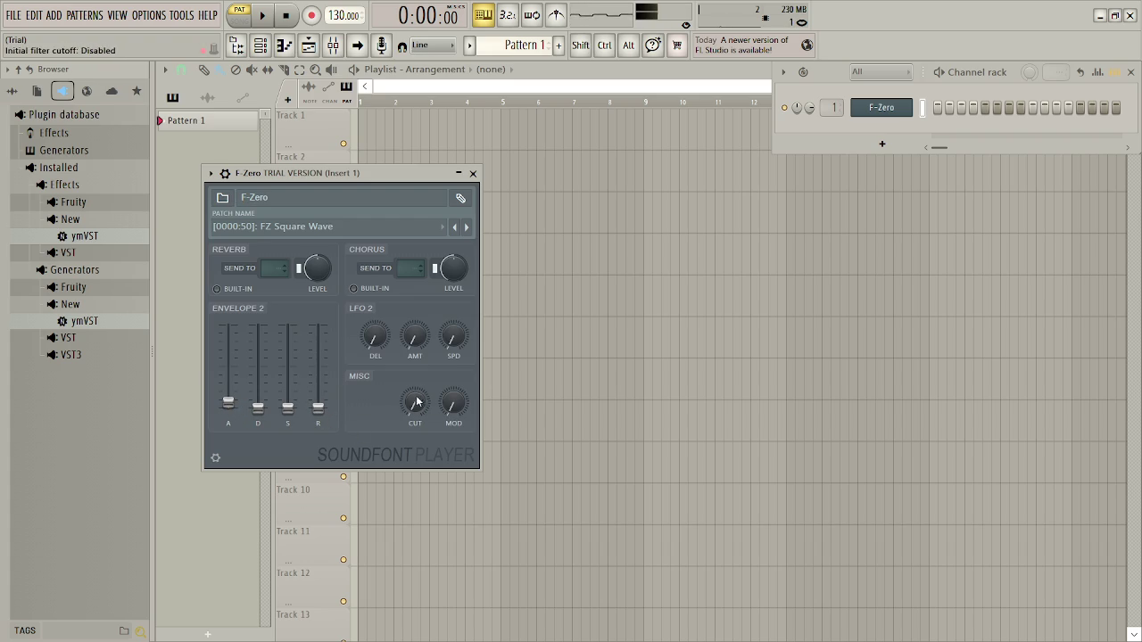
drag(415, 336, 415, 374)
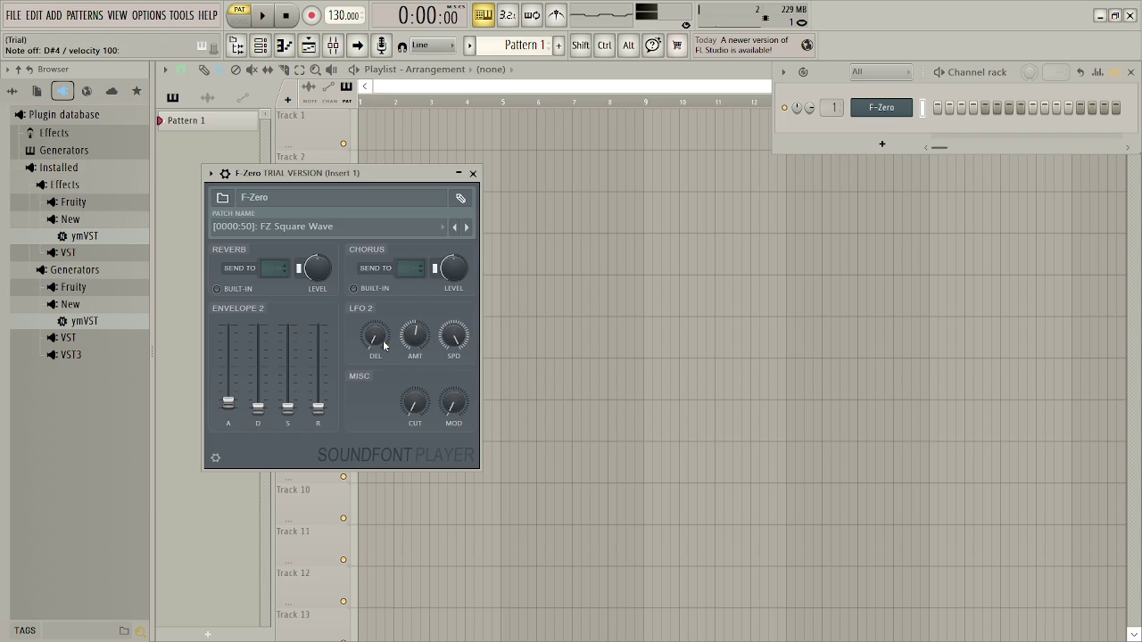
click(477, 174)
- Place Pattern 1 at bar 1 of Track 1 and open its piano roll
click(402, 132)
drag(404, 133, 357, 132)
double_click(371, 135)
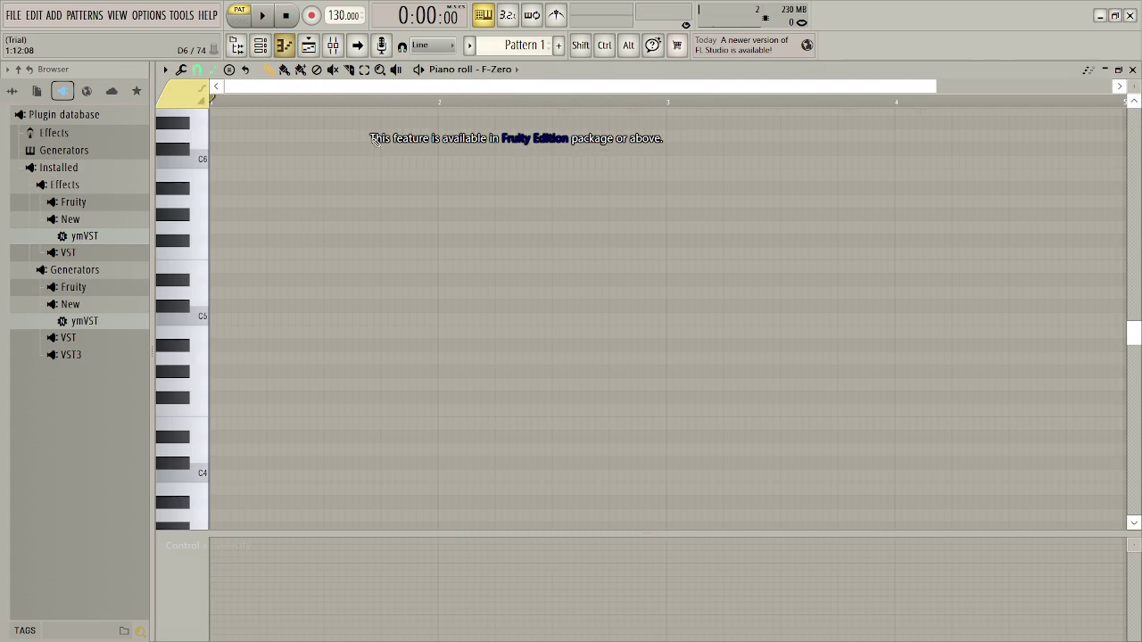
- Draw a C4 note at the pattern start, lengthened to about one bar
click(234, 465)
mouse_move(236, 467)
mouse_down()
mouse_move(227, 486)
mouse_move(224, 472)
mouse_up()
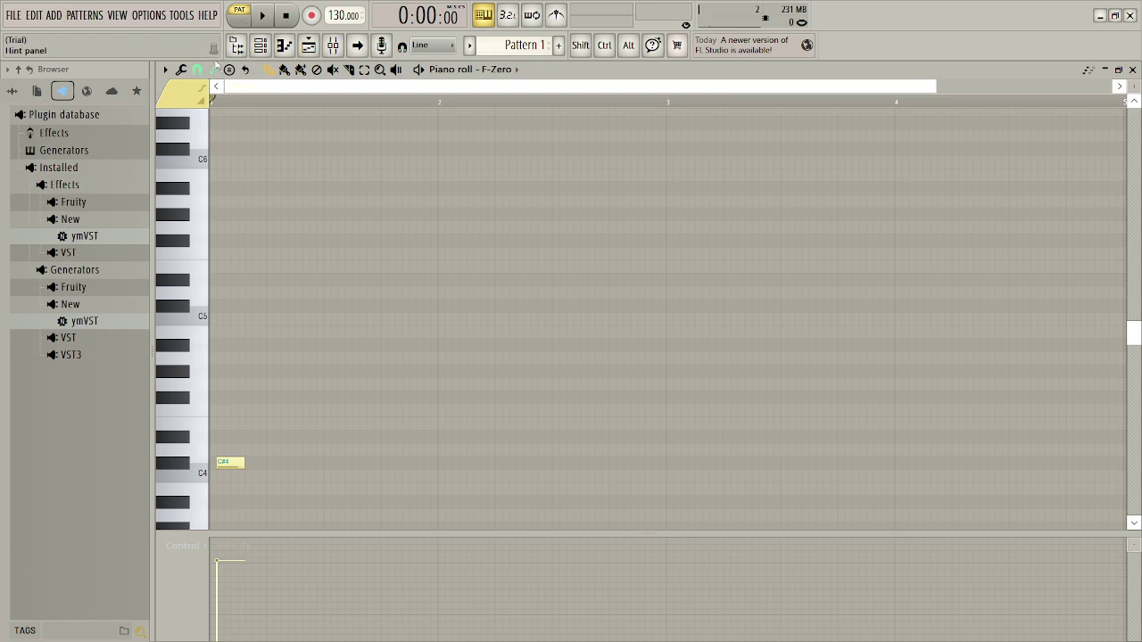
click(212, 67)
click(267, 108)
mouse_move(223, 461)
mouse_down()
mouse_move(223, 485)
mouse_move(217, 473)
mouse_up()
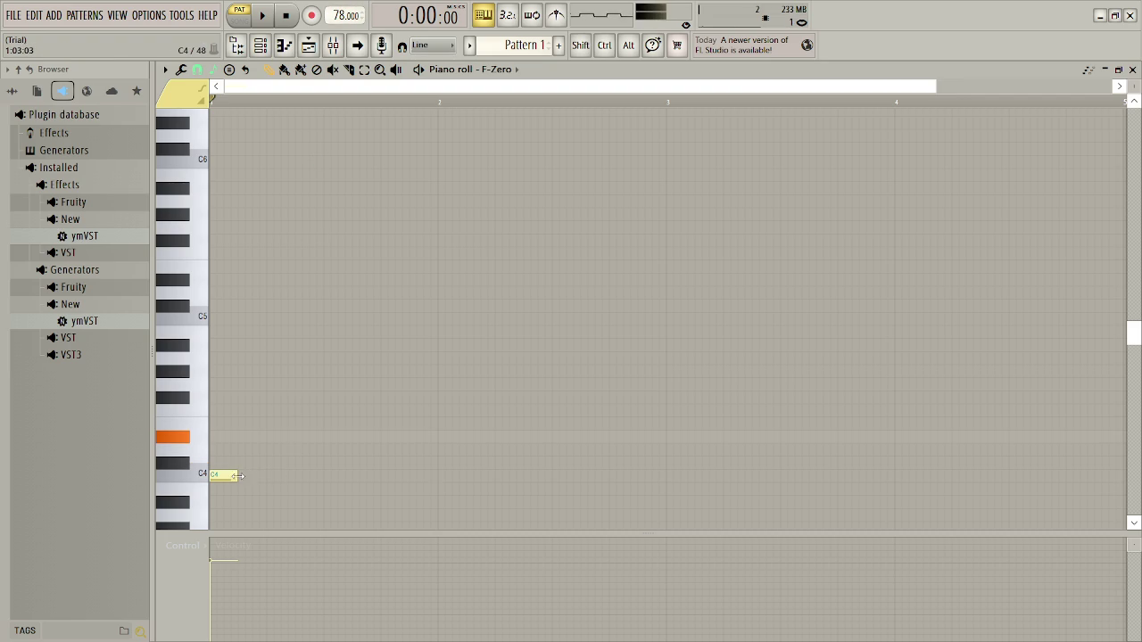
mouse_move(237, 476)
mouse_down()
mouse_move(446, 476)
mouse_move(325, 479)
mouse_up()
key(space)
key(space)
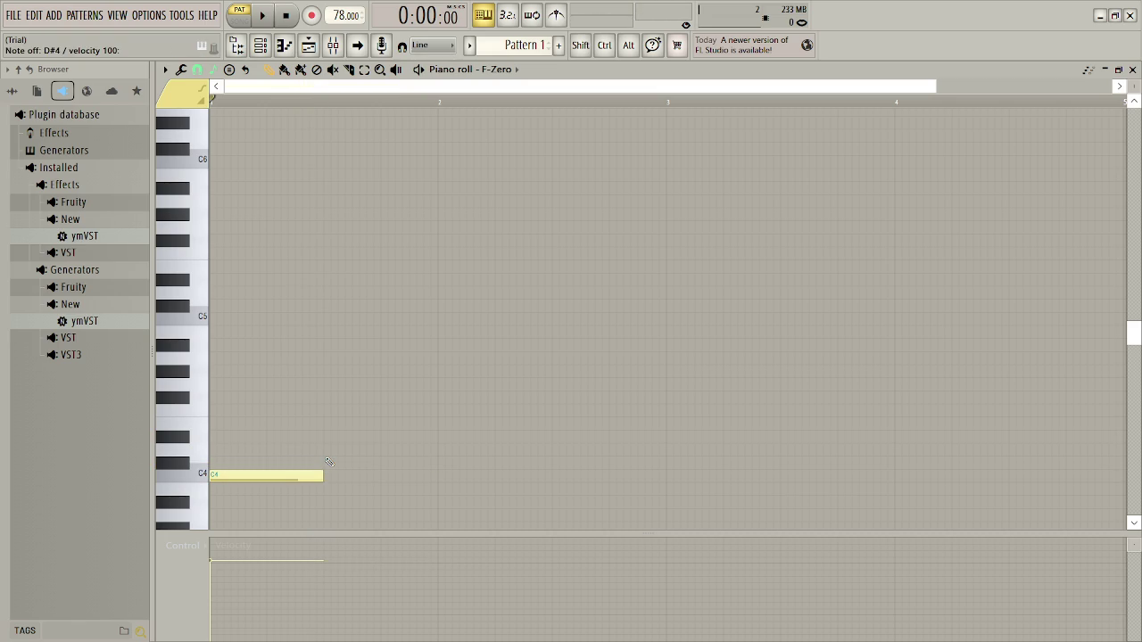
- Add D#4, D4 and C#4 notes after the C4 and play it back with the metronome
key(space)
click(329, 439)
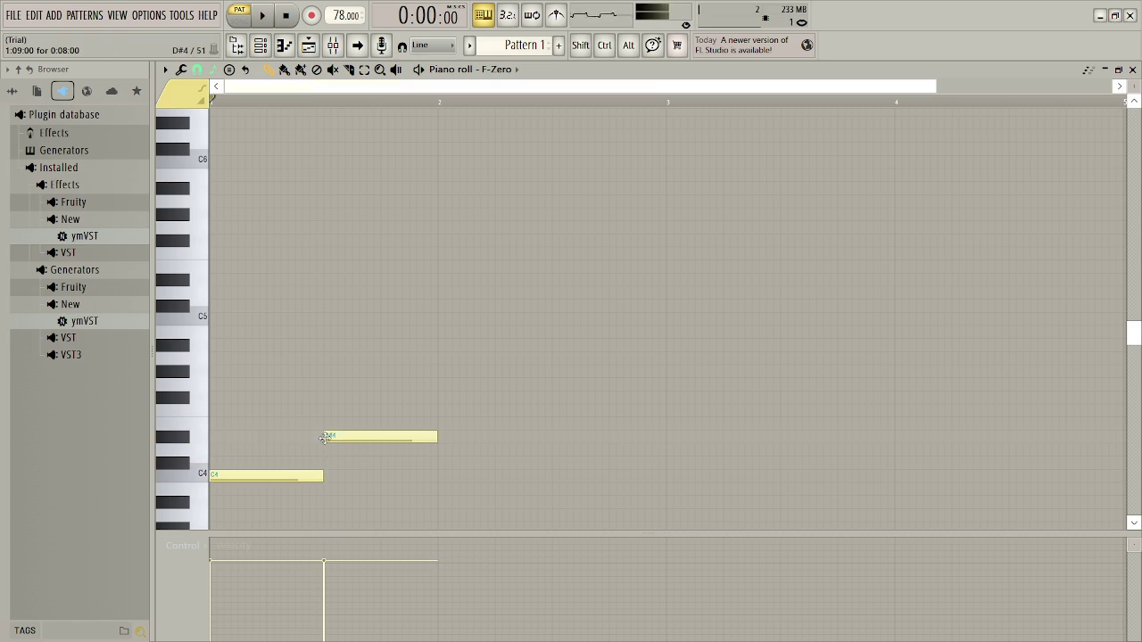
click(445, 449)
drag(460, 446, 453, 448)
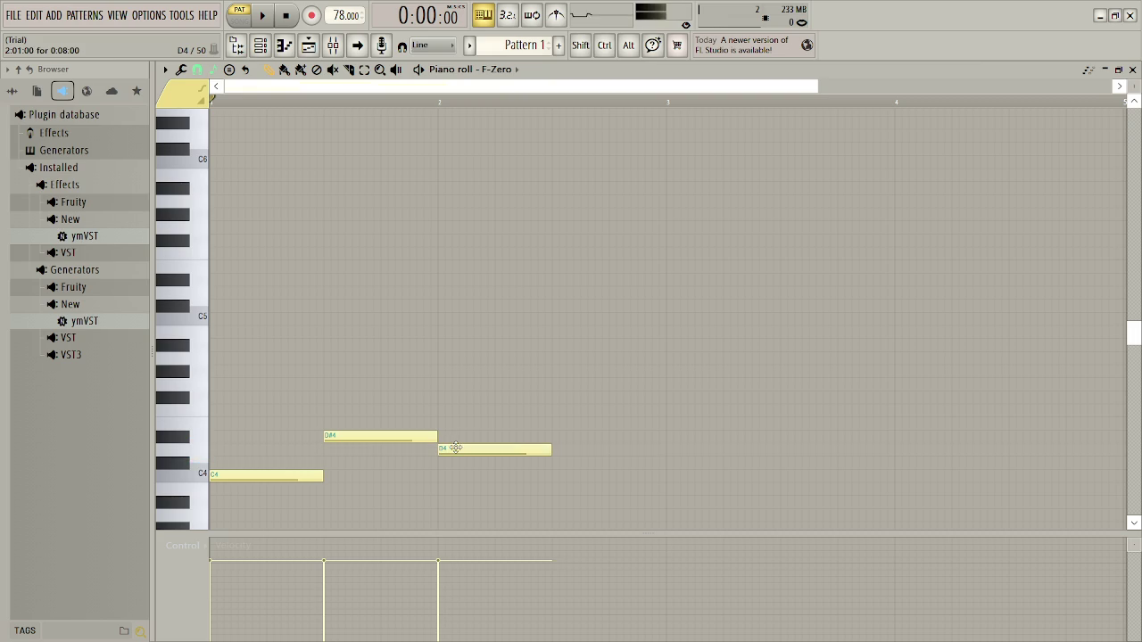
click(557, 464)
key(space)
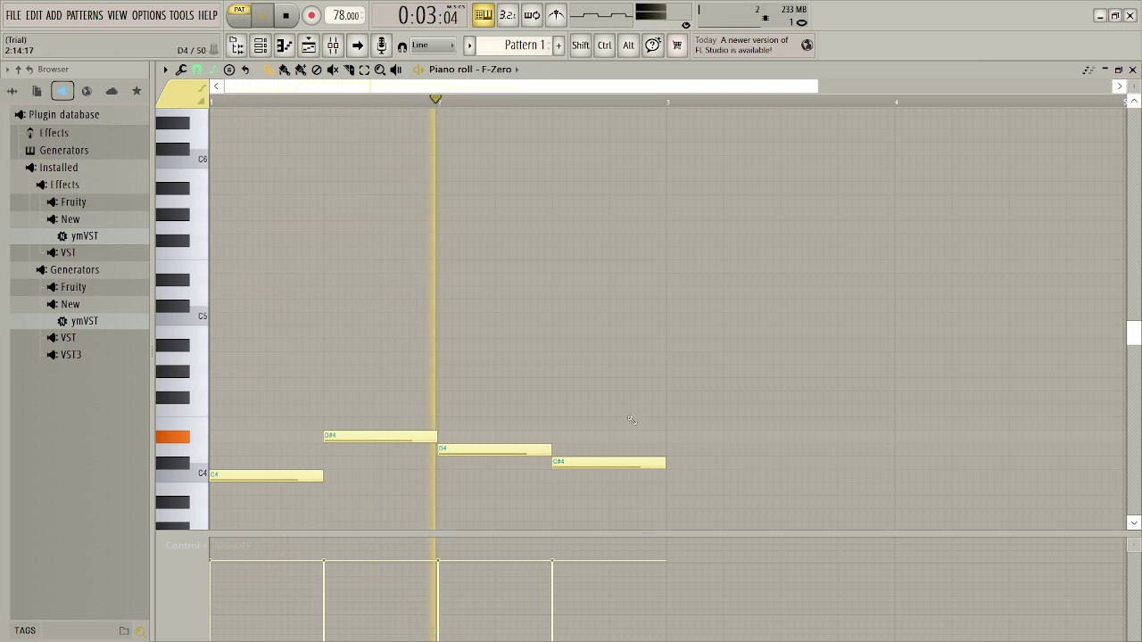
click(555, 15)
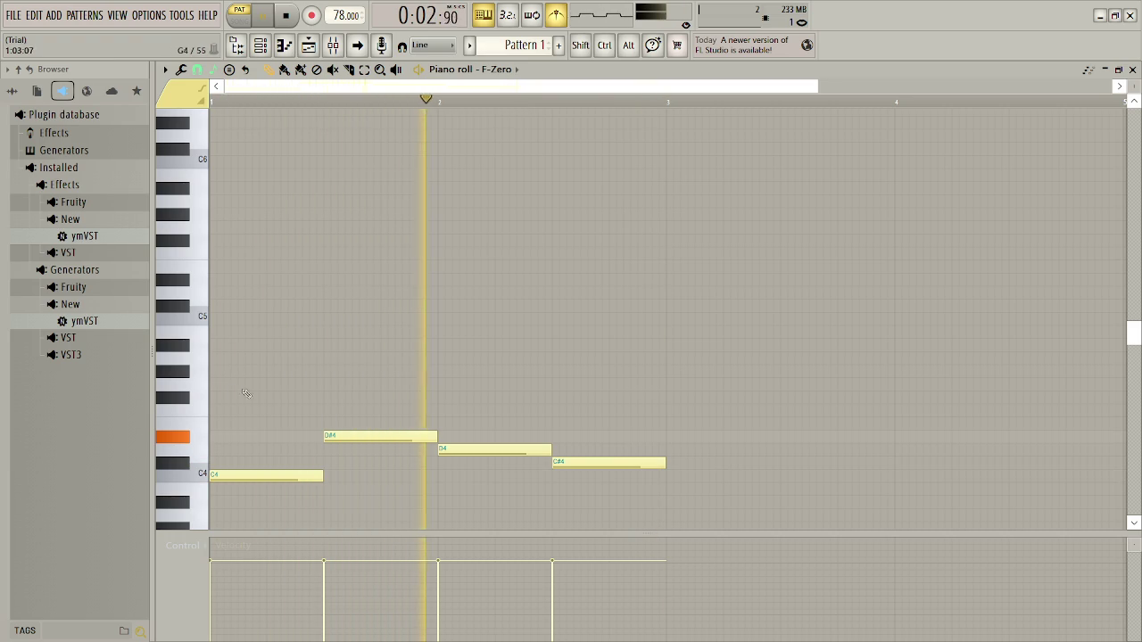
key(space)
- Shorten all four bass notes into brief stabs and listen to them
key(ctrl+a)
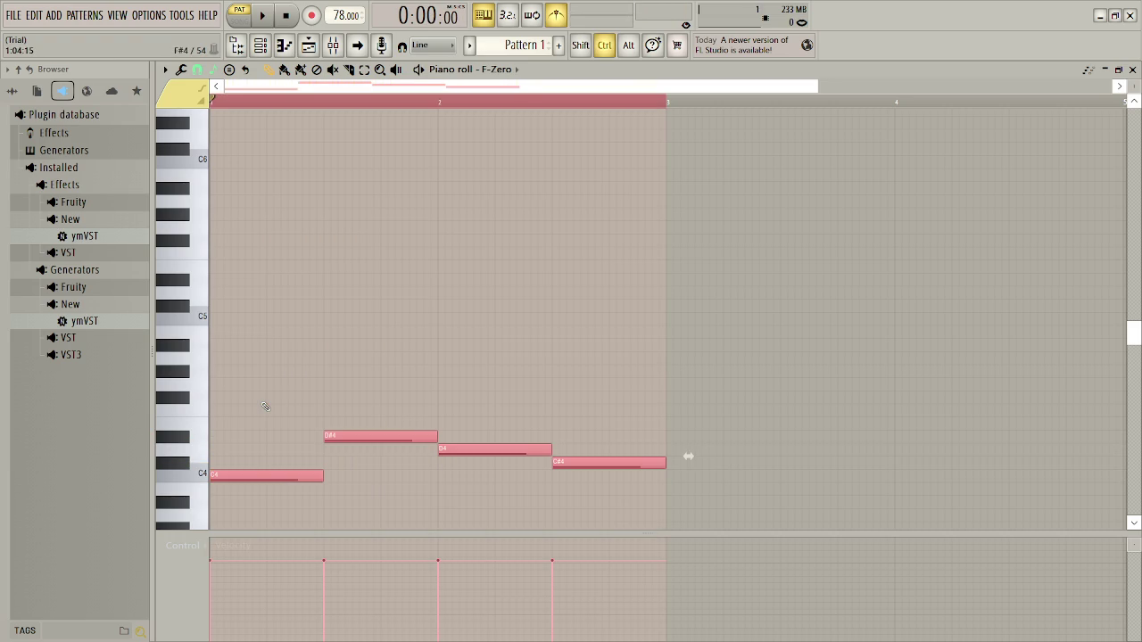
drag(688, 456, 702, 456)
key(space)
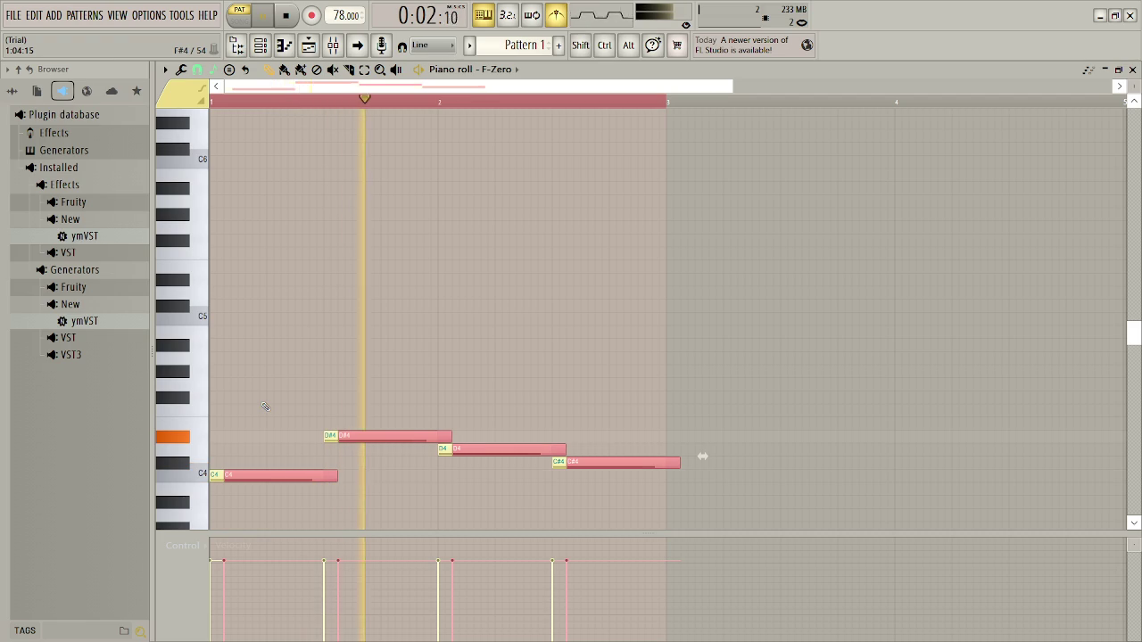
key(space)
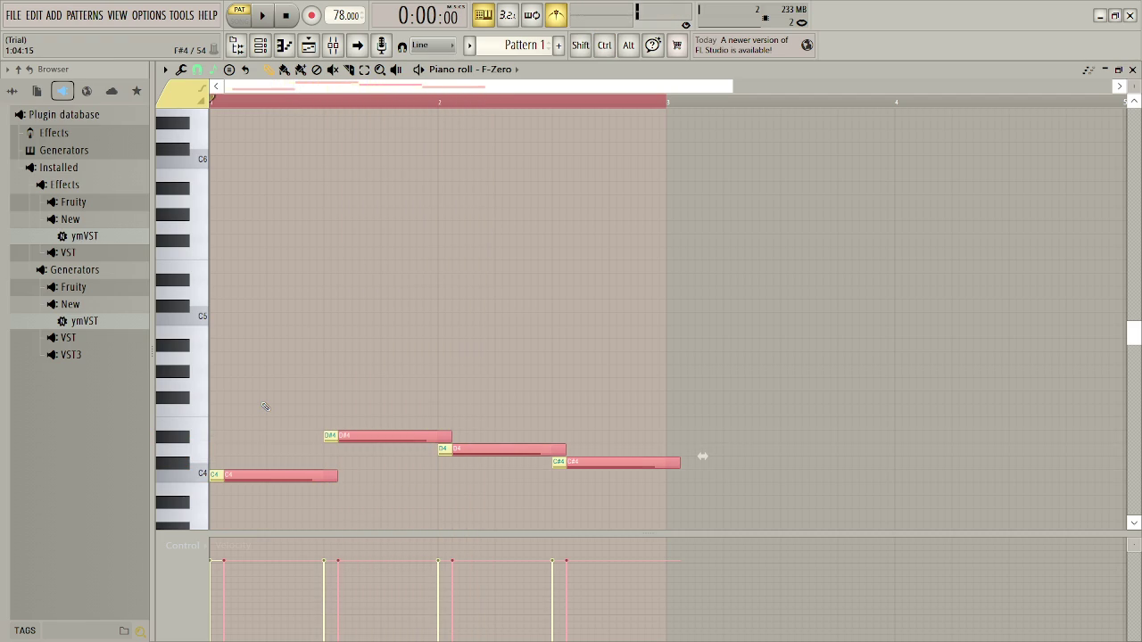
drag(337, 478, 252, 475)
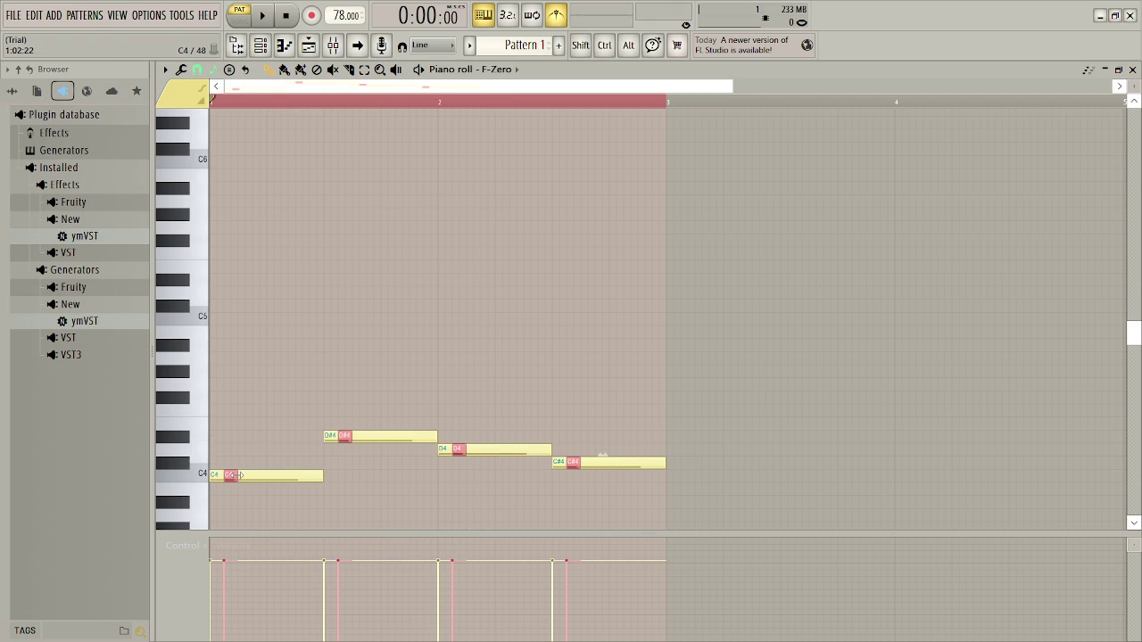
key(space)
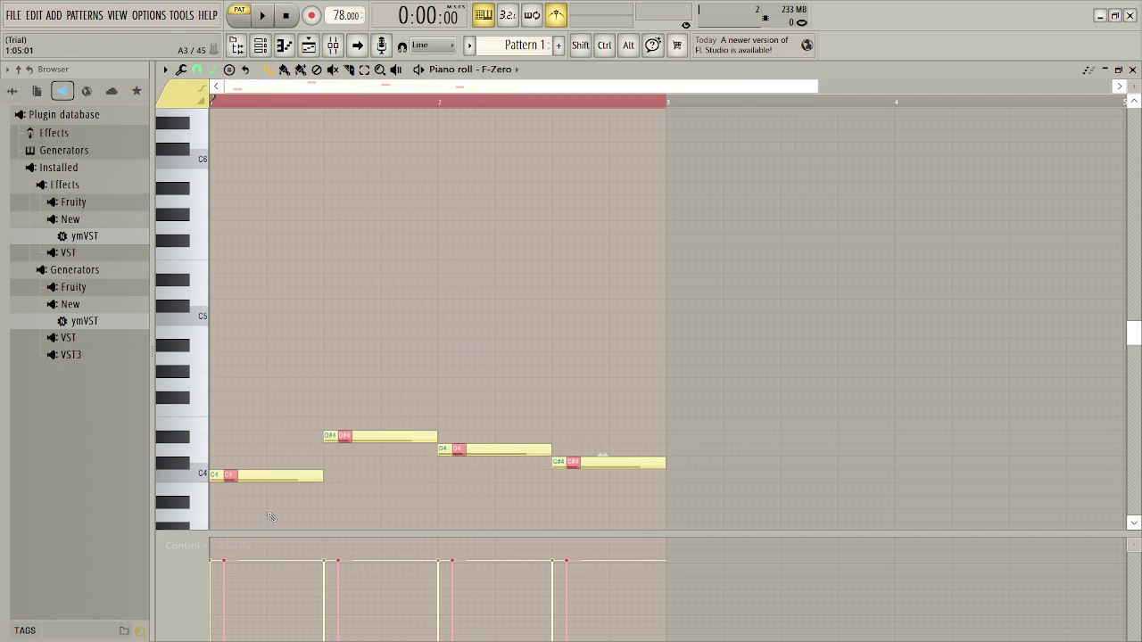
- Raise the short notes an octave to C5, D#5, D5 and C#5 and adjust their timing
key(ctrl+Up)
key(shift+Left)
key(shift+Right)
key(shift+Right)
key(shift+Right)
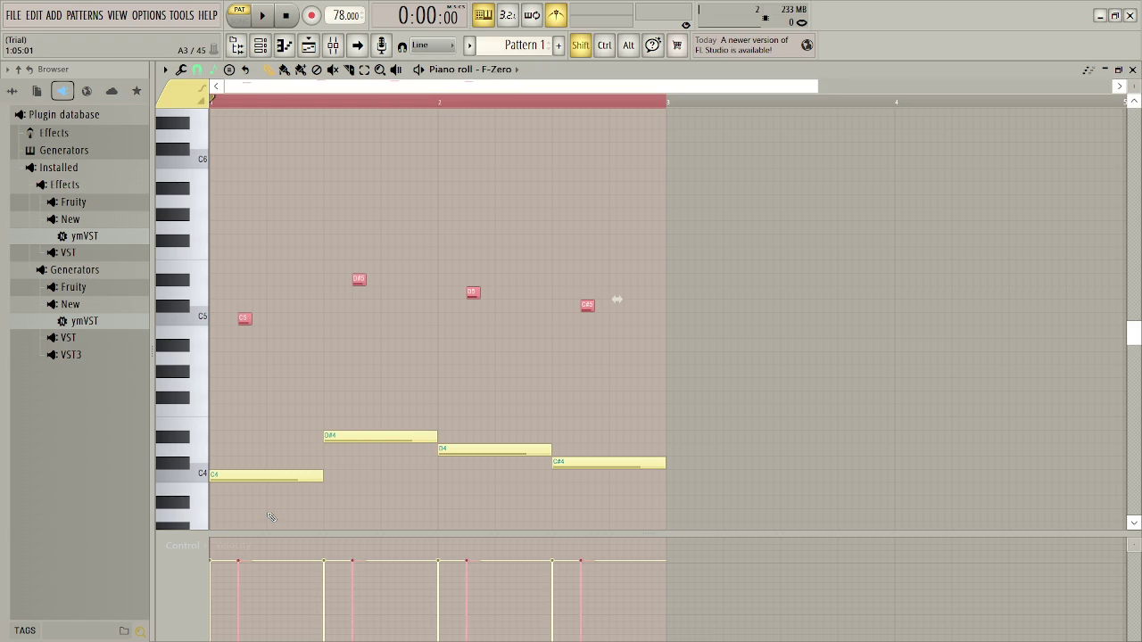
key(space)
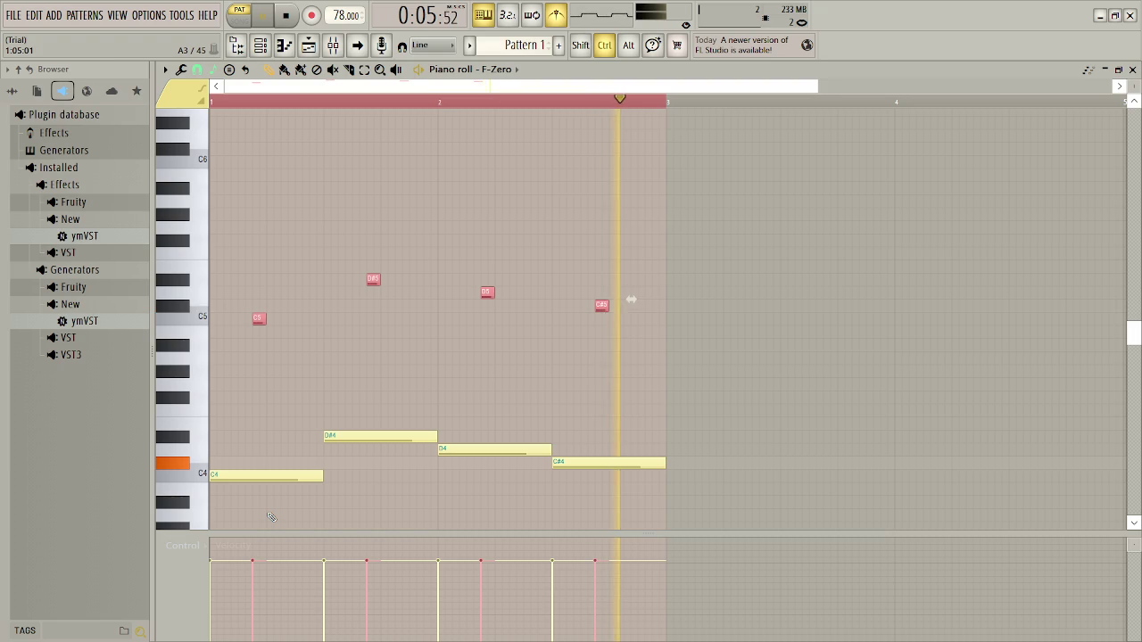
- Duplicate the short notes after the originals, nudge the copies into place, and deselect
key(ctrl+c)
key(ctrl+v)
key(shift+Right)
key(shift+Right)
key(shift+Left)
key(shift+Left)
key(shift+Left)
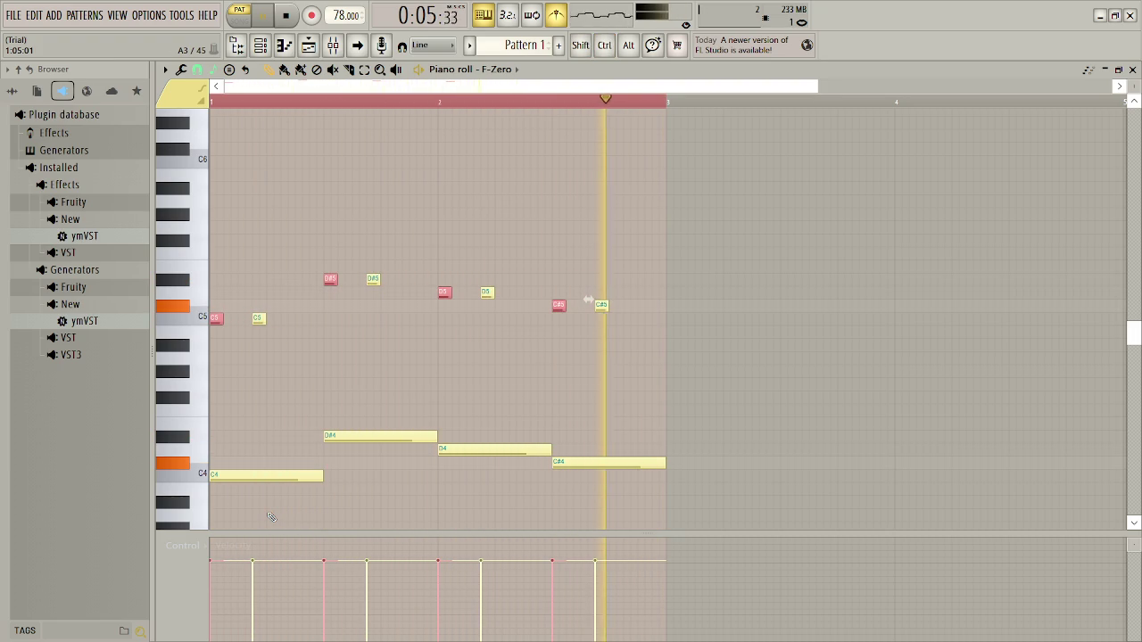
key(shift+Right)
key(shift+Right)
key(shift+Right)
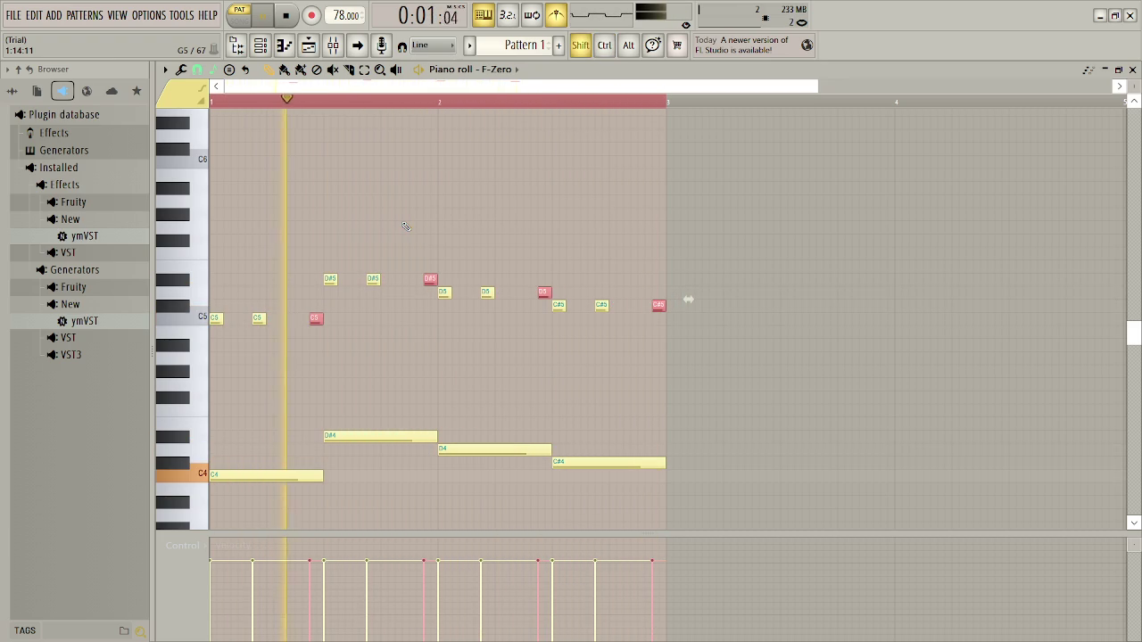
key(shift+Left)
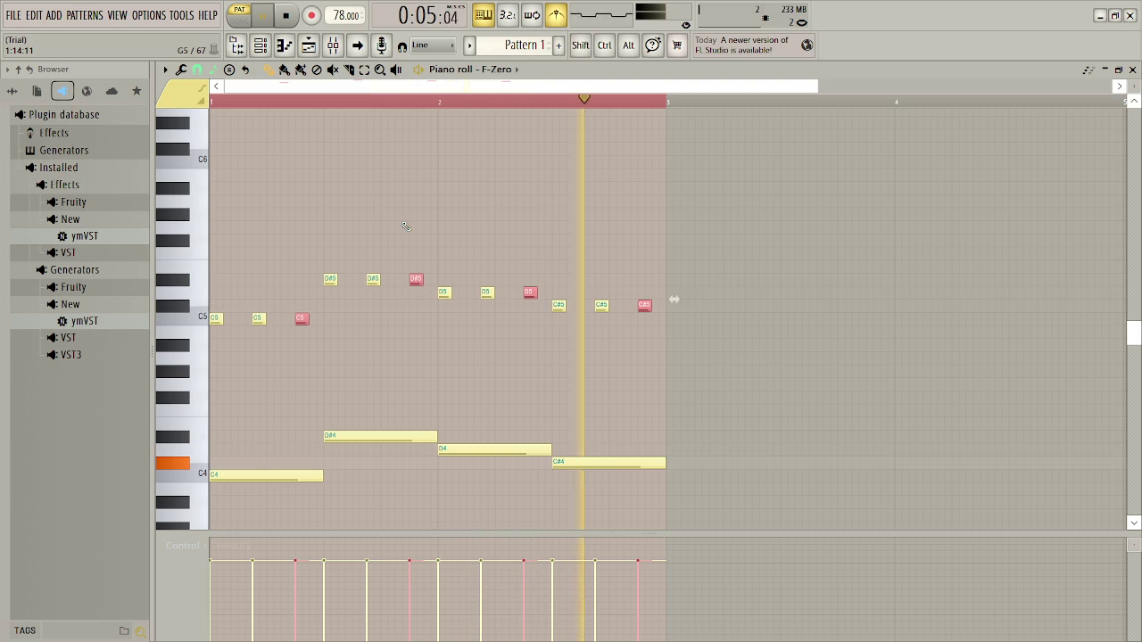
key(ctrl+d)
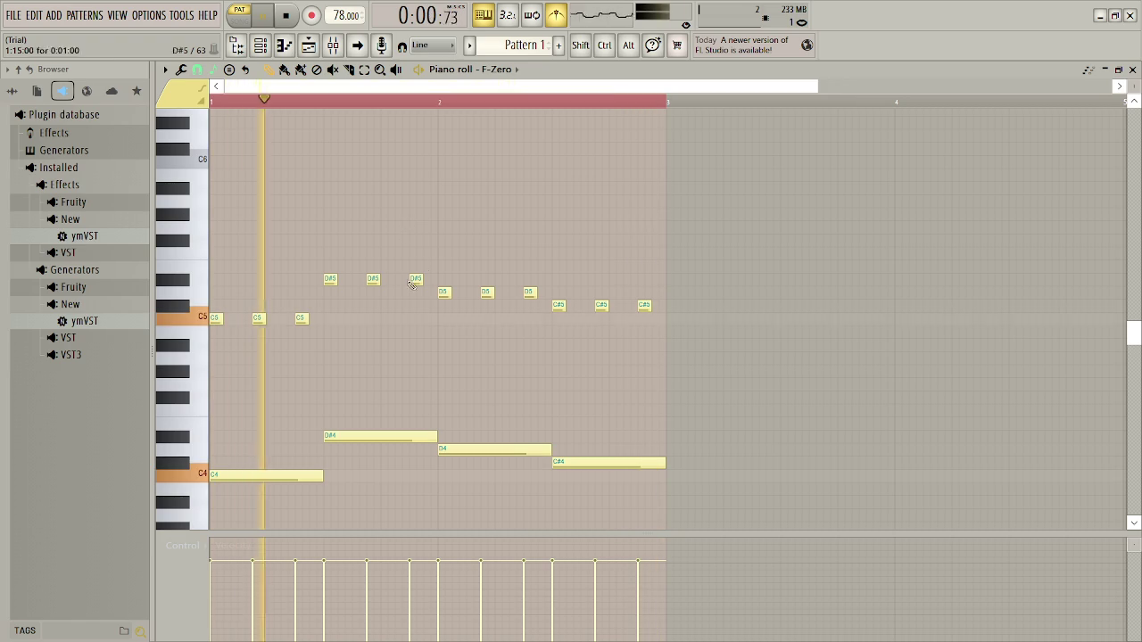
scroll(215, 478, down, 5)
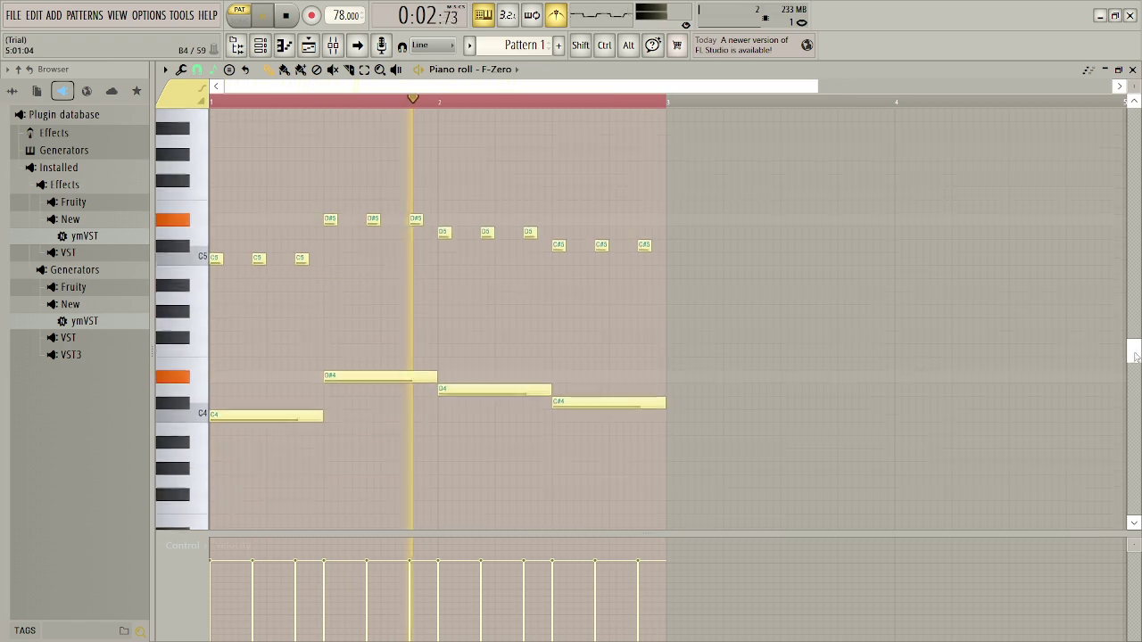
click(215, 474)
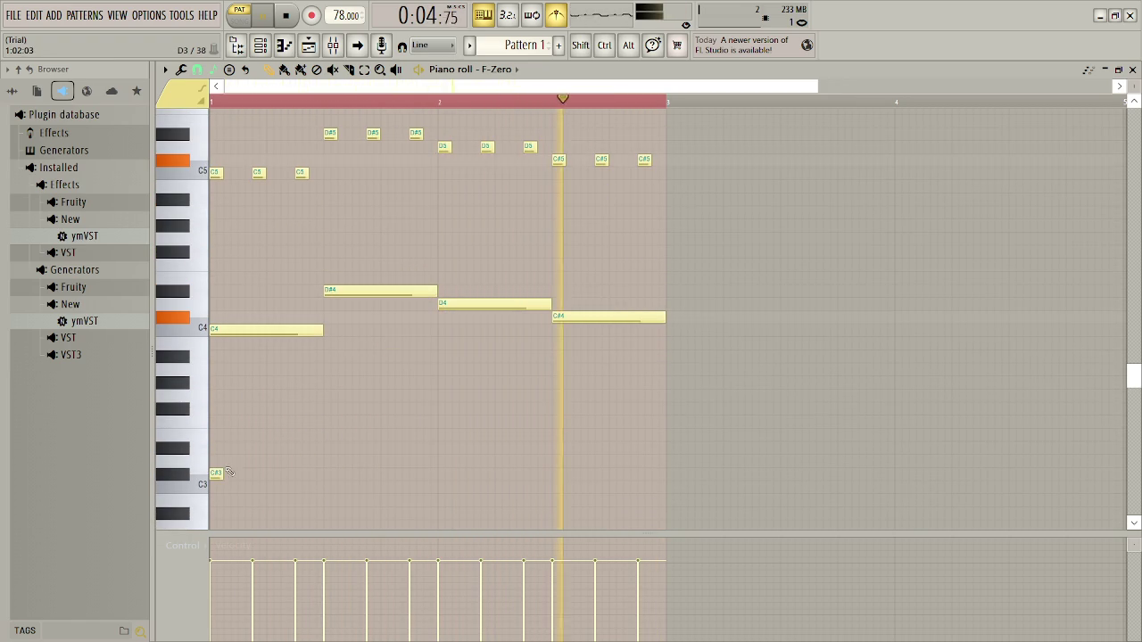
key(space)
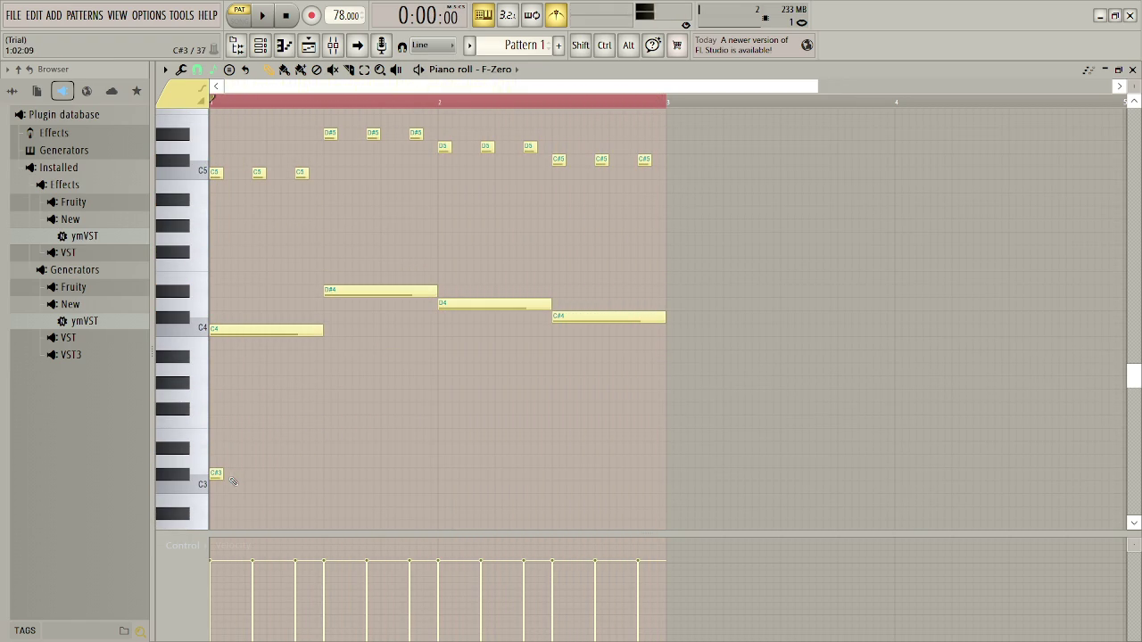
drag(216, 473, 212, 357)
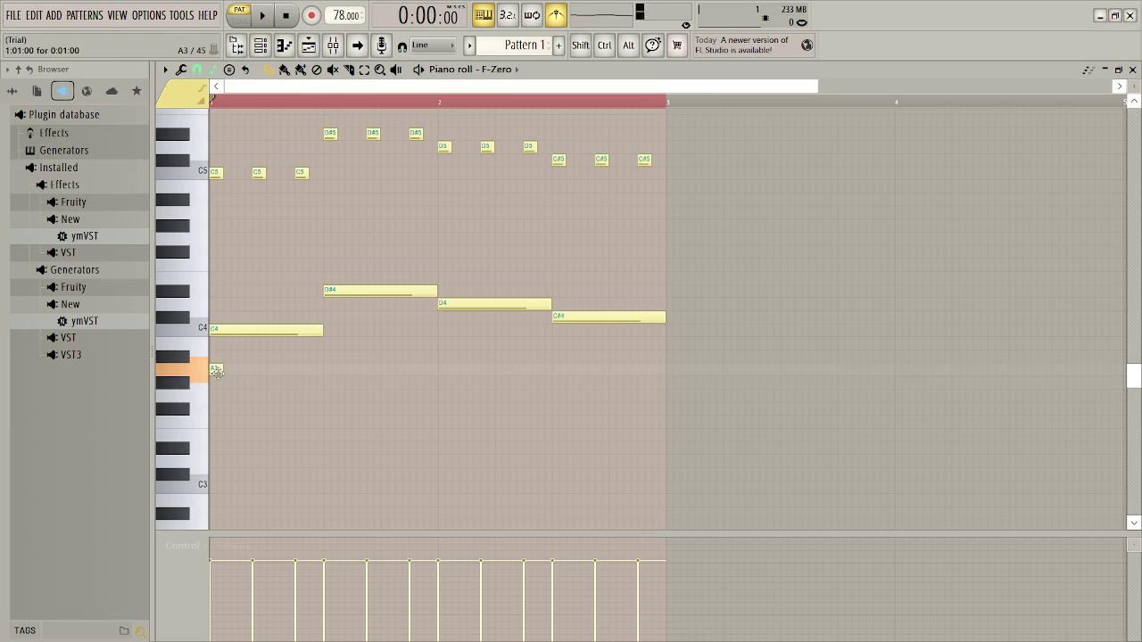
drag(217, 380, 220, 388)
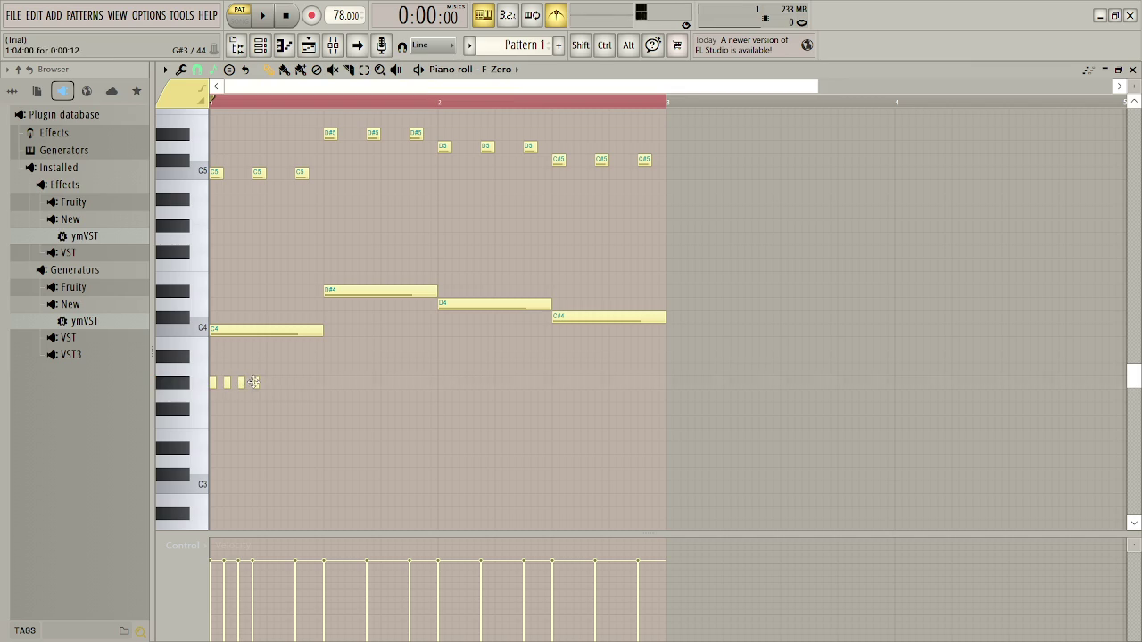
key(space)
drag(286, 393, 205, 384)
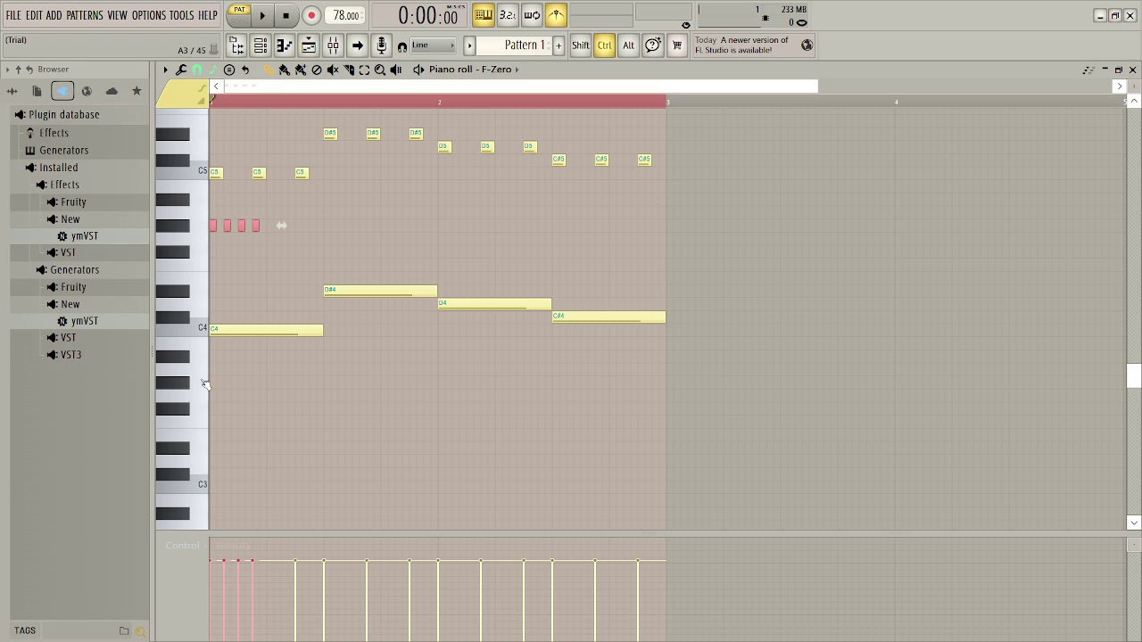
key(space)
key(shift+Down)
key(shift+Down)
key(shift+Down)
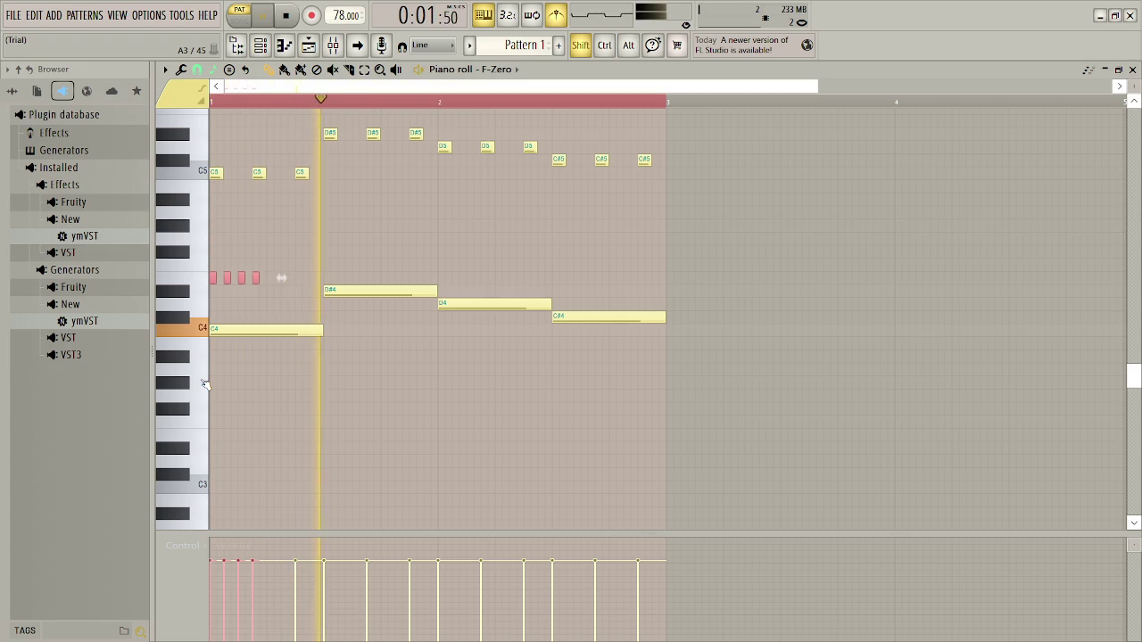
key(shift+Down)
key(shift+Down)
key(space)
key(space)
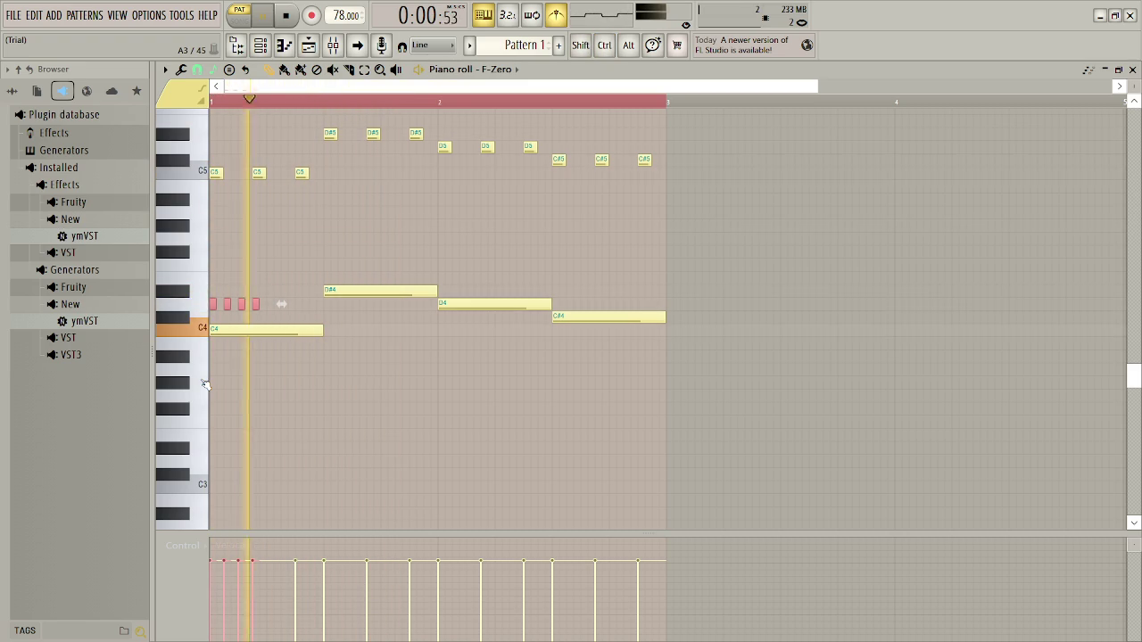
key(ctrl+Down)
key(ctrl+Down)
key(space)
key(space)
key(ctrl+Up)
key(ctrl+Up)
key(Up)
key(Up)
key(Up)
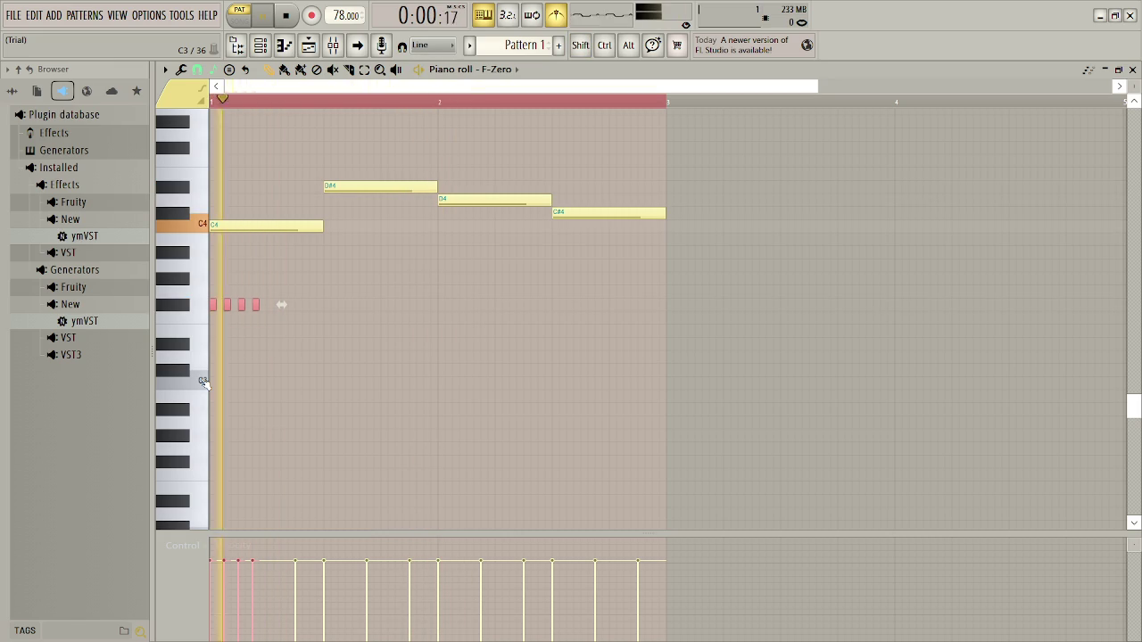
key(space)
key(XF86AudioRaiseVolume)
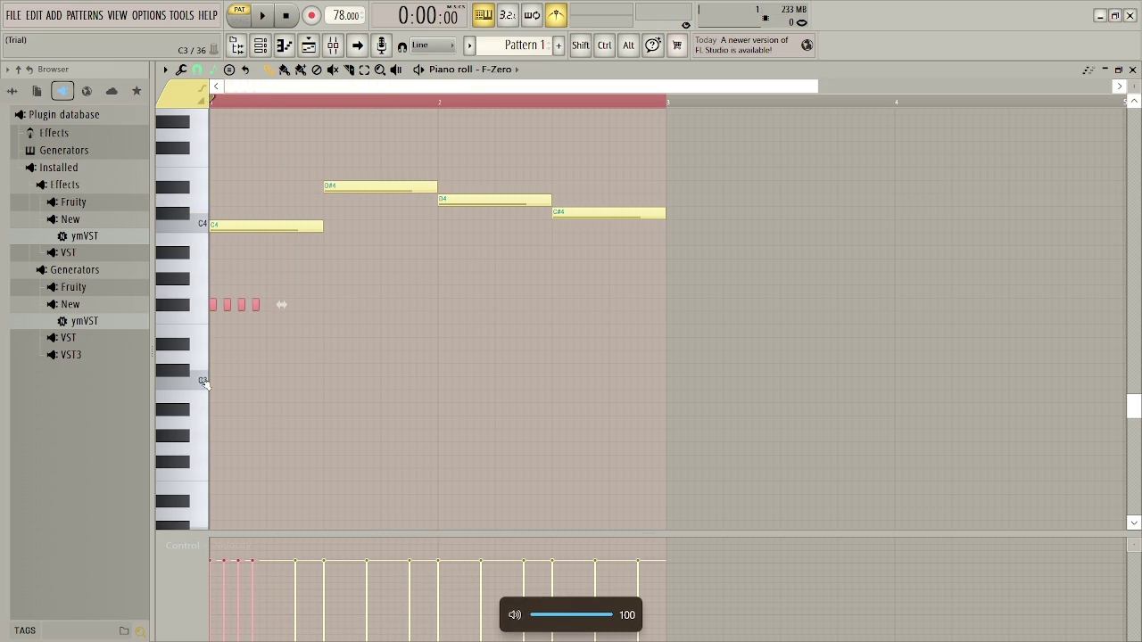
scroll(203, 382, up, 4)
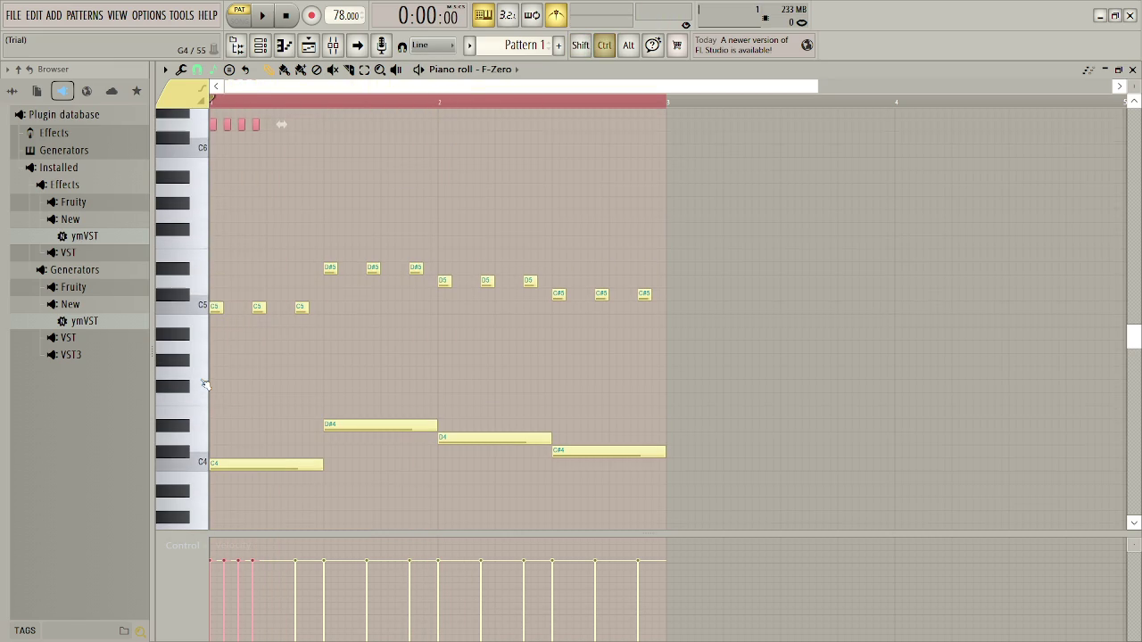
key(space)
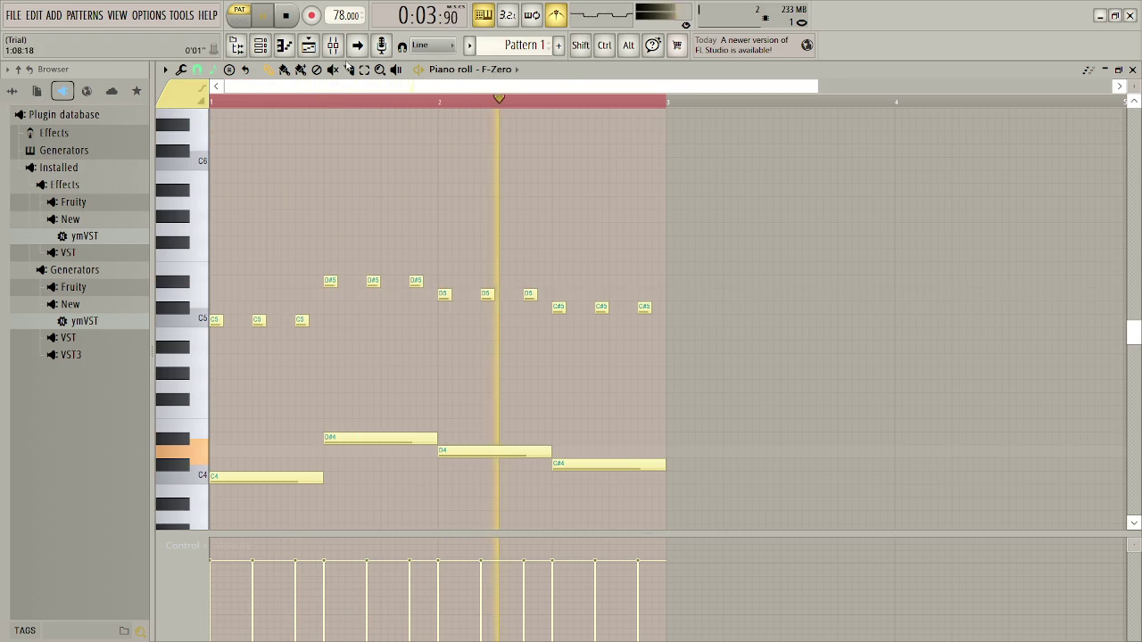
- Lower the song tempo to 64 BPM and close the piano roll
drag(346, 15, 347, 42)
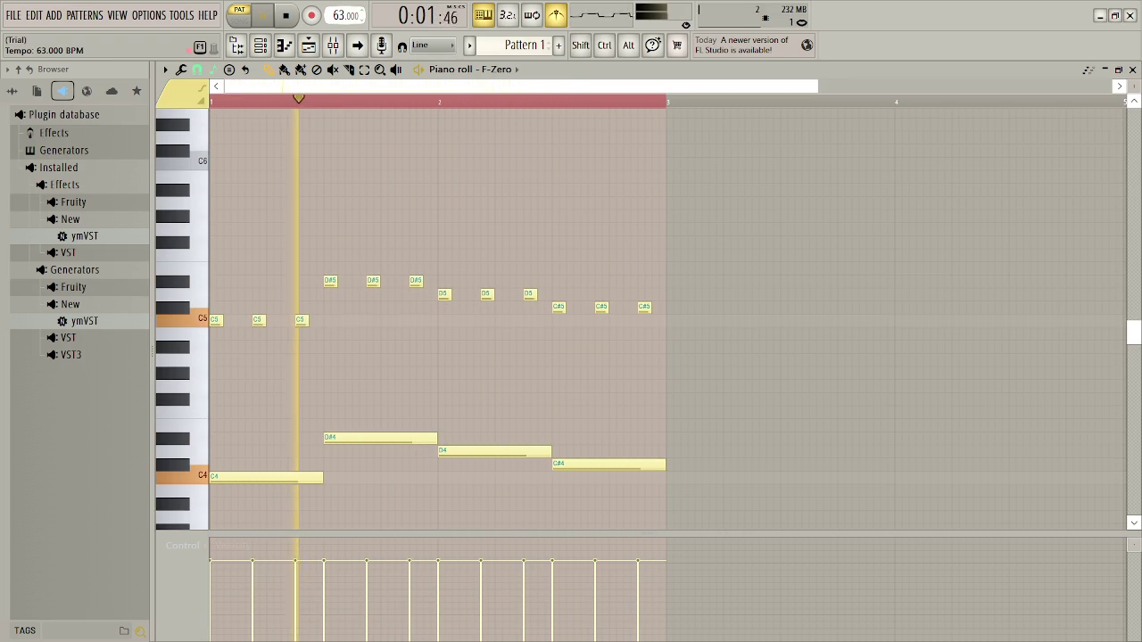
drag(346, 42, 346, 45)
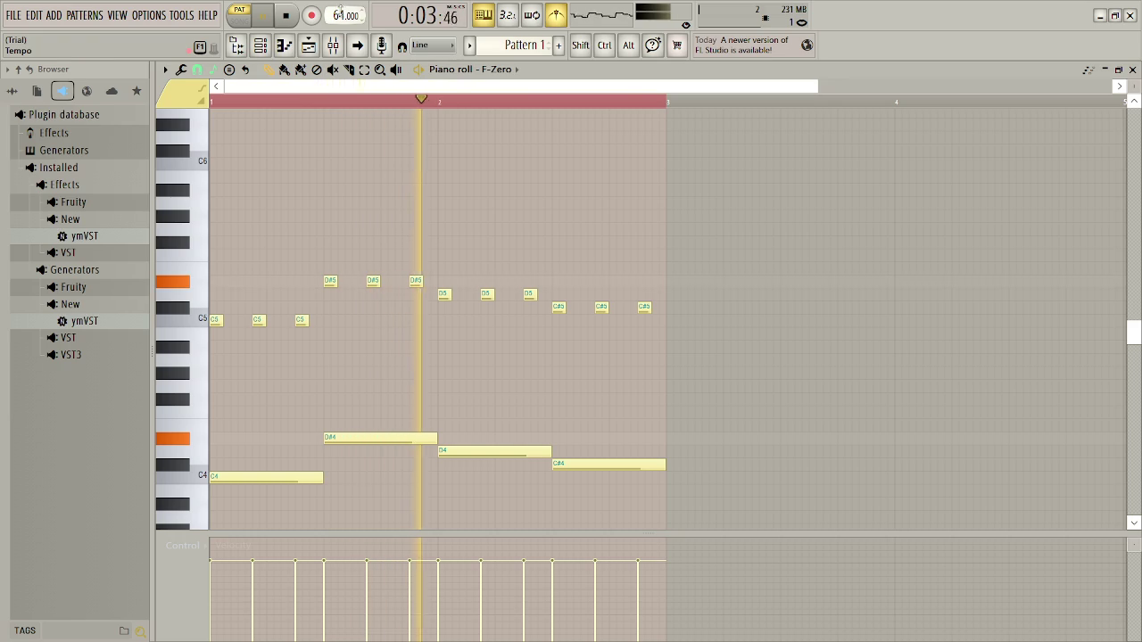
click(1135, 69)
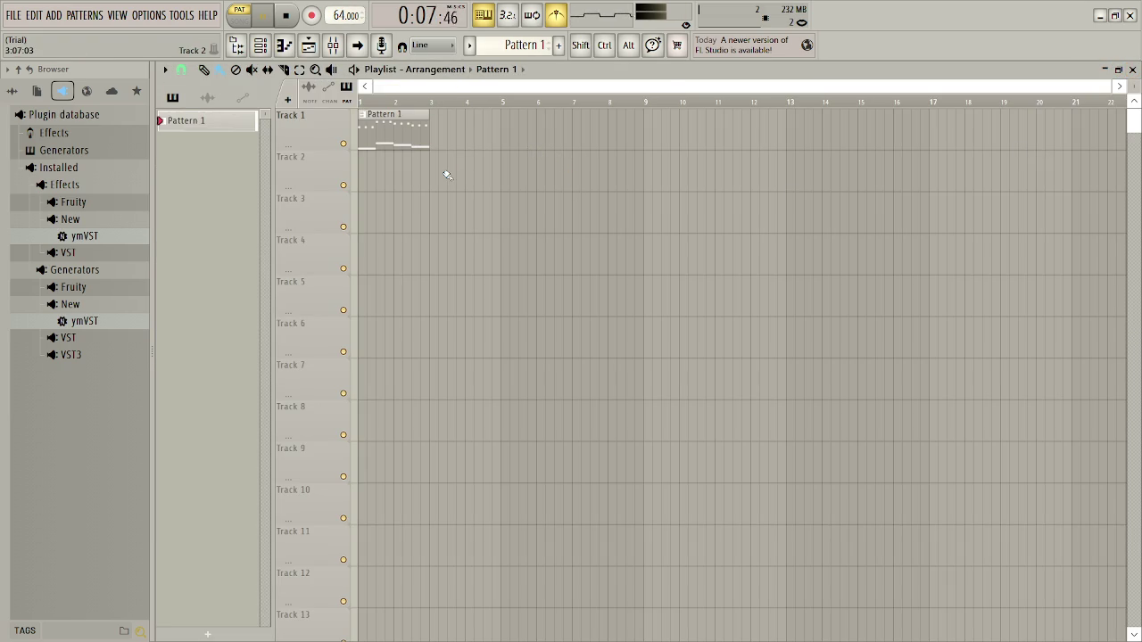
- Copy the four bass notes an octave lower as C3, D#3, D3 and C#3
double_click(378, 129)
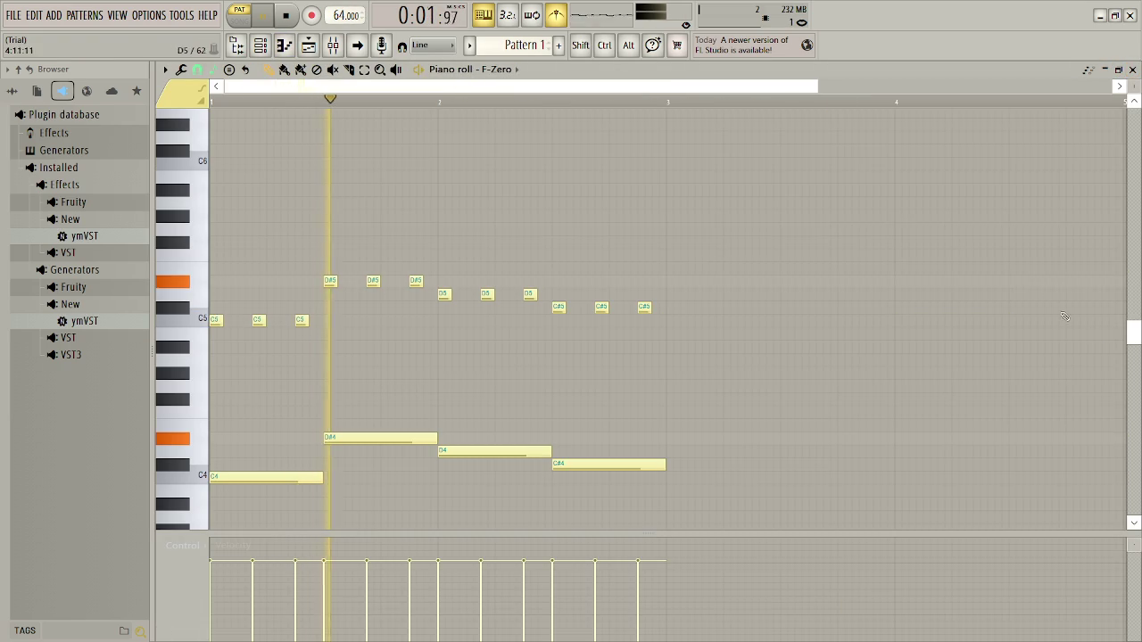
drag(816, 510, 267, 428)
mouse_move(665, 464)
mouse_down()
mouse_move(699, 458)
mouse_move(684, 459)
mouse_move(688, 494)
mouse_move(688, 362)
mouse_move(688, 494)
mouse_up()
scroll(688, 494, down, 2)
- Raise the copied bass notes two octaves and deselect them
scroll(688, 393, down, 1)
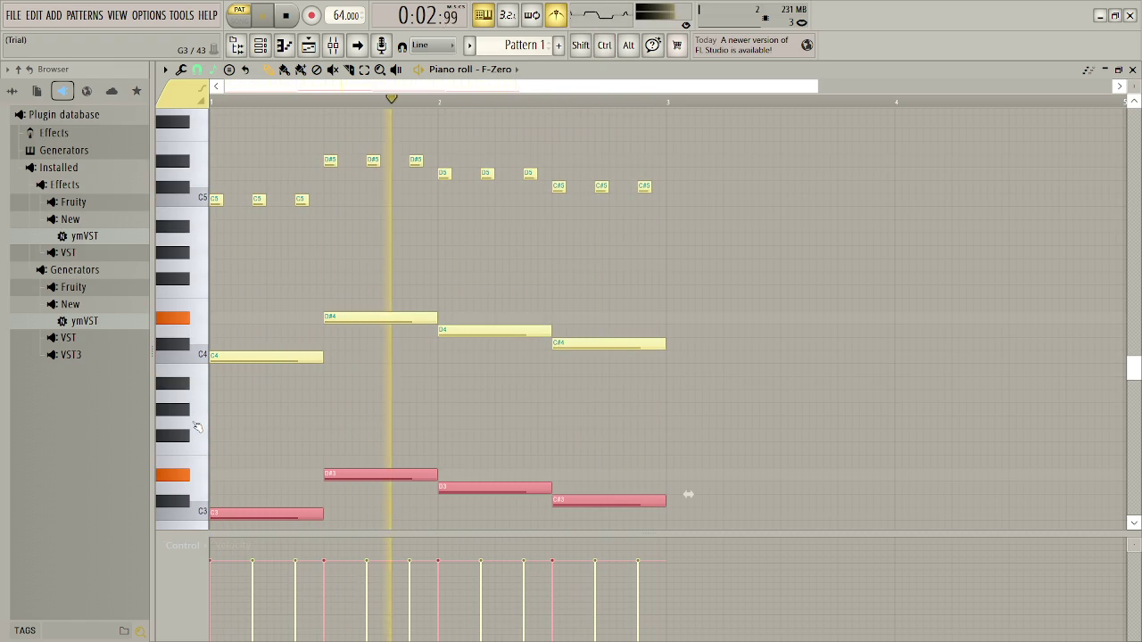
drag(688, 494, 688, 143)
scroll(688, 160, up, 3)
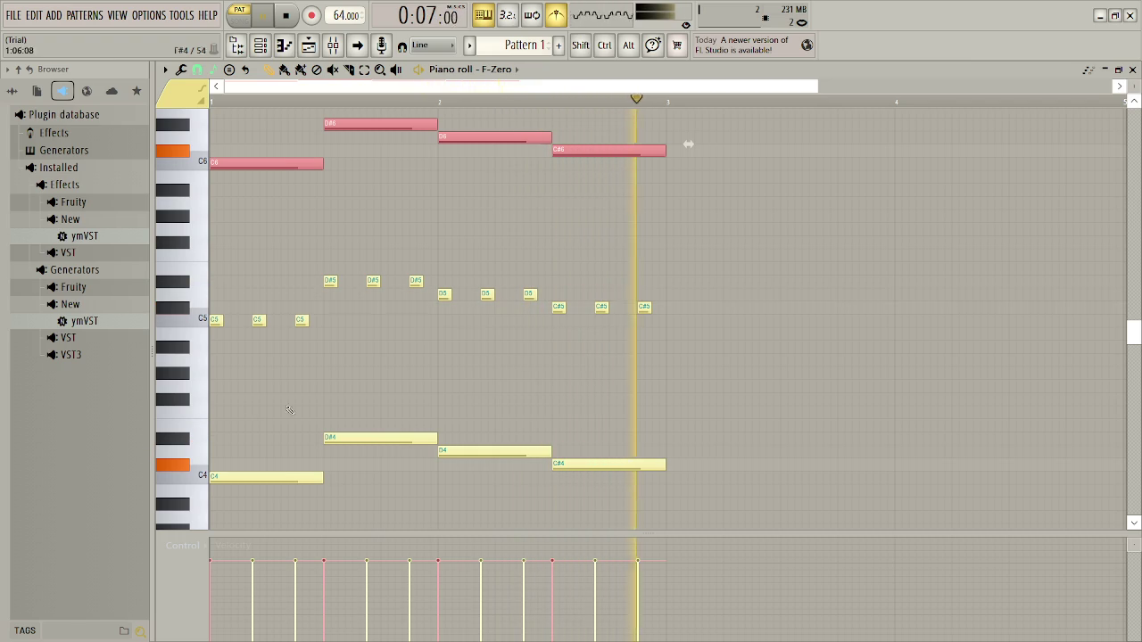
click(485, 224)
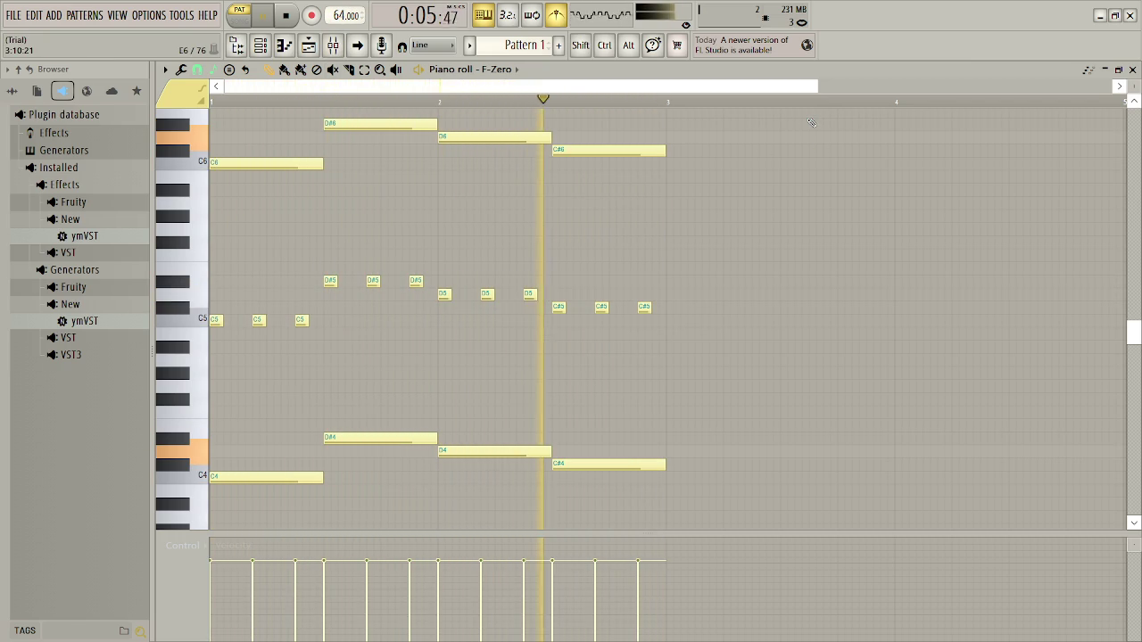
- Turn the system volume up, slow the tempo to 62 BPM, and return to the Playlist
key(XF86AudioRaiseVolume)
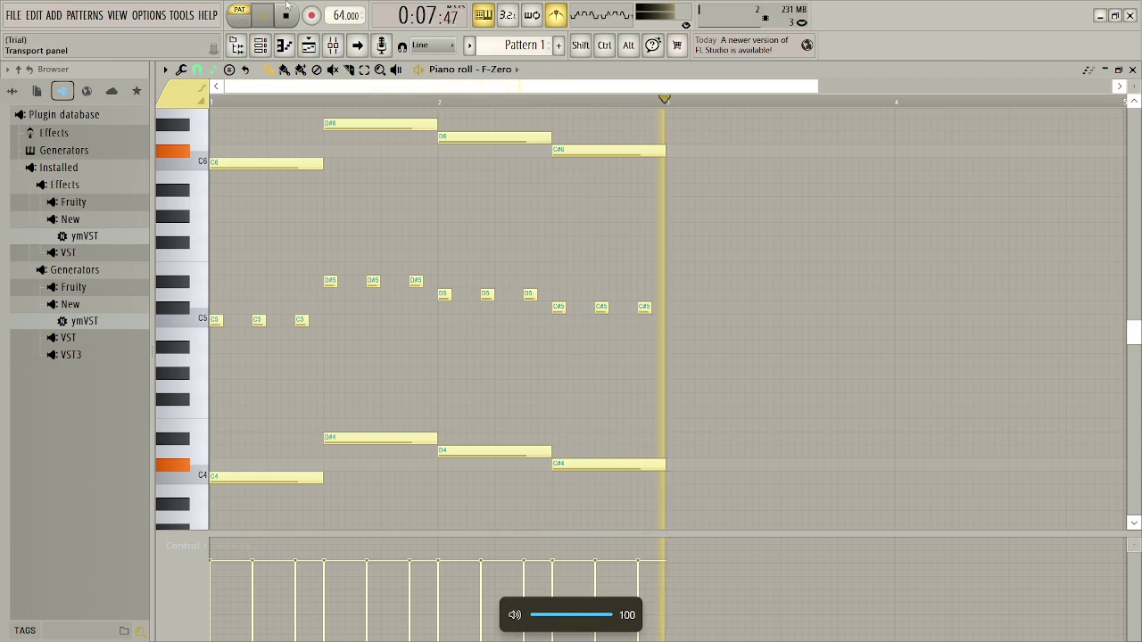
drag(344, 10, 345, 29)
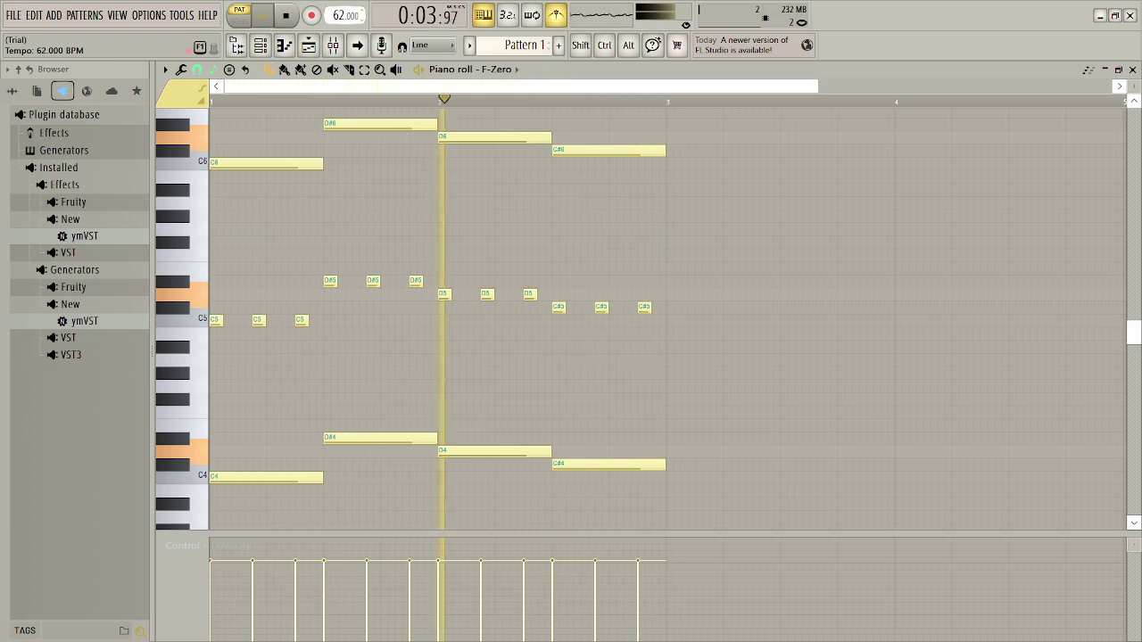
click(1132, 70)
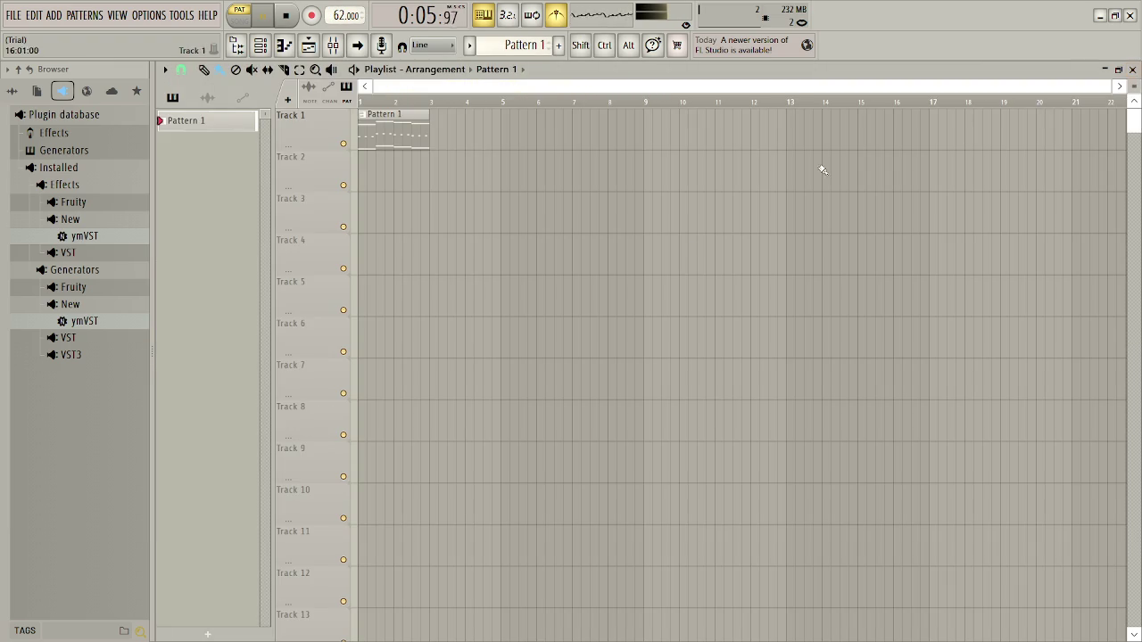
- Duplicate the C5–D#5 notes two octaves up onto C7–D#7 and play the pattern
double_click(413, 135)
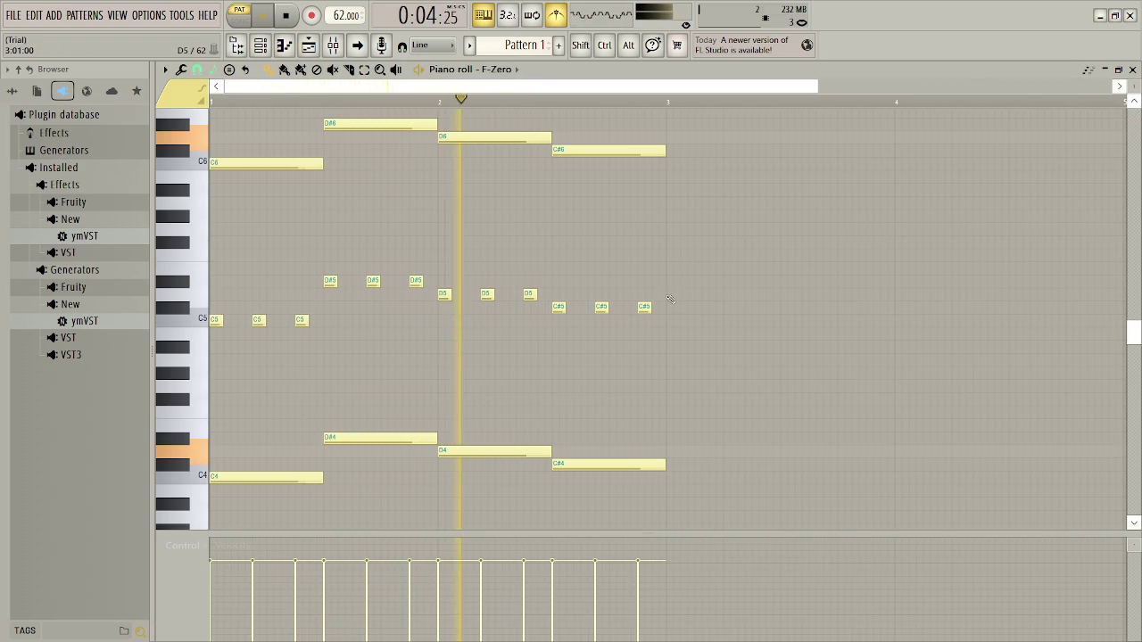
key(space)
mouse_move(683, 323)
mouse_down()
mouse_move(384, 289)
mouse_move(211, 295)
mouse_up()
drag(722, 405, 205, 259)
key(ctrl+b)
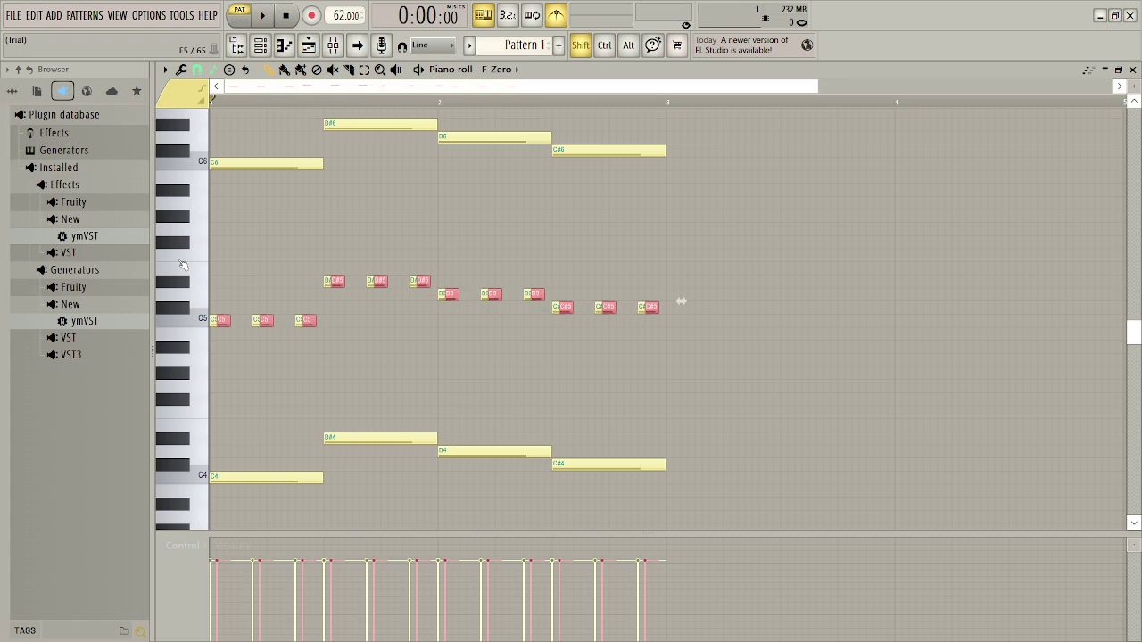
key(ctrl+Up)
key(ctrl+Up)
key(space)
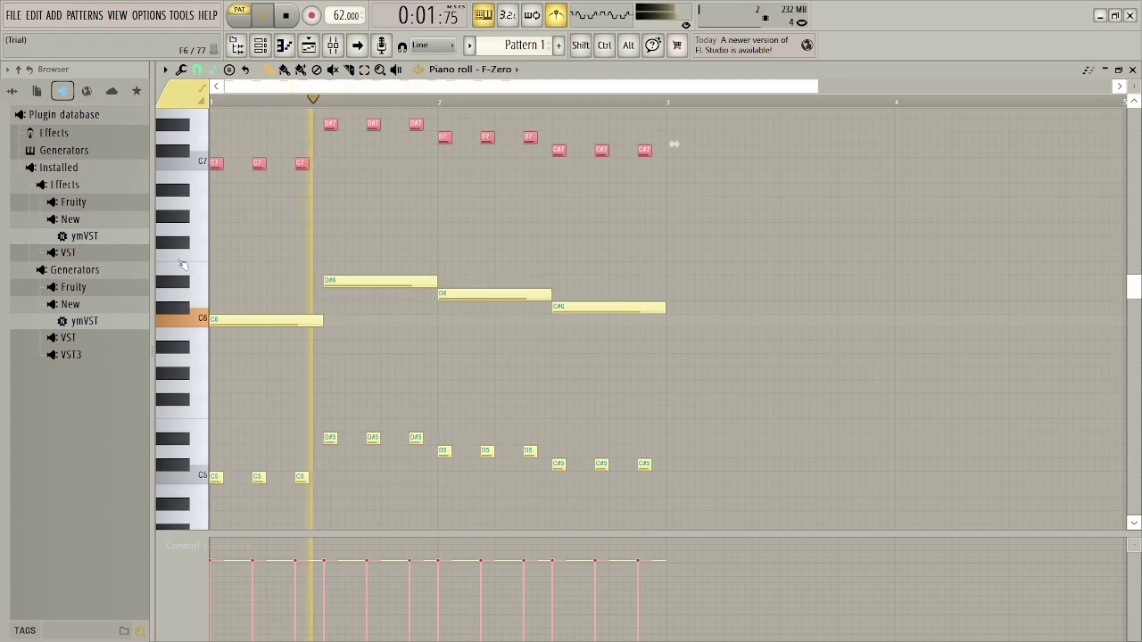
ctrl+click(644, 258)
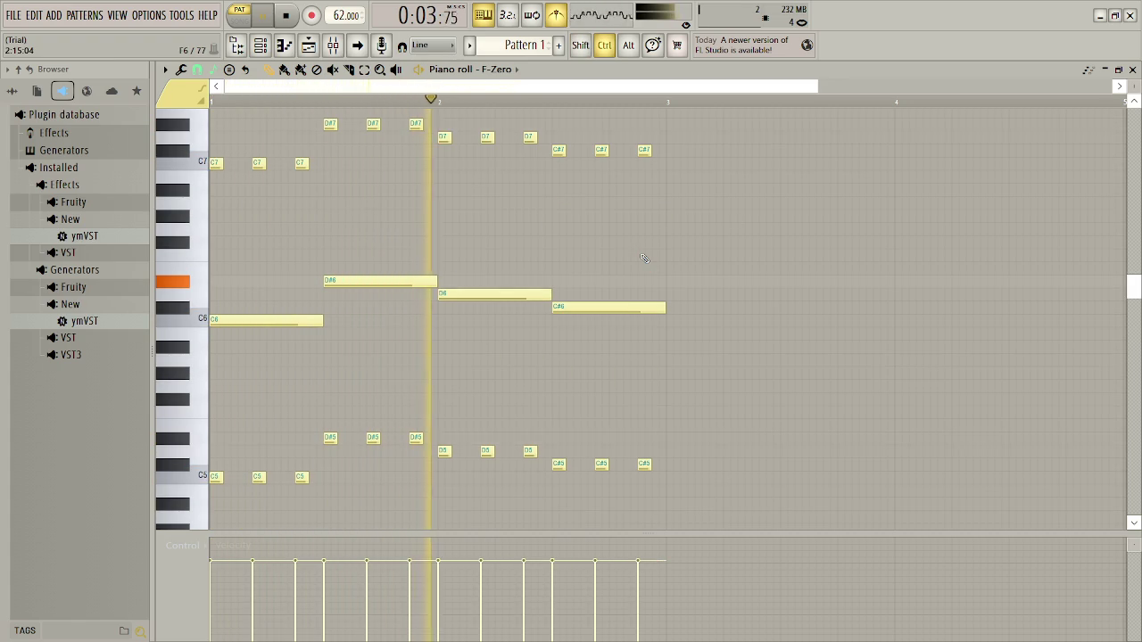
- Start a project save, dismiss the dialog, and switch to another window
key(ctrl+s)
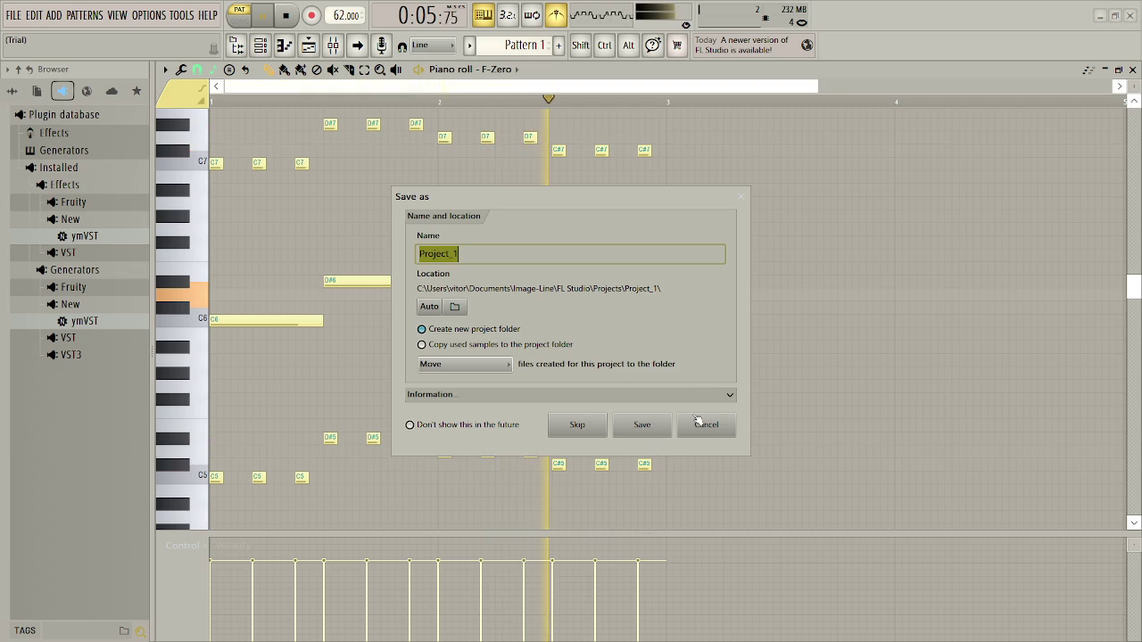
click(705, 425)
key(alt+Tab)
key(alt+Tab)
key(alt+Tab)
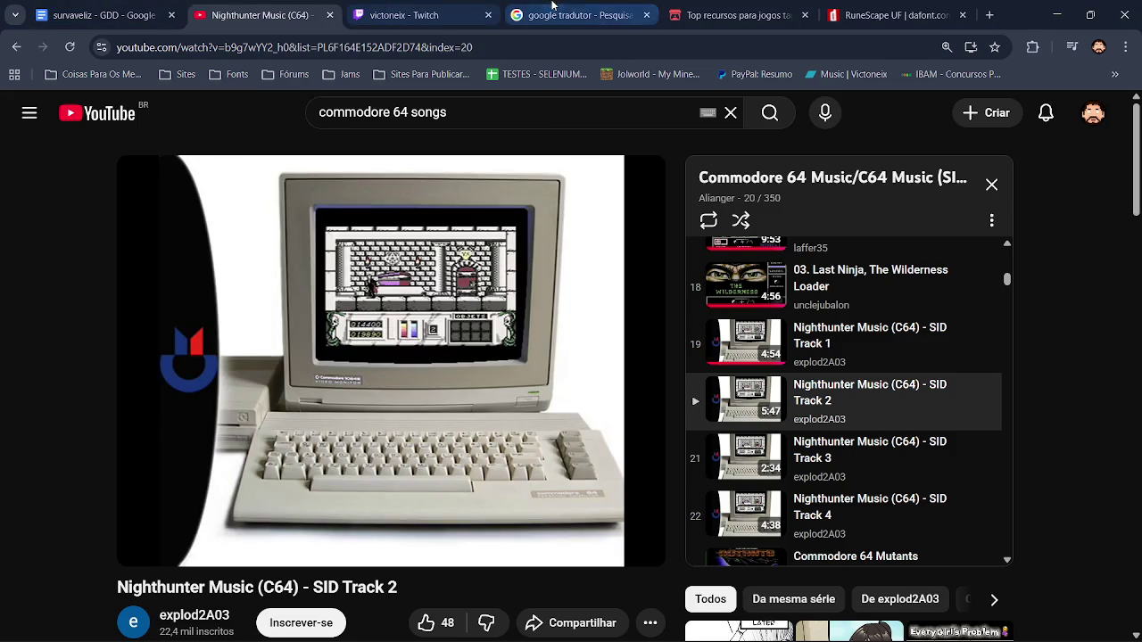
- Translate 'Vamos lá' to 'Let's go' in Google Translate, copy it, and return to FL Studio
click(553, 6)
click(373, 266)
text(Vamos l)
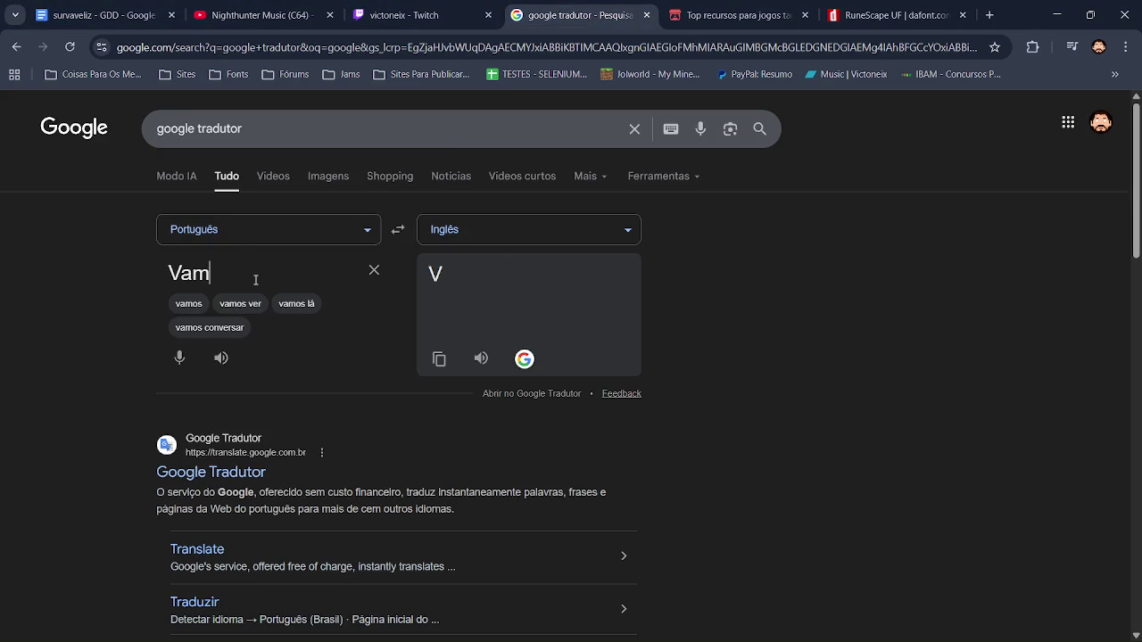
text(á)
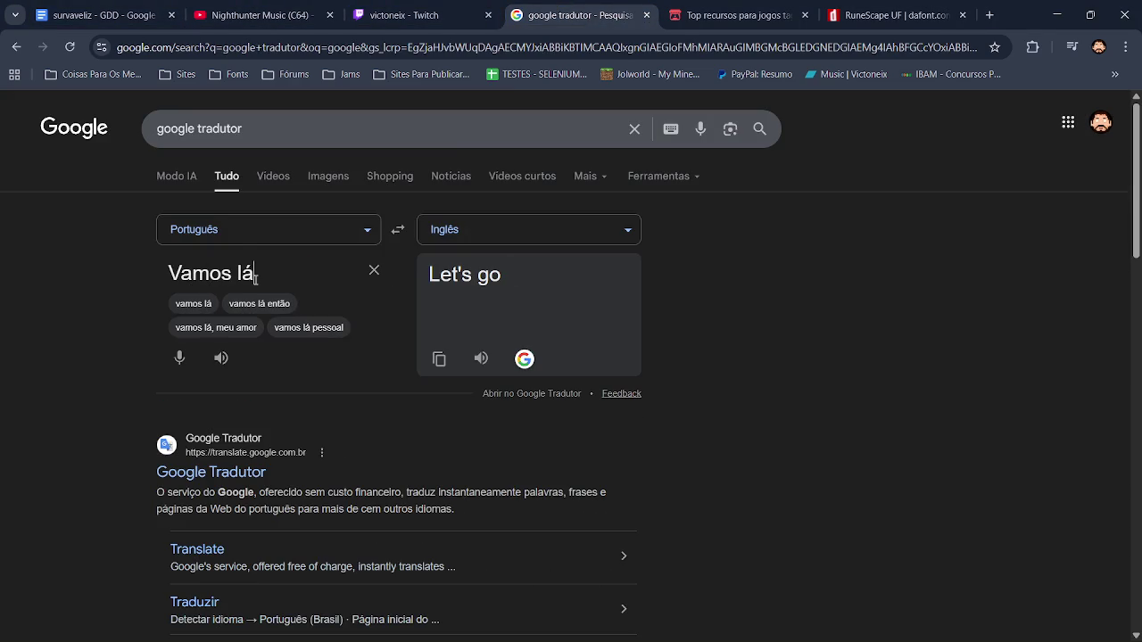
click(439, 358)
key(alt+Tab)
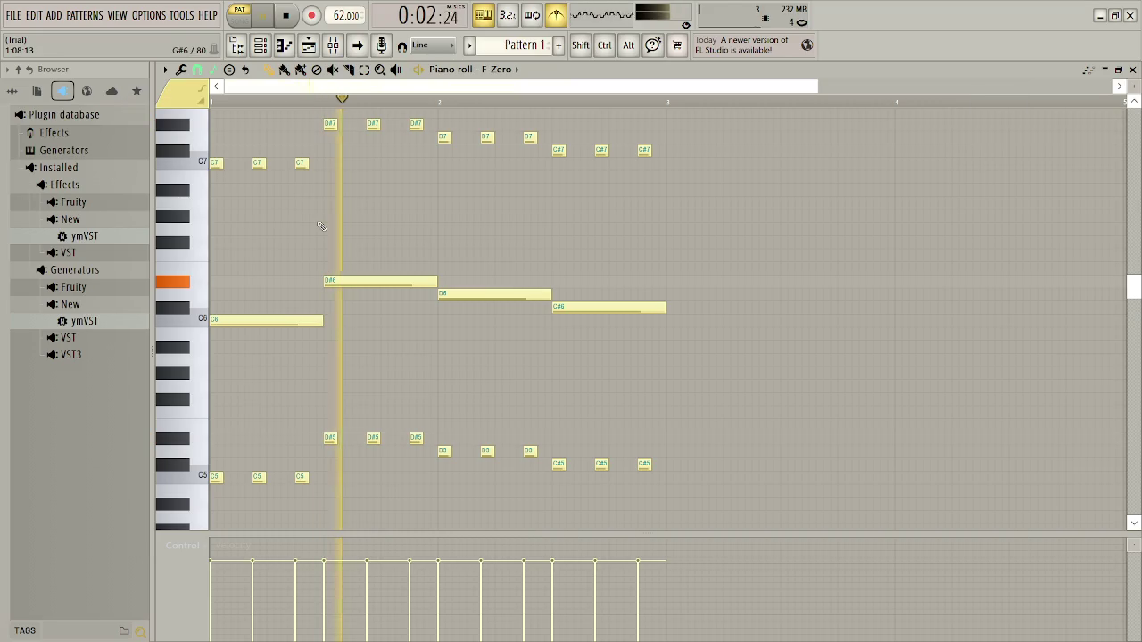
- Repeat the Pattern 1 clip into seven copies along Track 1 and play the song in SONG mode
click(1132, 70)
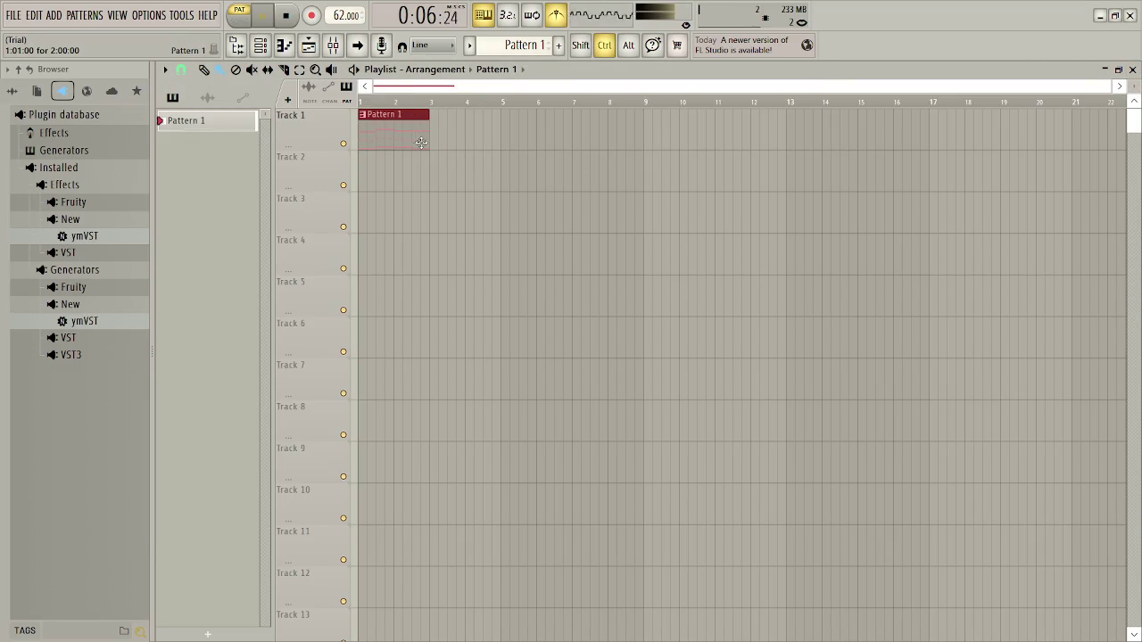
key(ctrl+b)
key(ctrl+b)
key(ctrl+b)
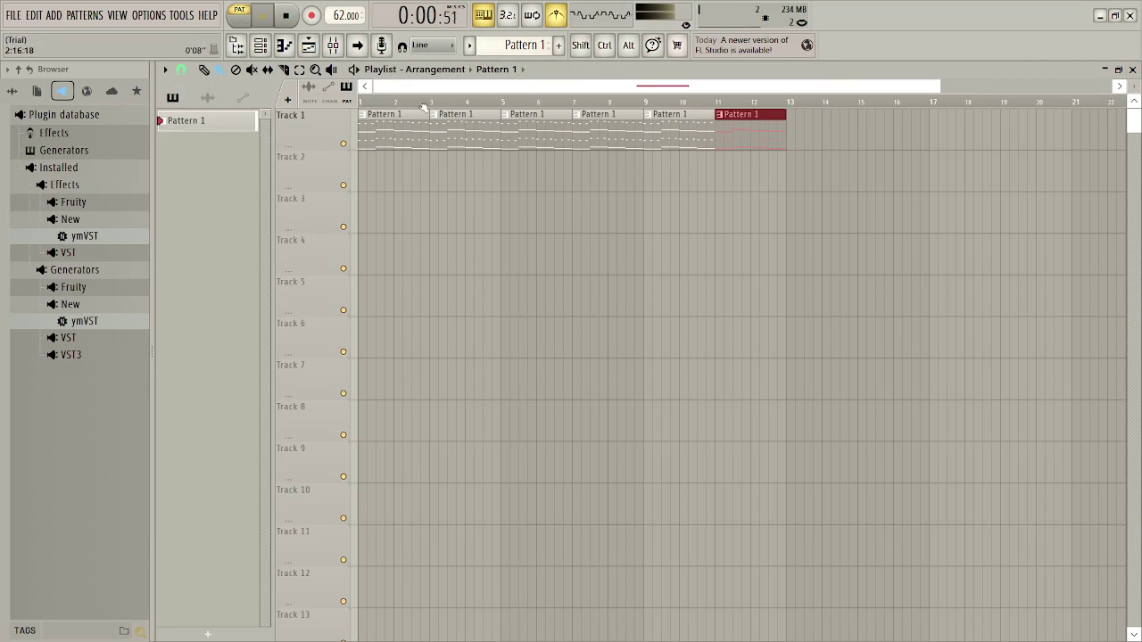
click(239, 16)
key(space)
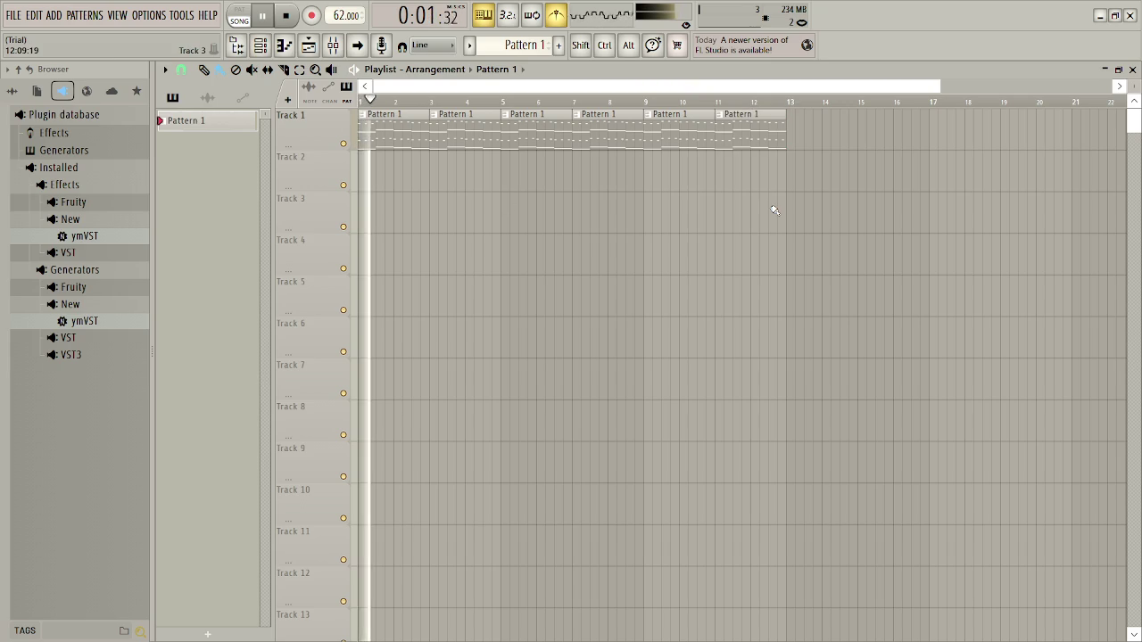
click(769, 104)
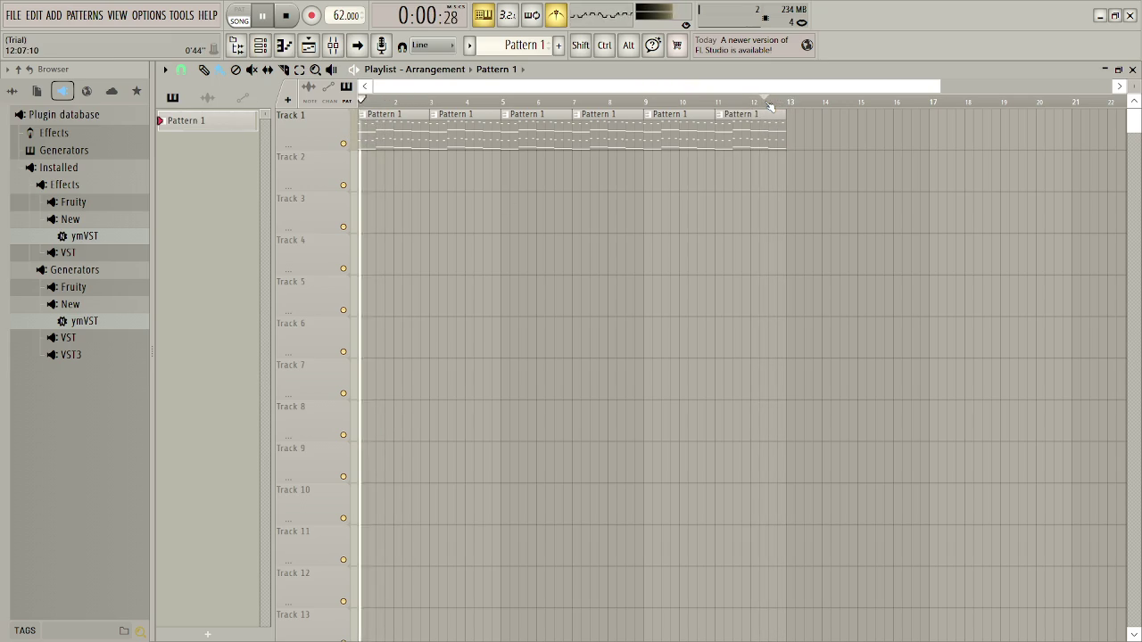
key(space)
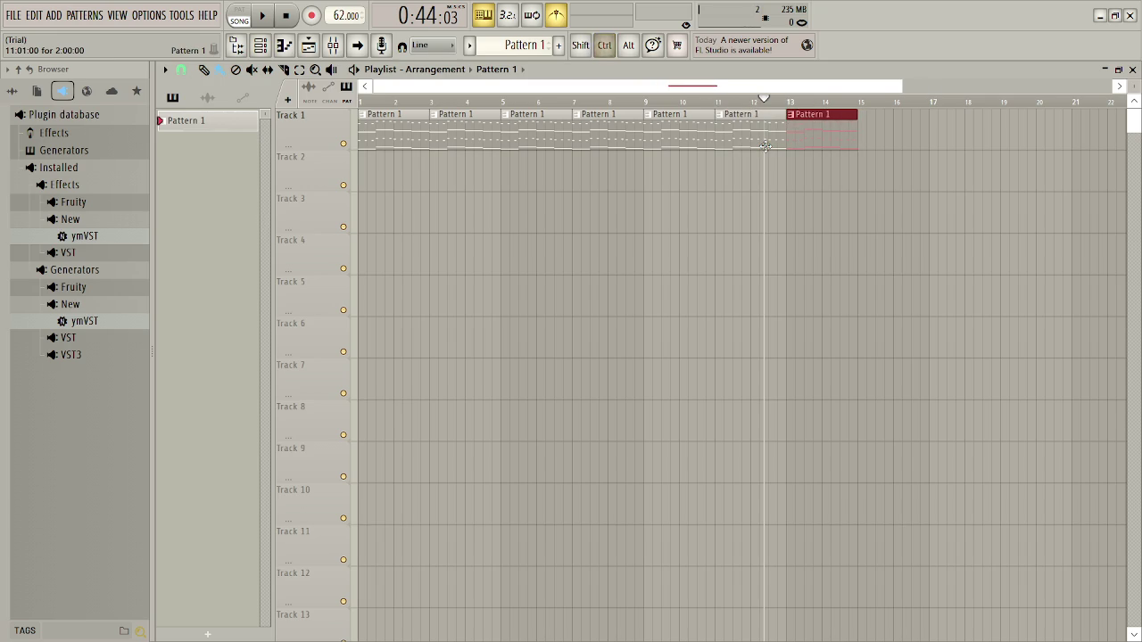
- Replay the song's ending, then start saving the project as 'Let's go'
key(space)
click(849, 103)
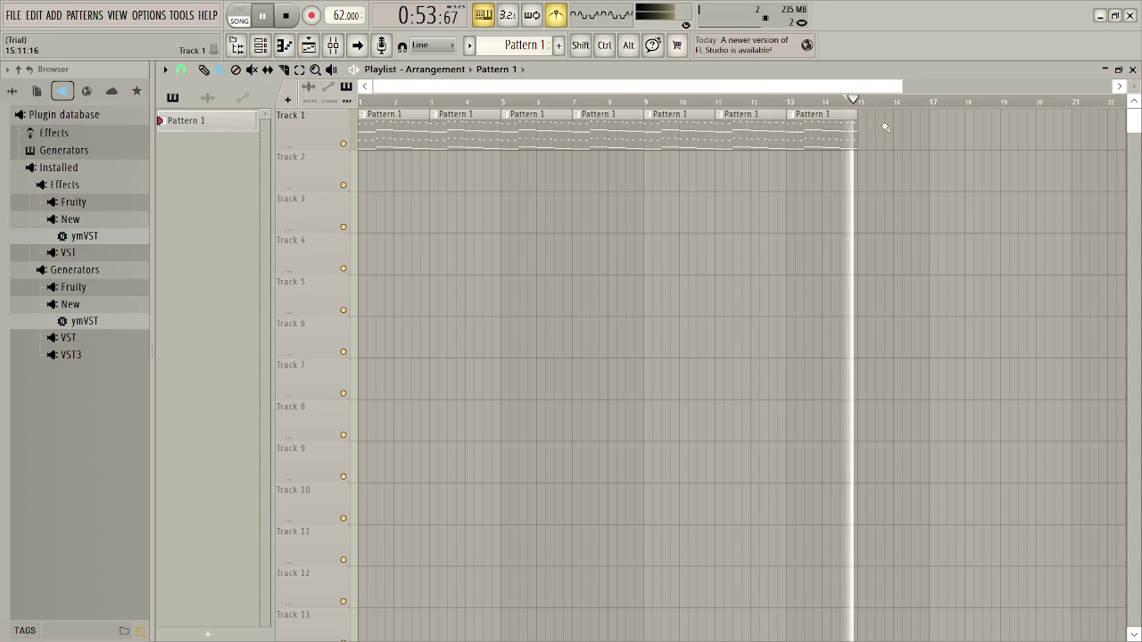
key(ctrl+s)
text(Let's go)
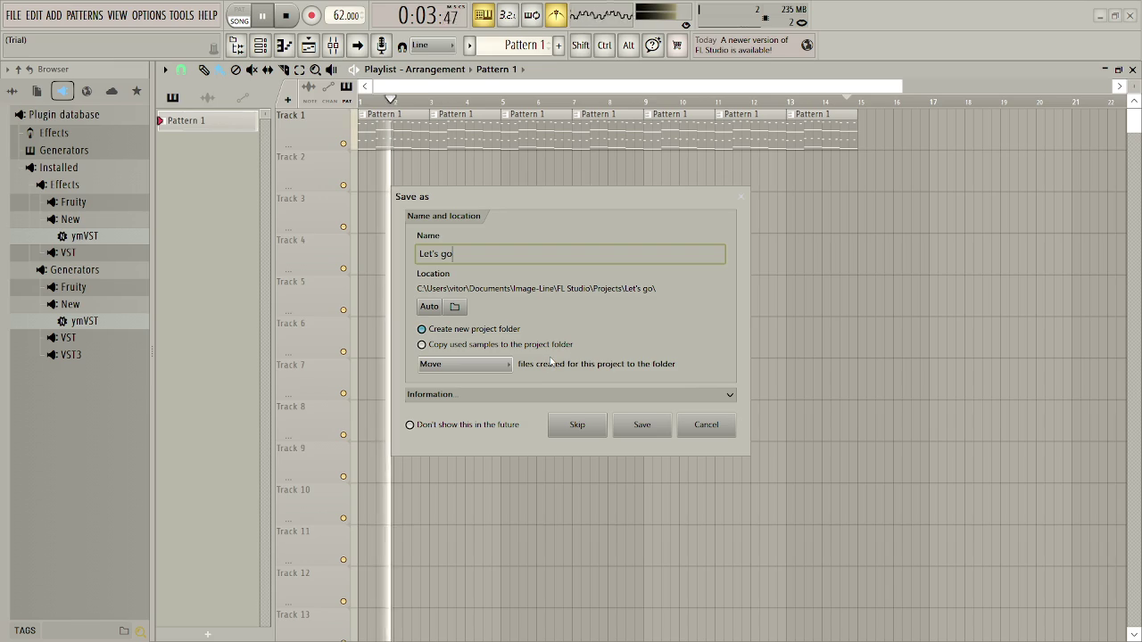
- Save the project as Let's go and export Let's go.wav to the desktop
click(630, 434)
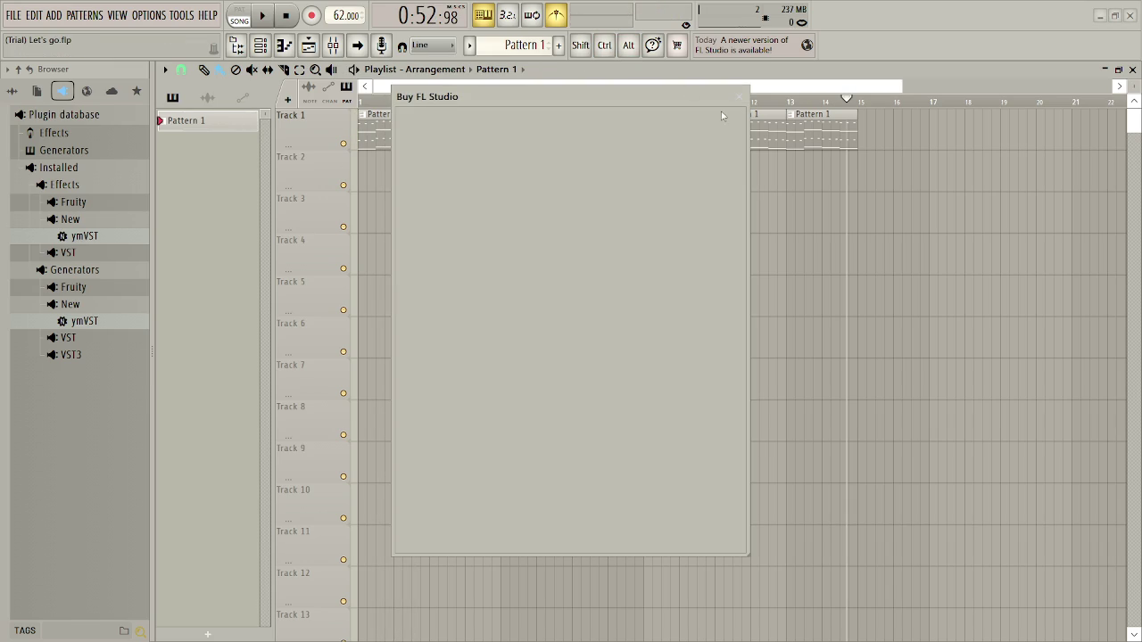
click(743, 96)
click(14, 16)
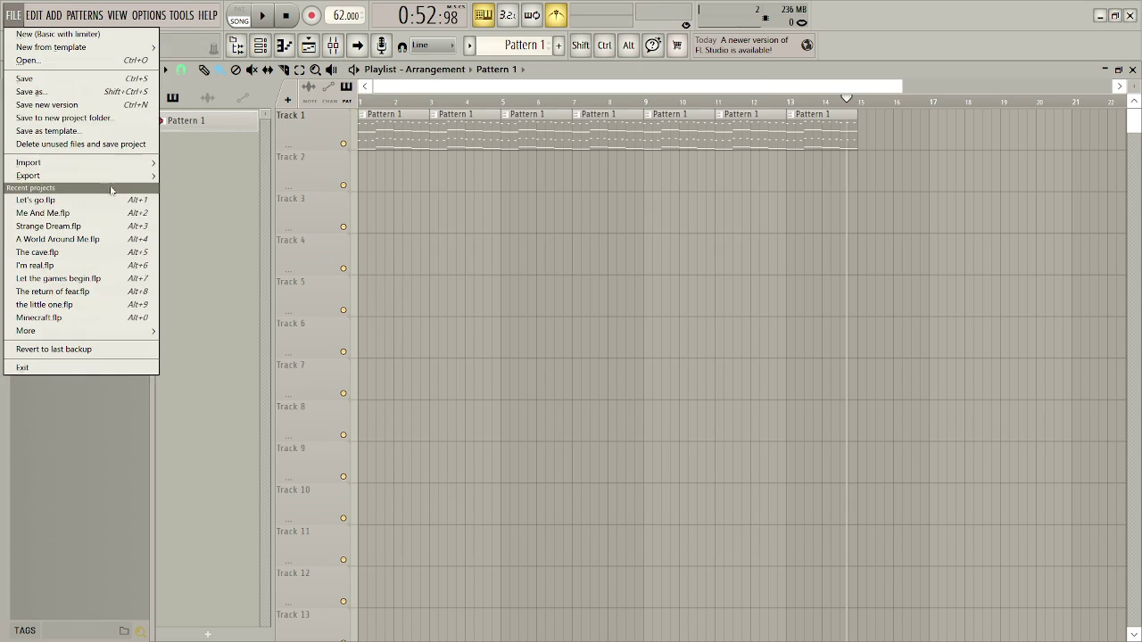
mouse_move(116, 179)
click(251, 186)
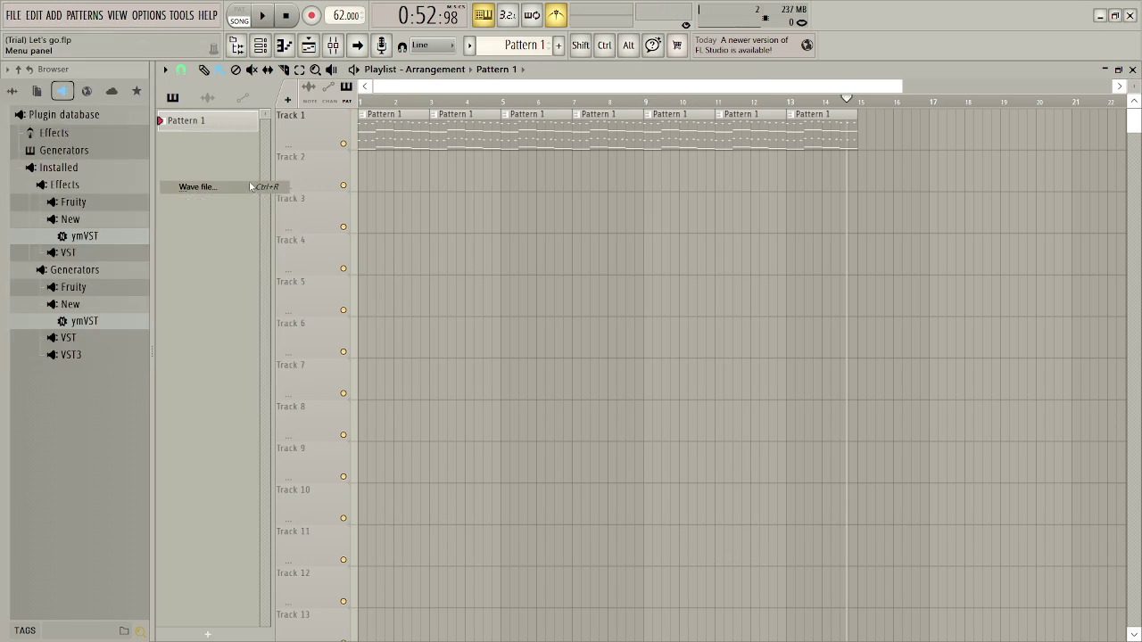
click(69, 144)
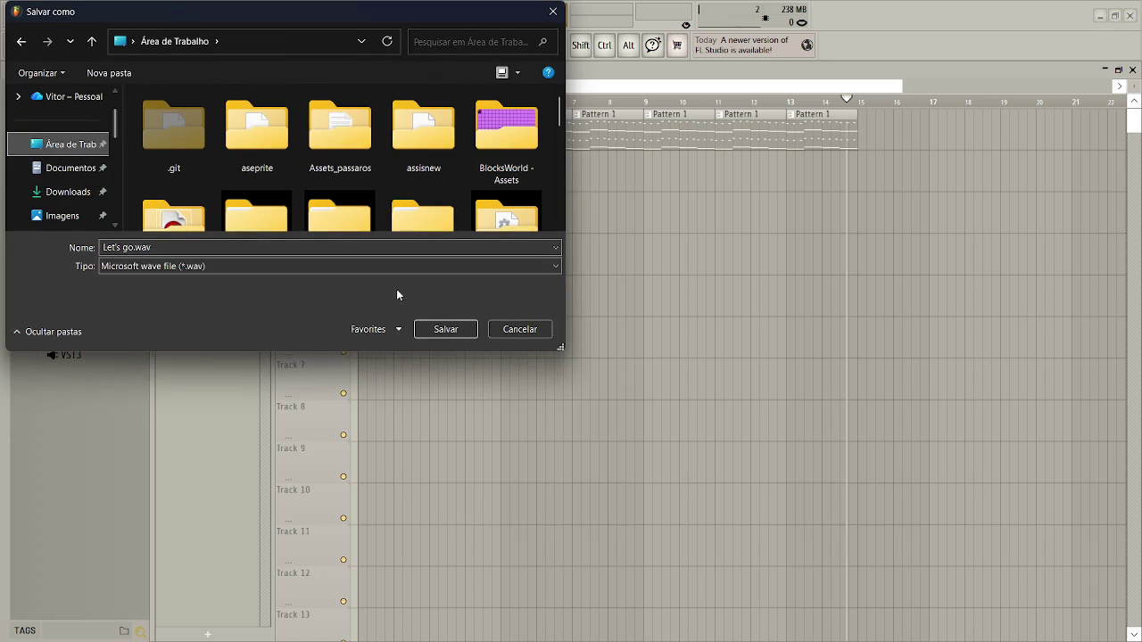
click(446, 329)
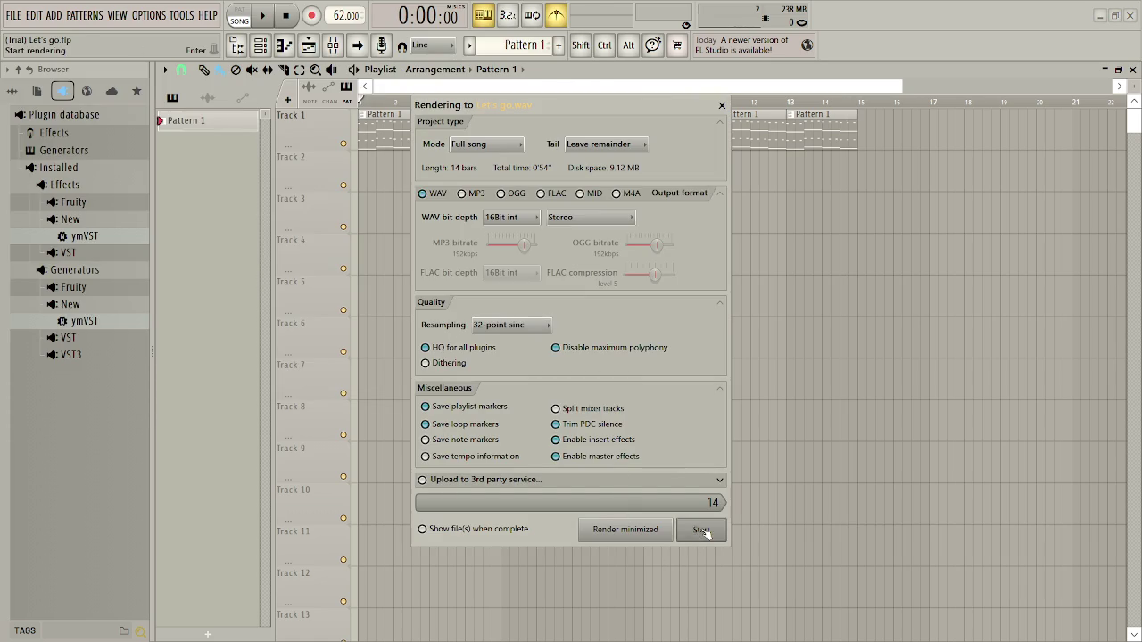
- Export the song to the desktop as Let's go.ogg and minimize FL Studio
click(13, 15)
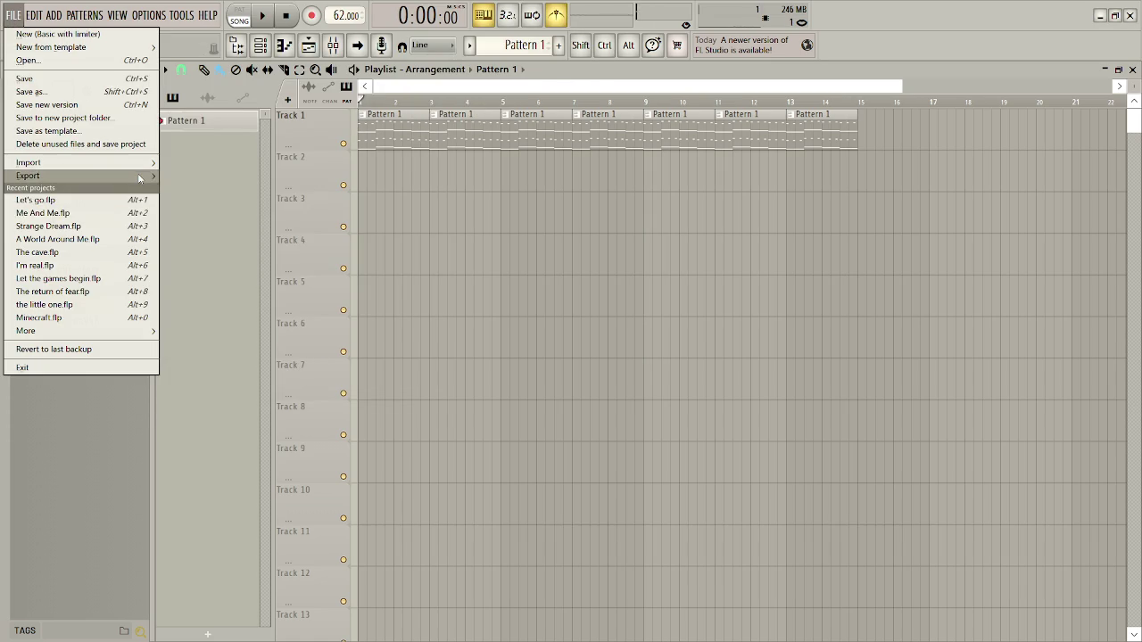
mouse_move(139, 177)
click(233, 214)
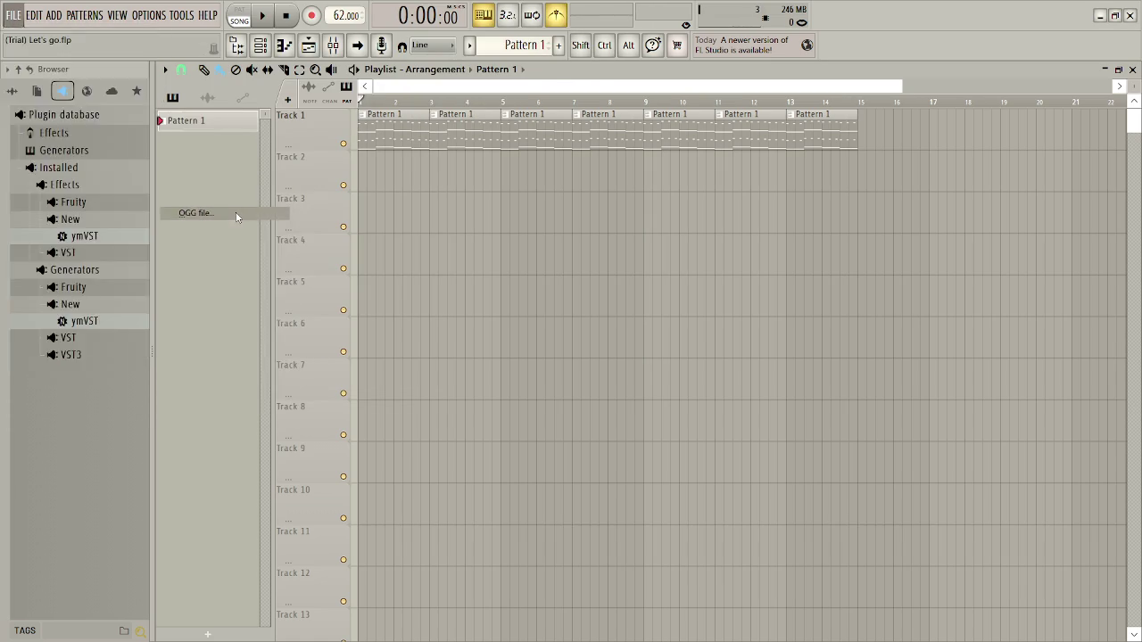
click(71, 145)
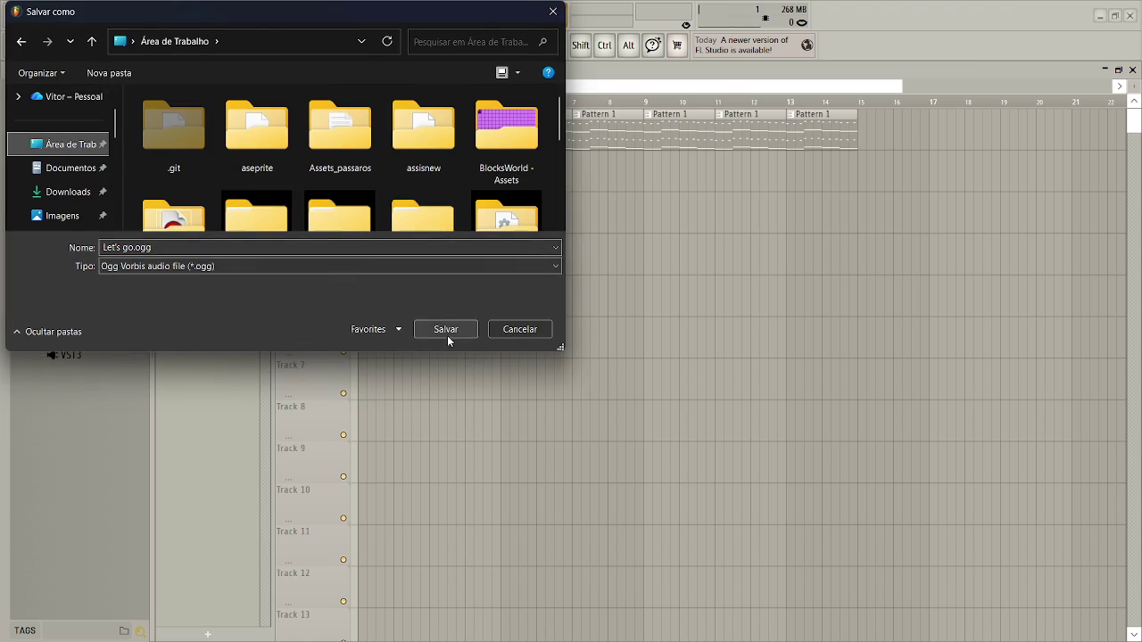
click(446, 332)
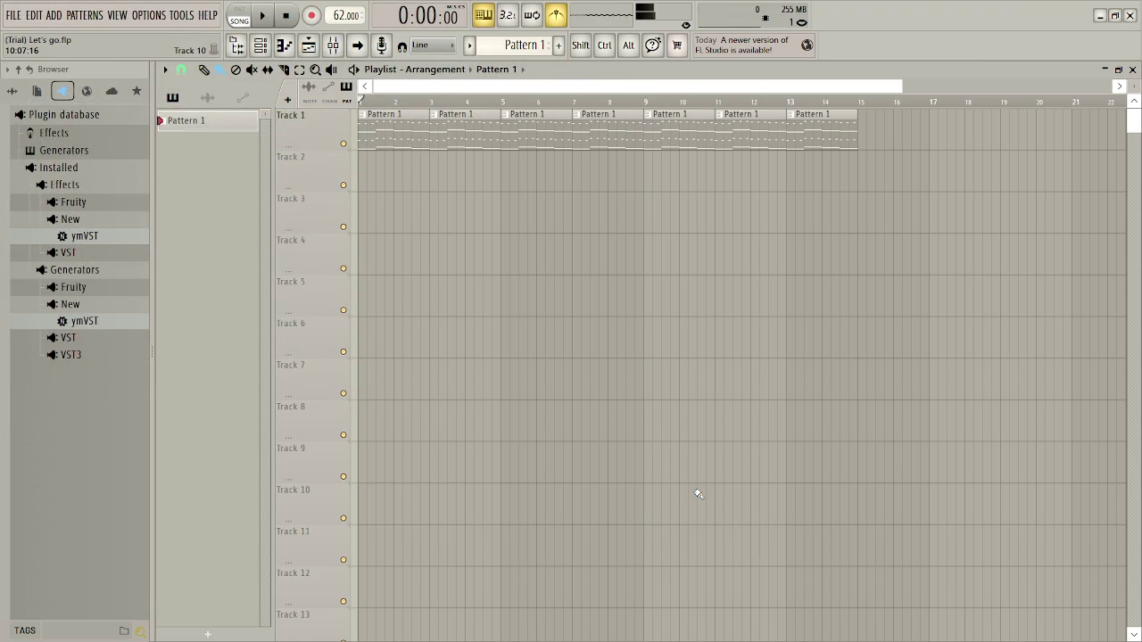
click(1102, 17)
mouse_move(791, 632)
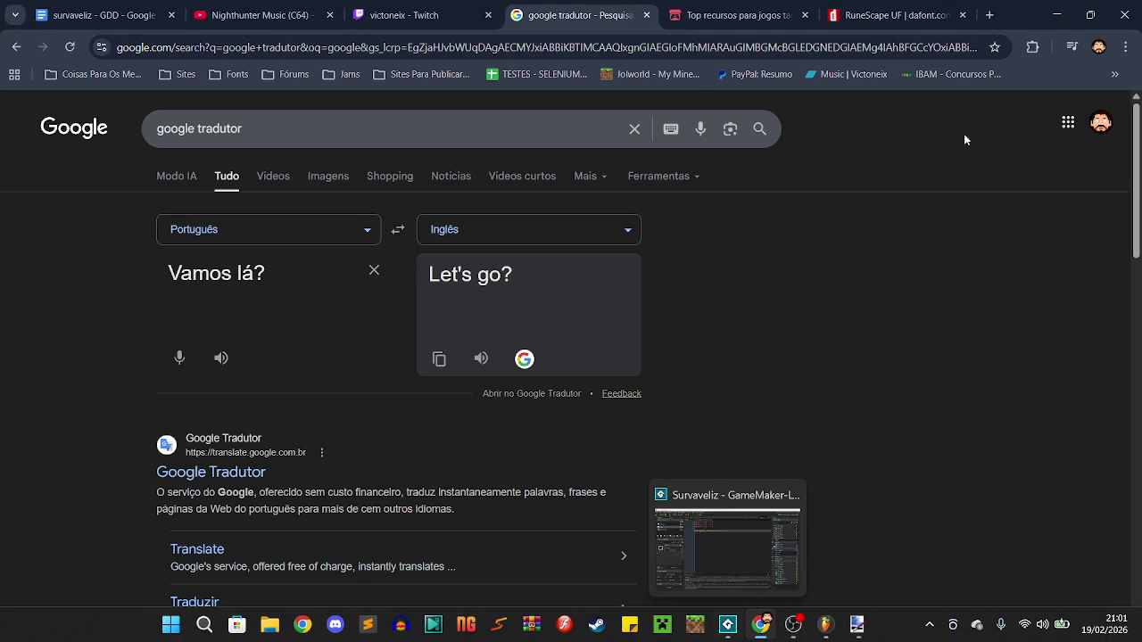
- Minimize Chrome and Paint.NET, then Alt+Tab over to the GameMaker project window
click(1053, 17)
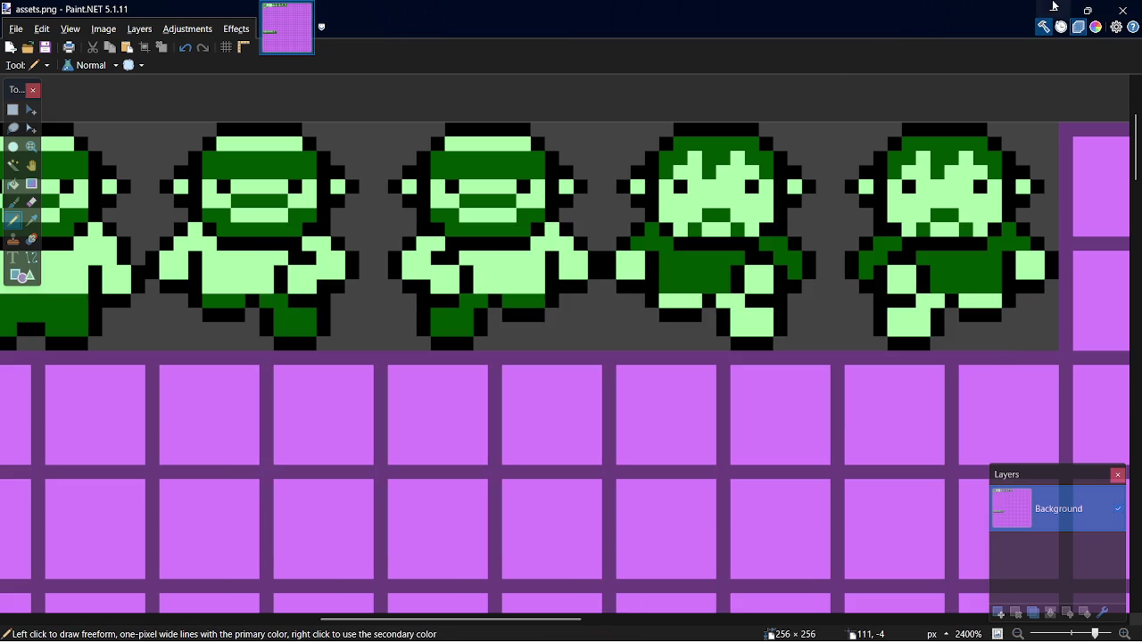
click(1052, 9)
key(alt+Tab)
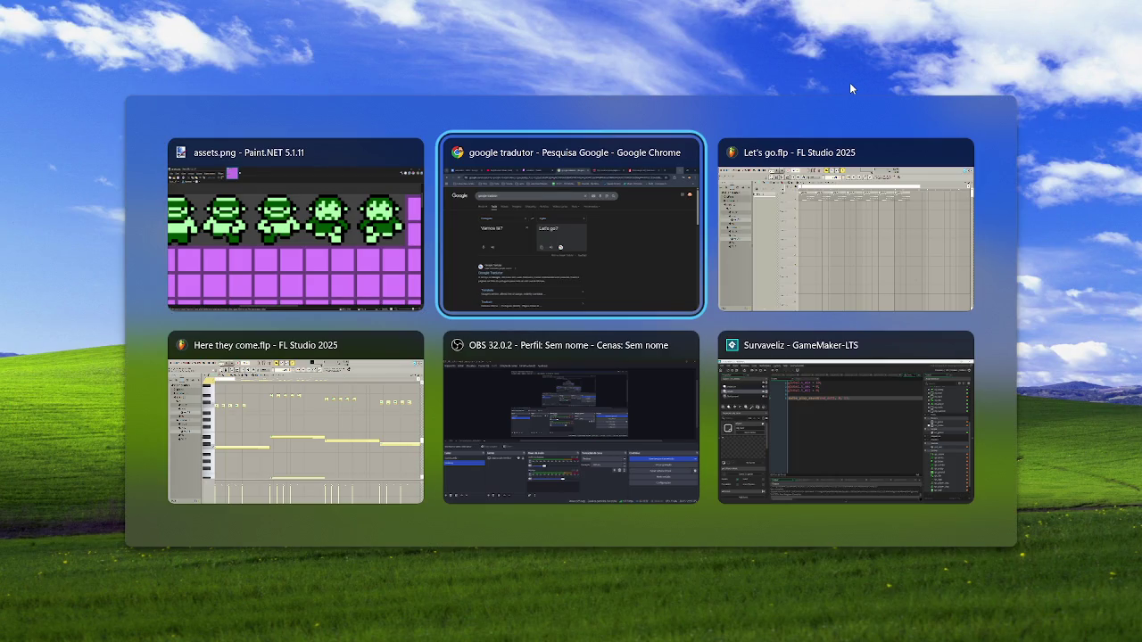
key(Tab)
key(Tab)
key(Tab)
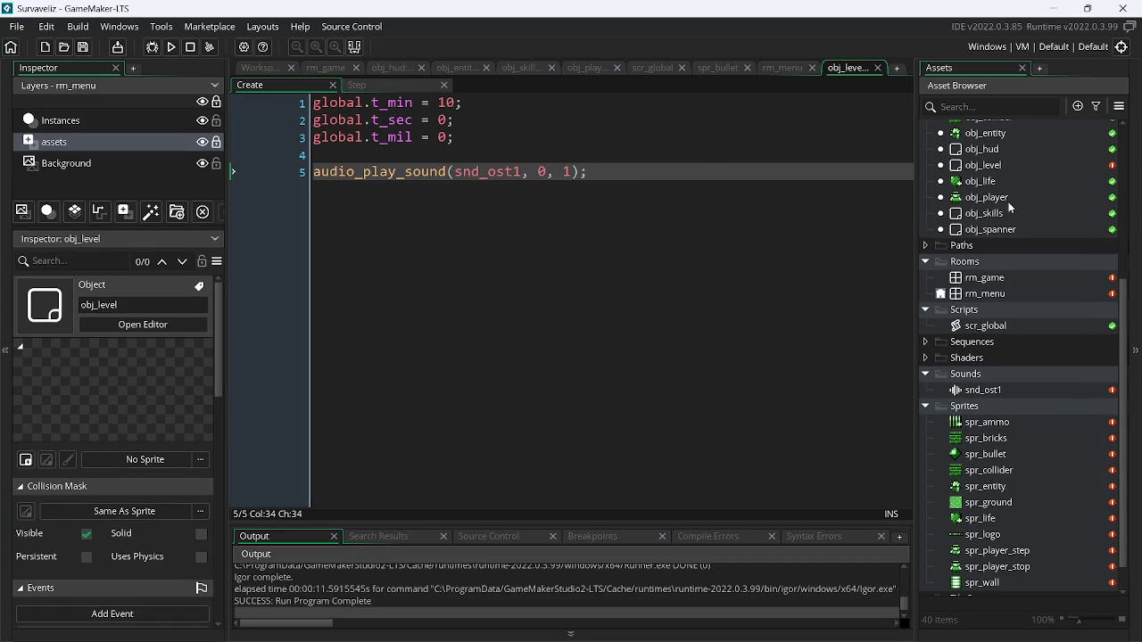
- Create a new object asset named obj_menu
right_click(999, 234)
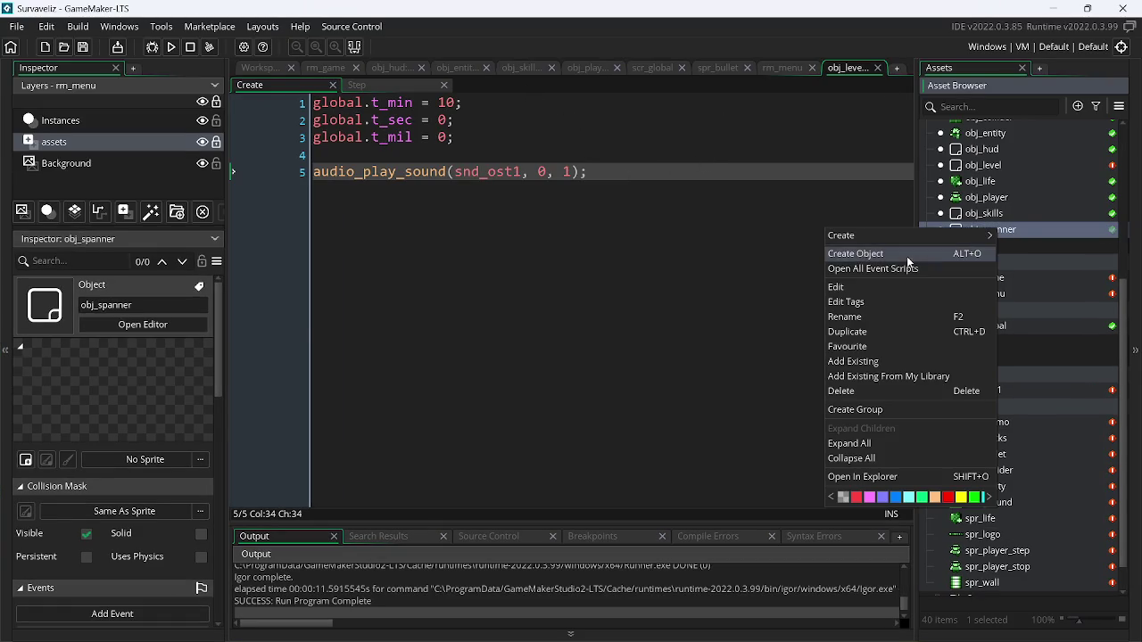
click(906, 254)
text(obj_menu)
key(Return)
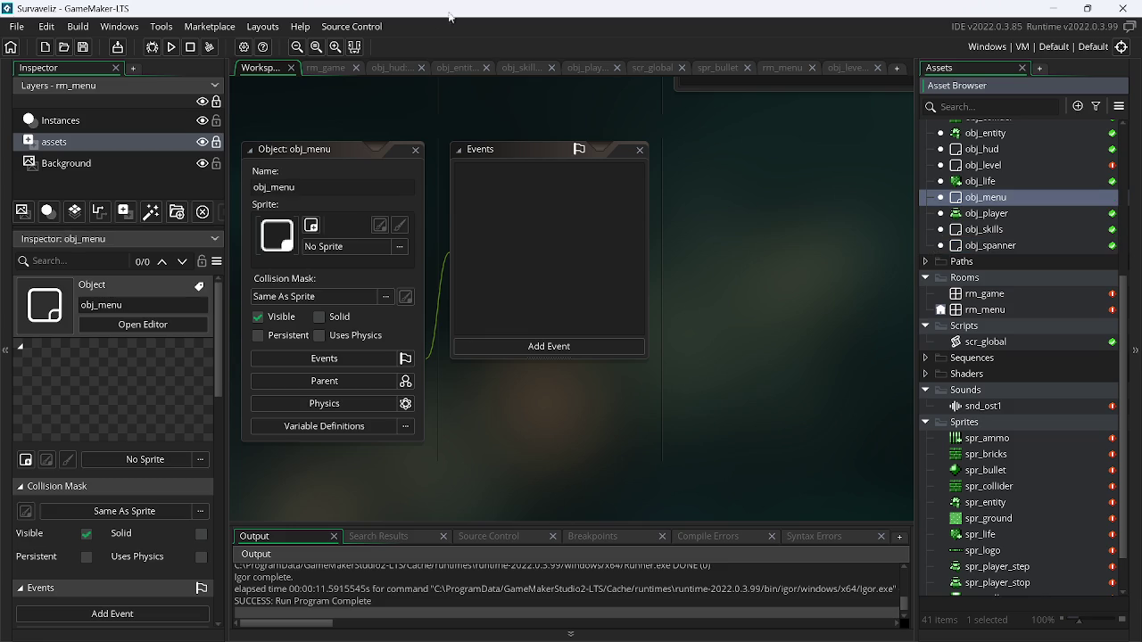
- Place an obj_menu instance at the top-left of rm_menu's Instances layer, grid set to 6
click(783, 68)
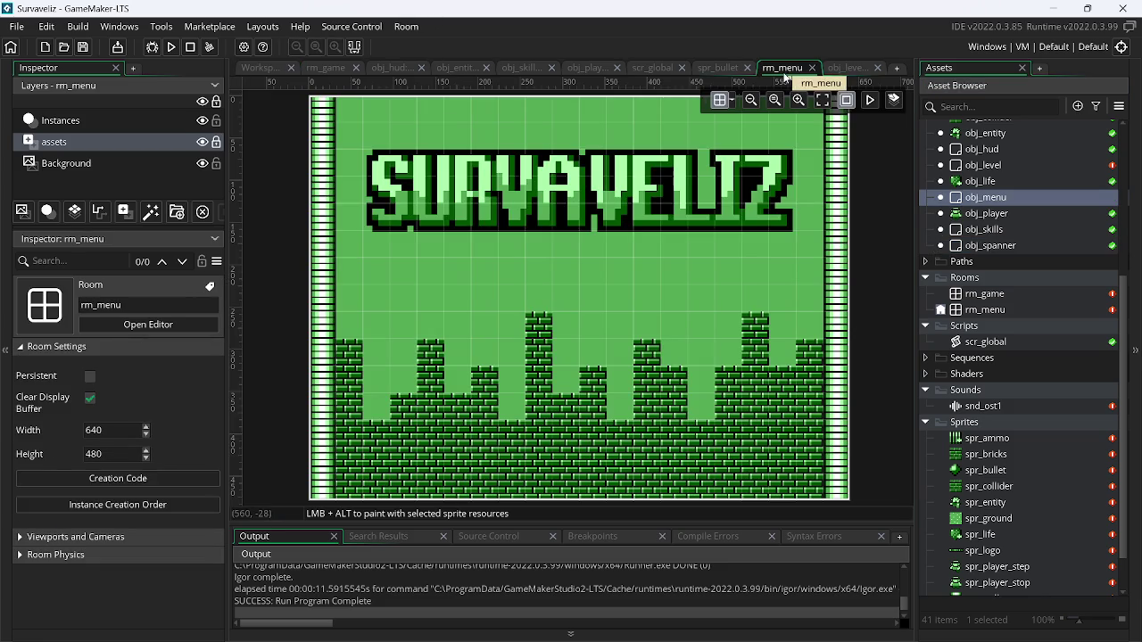
click(125, 128)
click(732, 106)
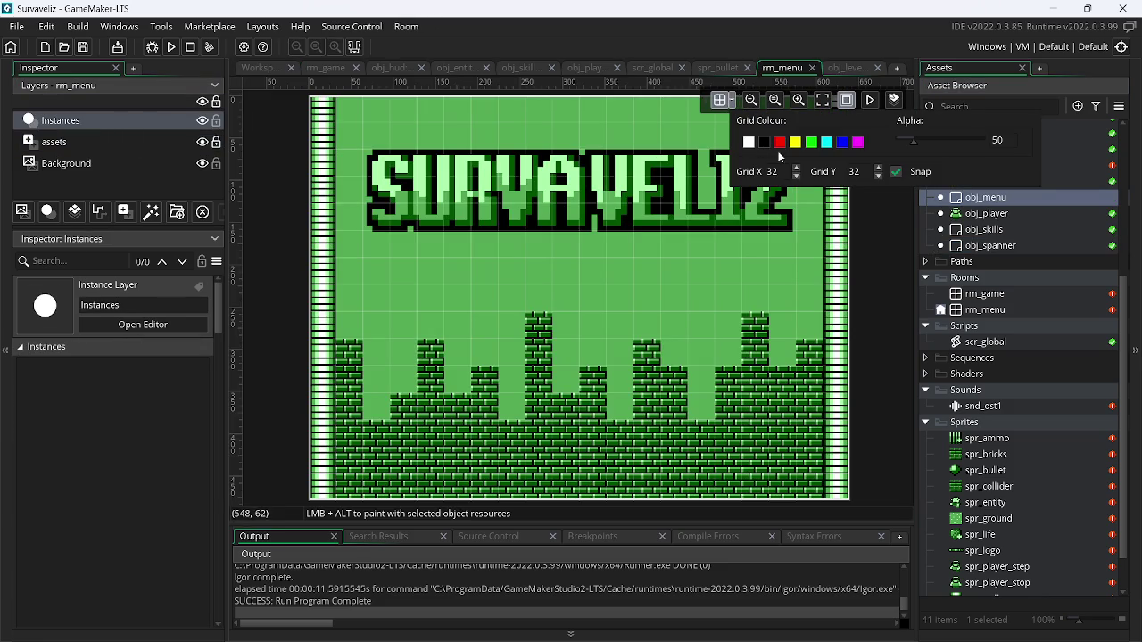
text(6)
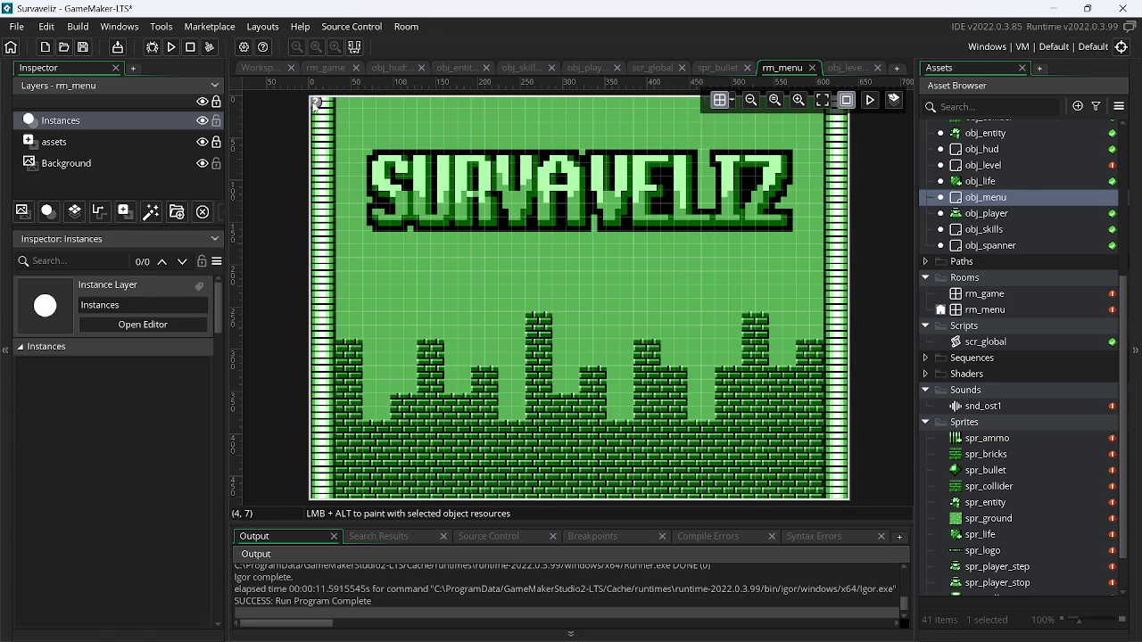
drag(315, 104, 316, 103)
- Add a Create event to obj_menu and open its code in its own tab
double_click(997, 198)
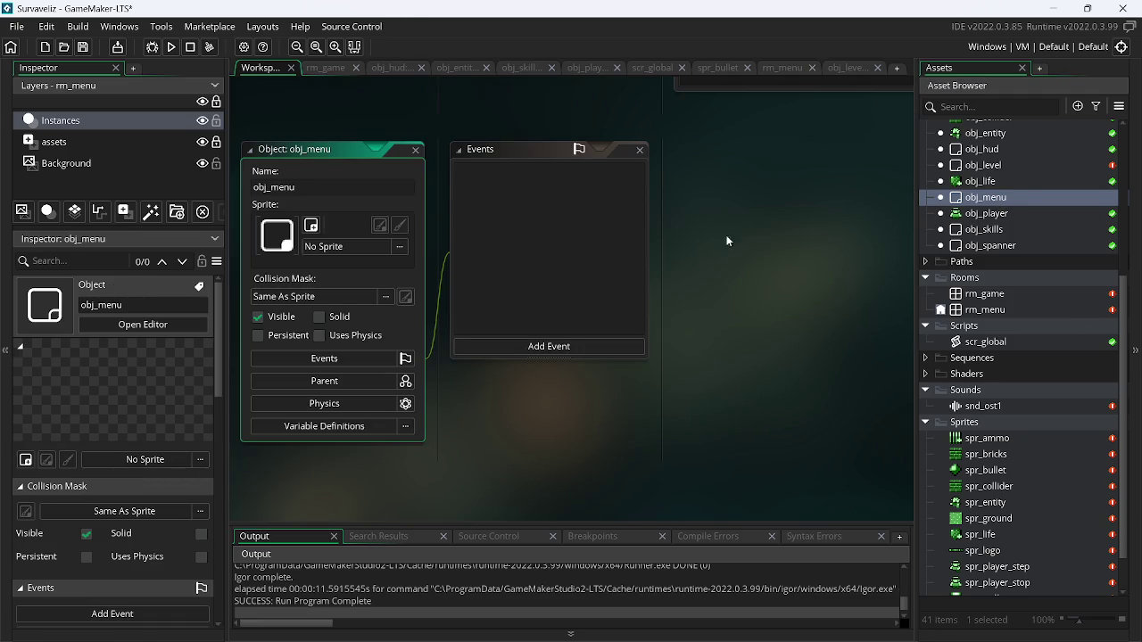
click(569, 349)
click(618, 355)
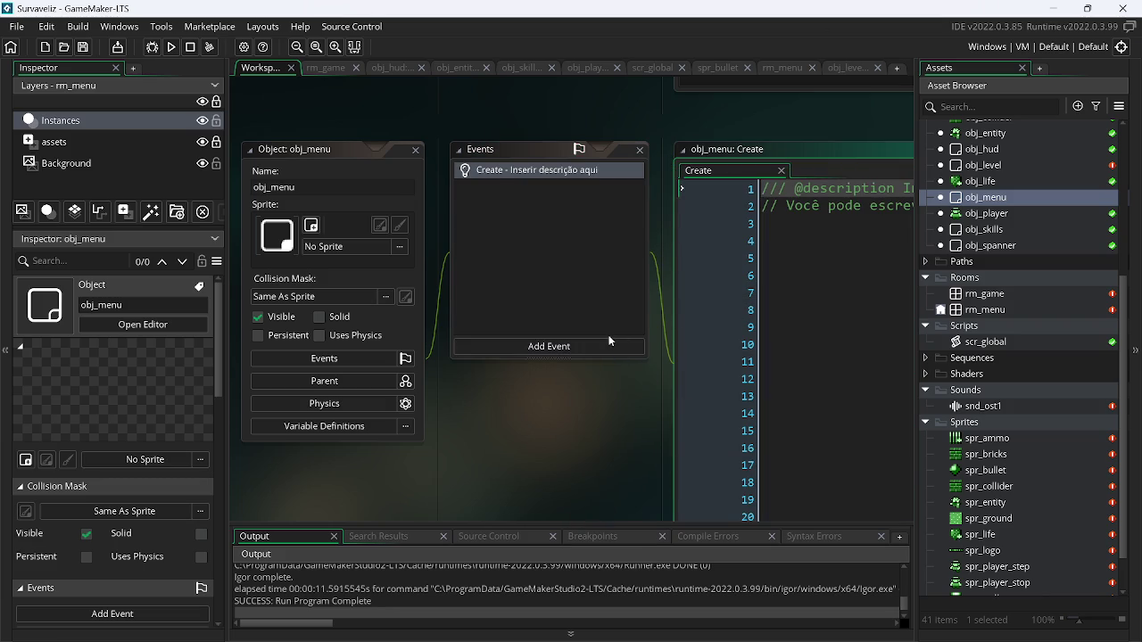
right_click(1001, 200)
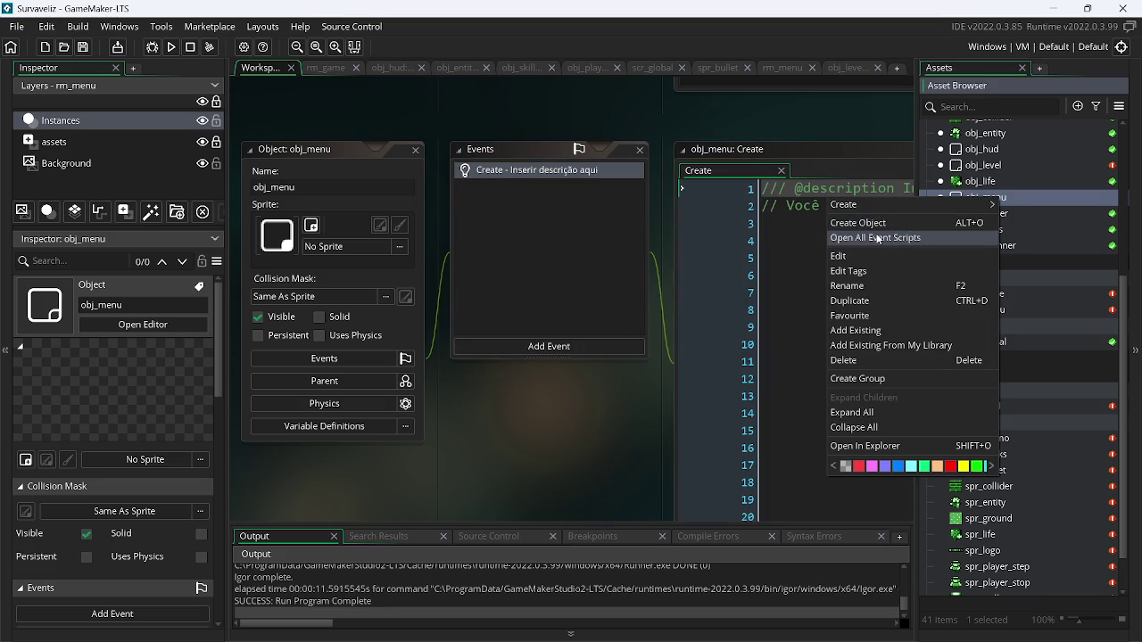
click(877, 239)
- Replace the placeholder Create code with an audio_play_sound() call
click(485, 167)
key(ctrl+a)
key(BackSpace)
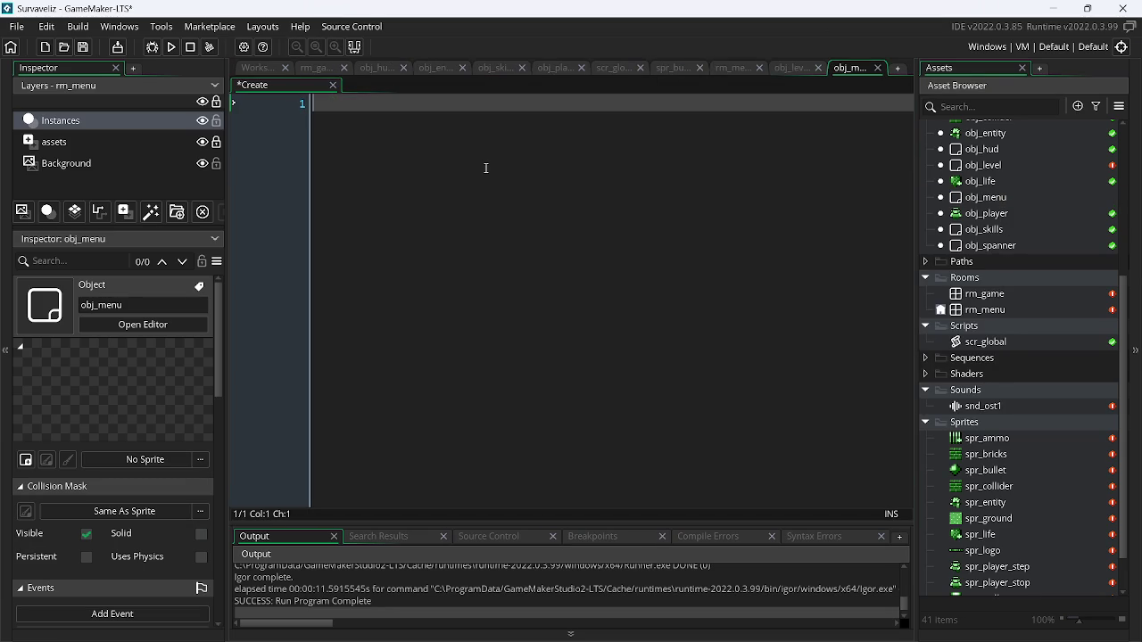
text(pla)
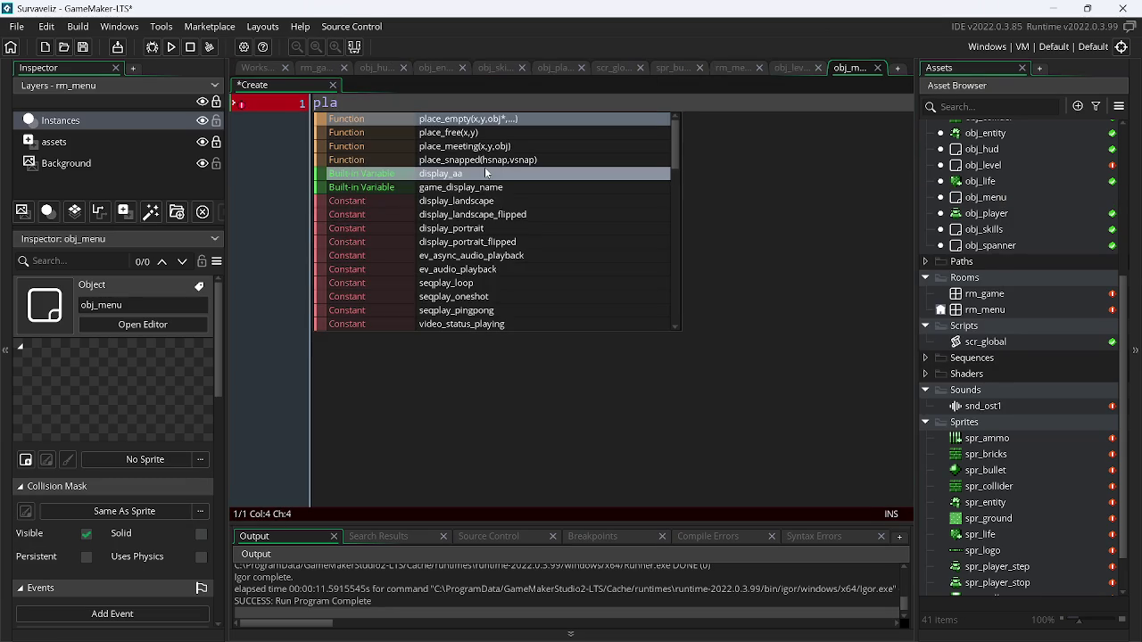
text(y_so)
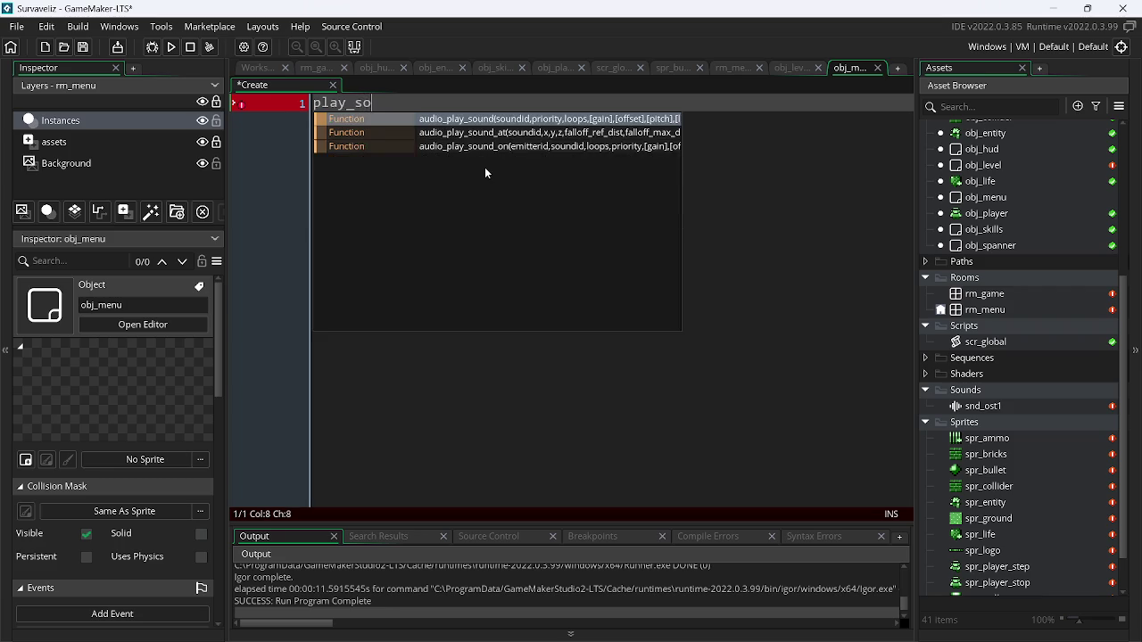
key(Return)
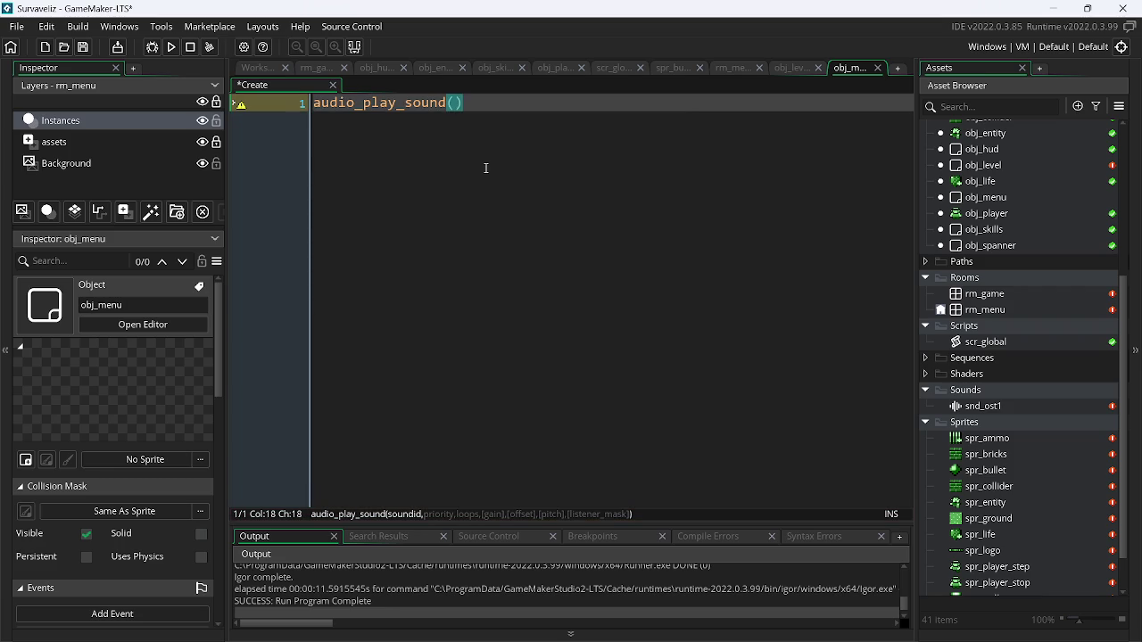
click(1018, 411)
right_click(1018, 411)
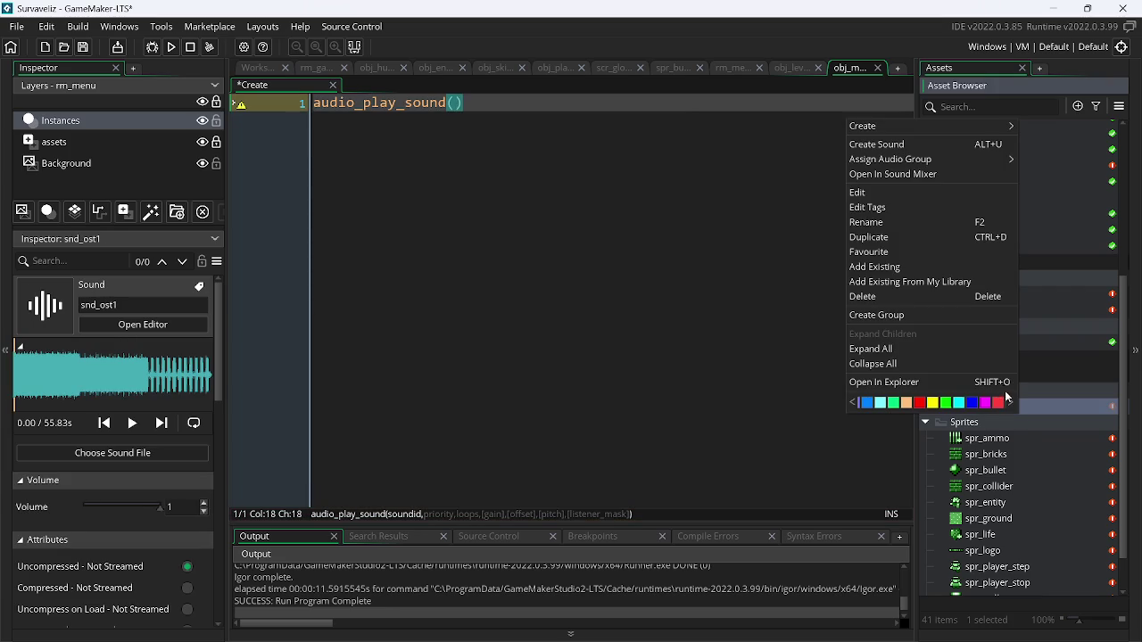
- Create sound asset snd_ost2 and load Let's go.wav into it
click(896, 145)
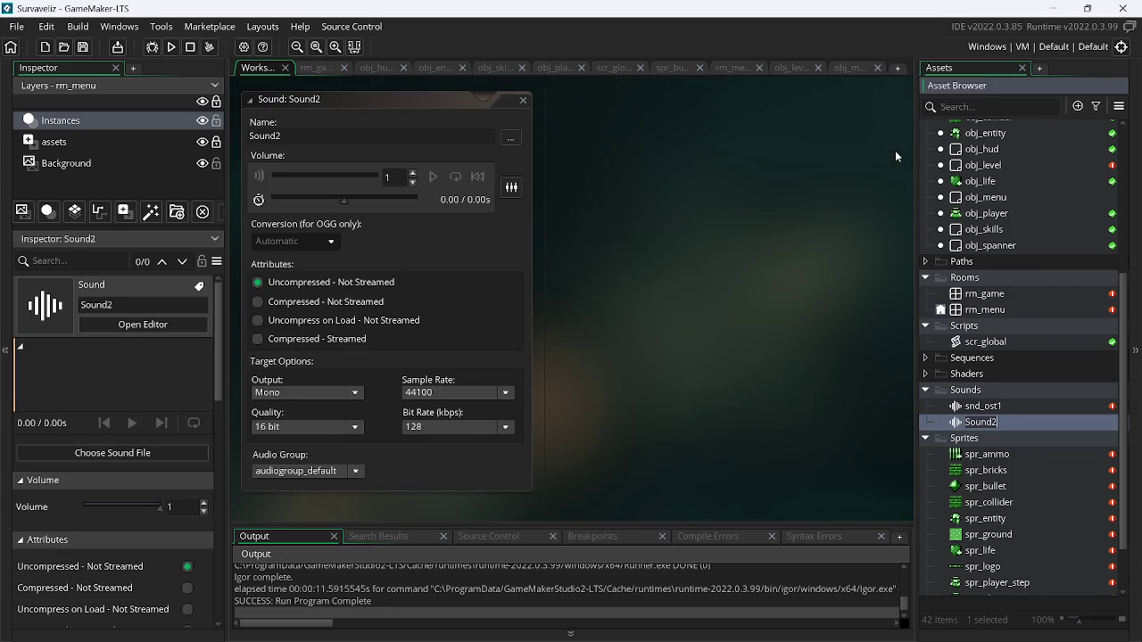
text(odt)
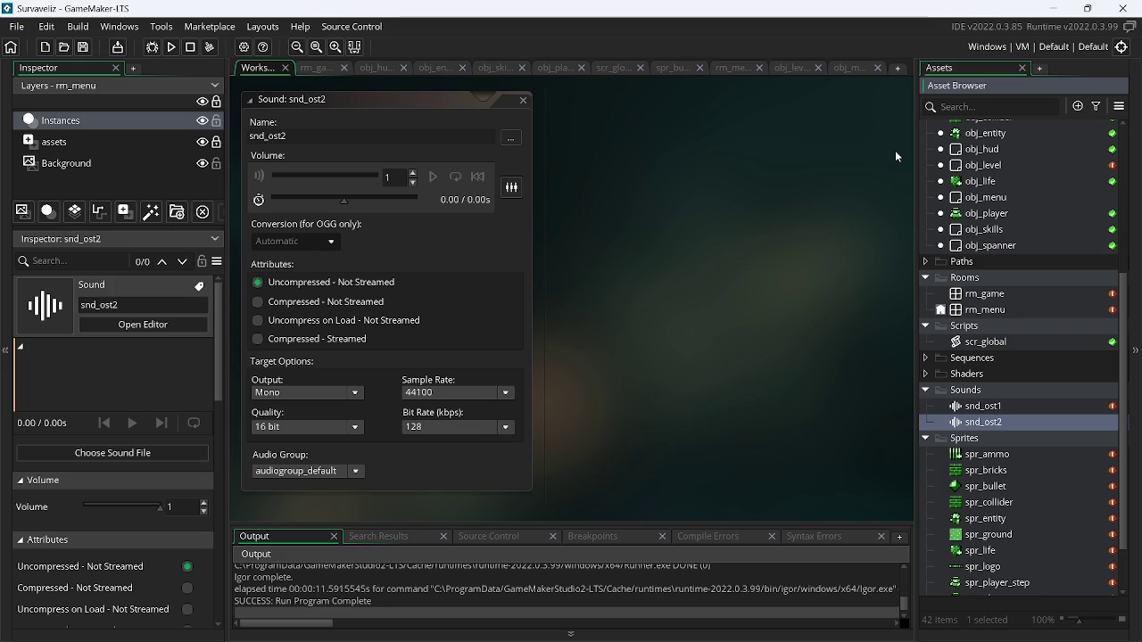
click(514, 138)
drag(844, 241, 853, 375)
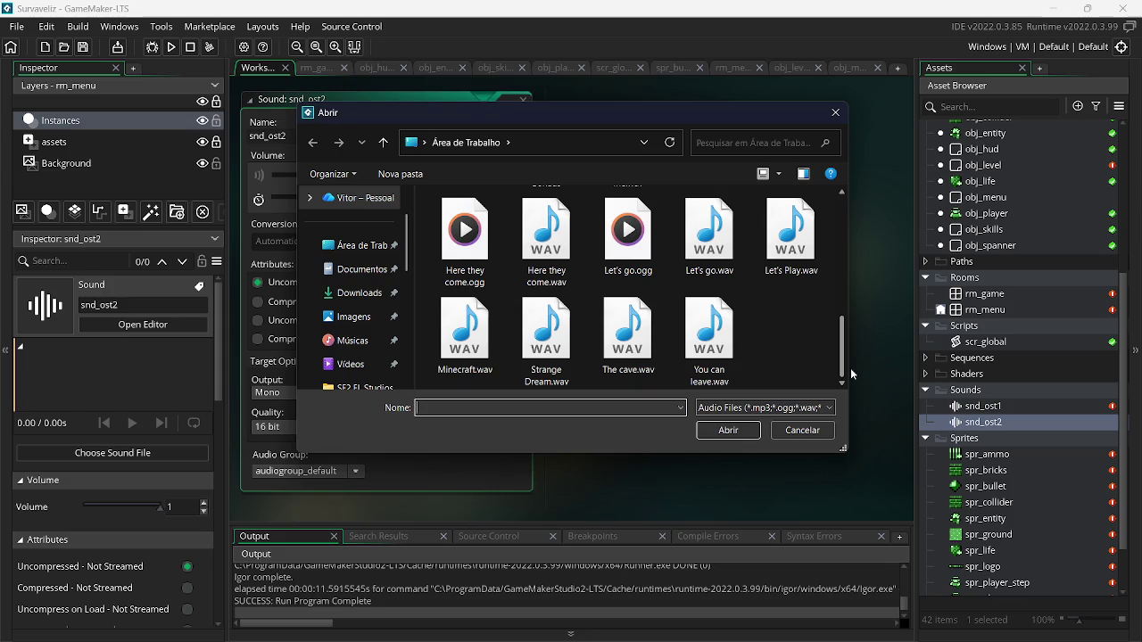
double_click(718, 241)
- Preview snd_ost2 with looping on, then close it and return to obj_menu's Create code
click(440, 182)
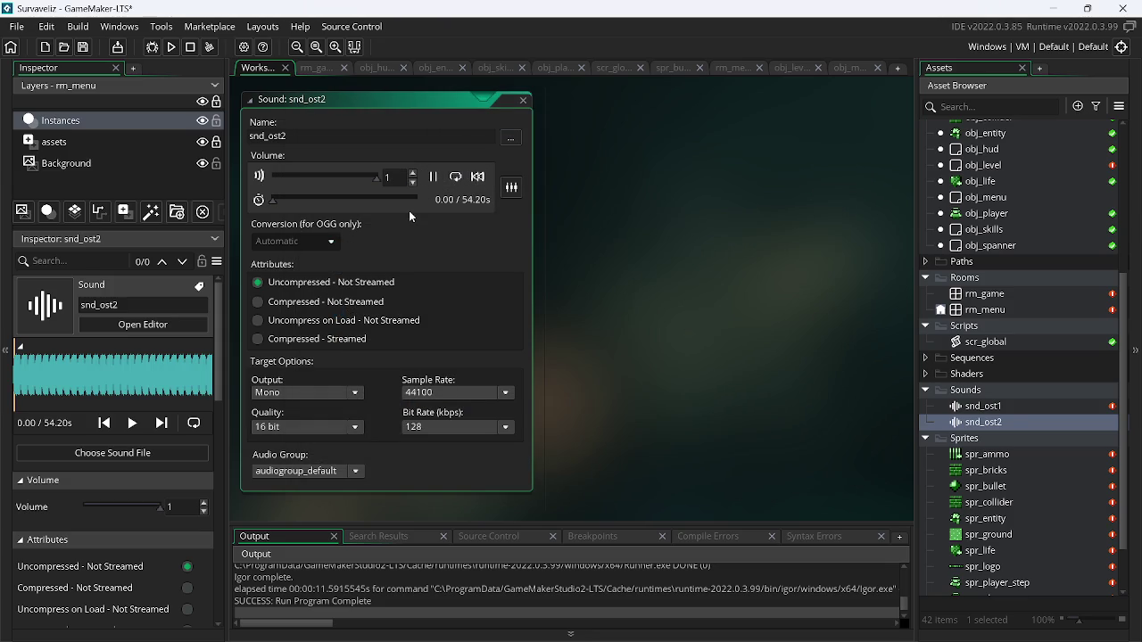
click(411, 200)
click(455, 177)
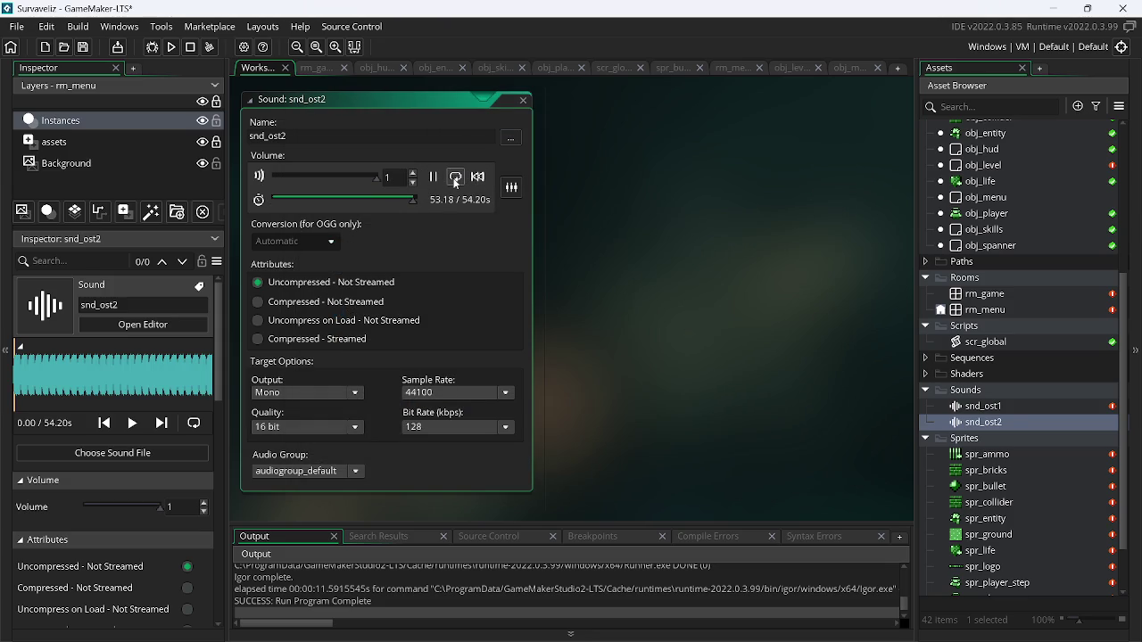
click(528, 101)
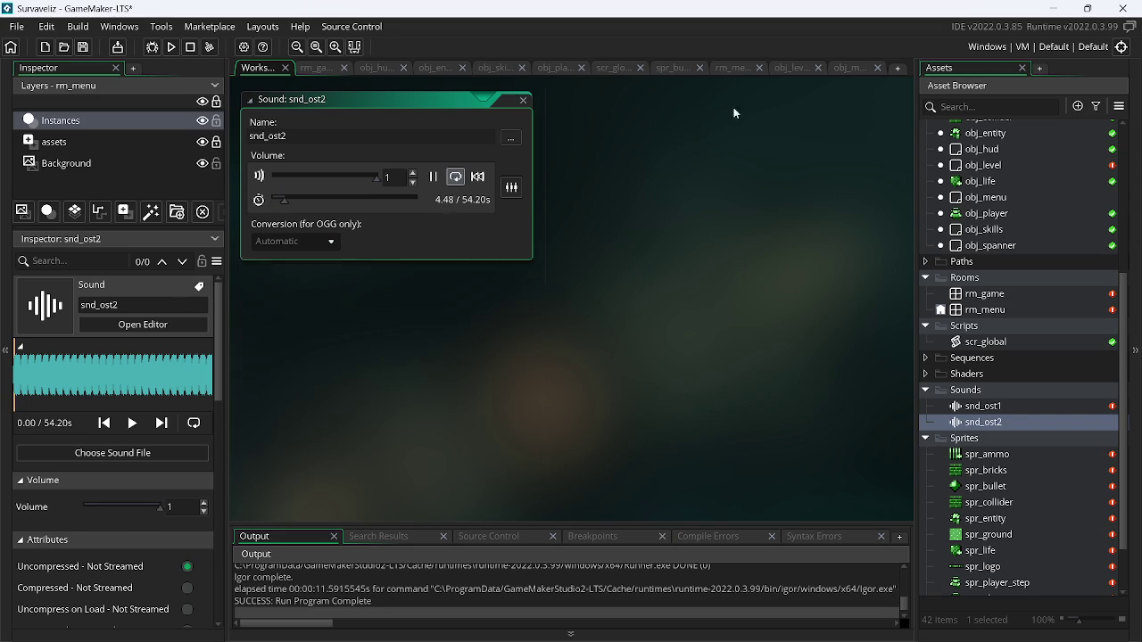
click(863, 67)
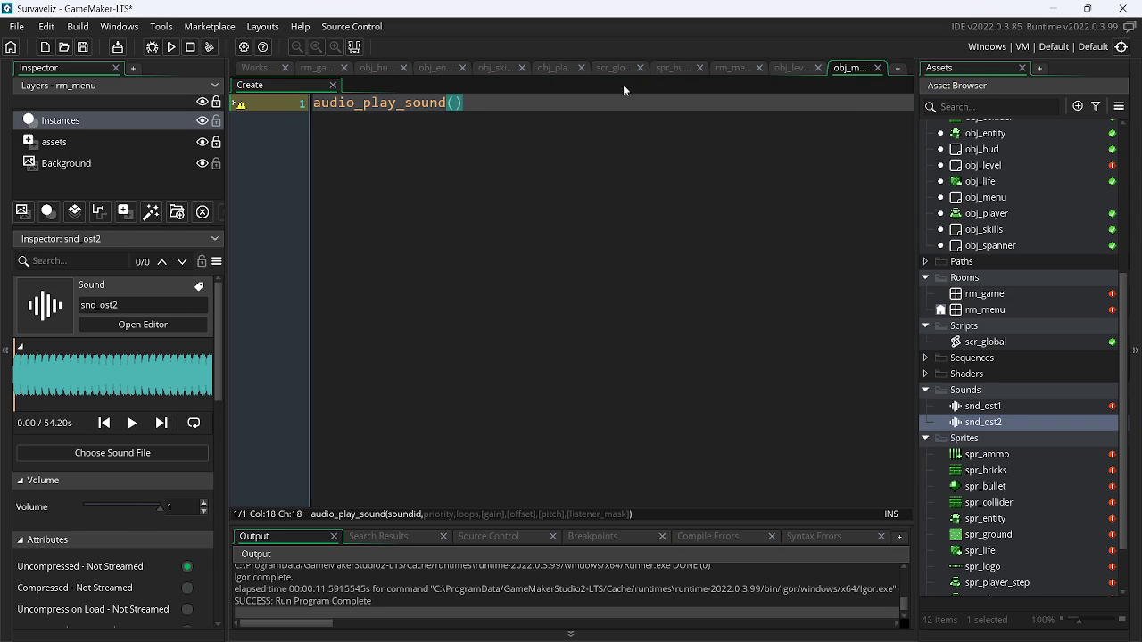
- Complete the line as audio_play_sound(snd_ost2, 0, 1);
text(s)
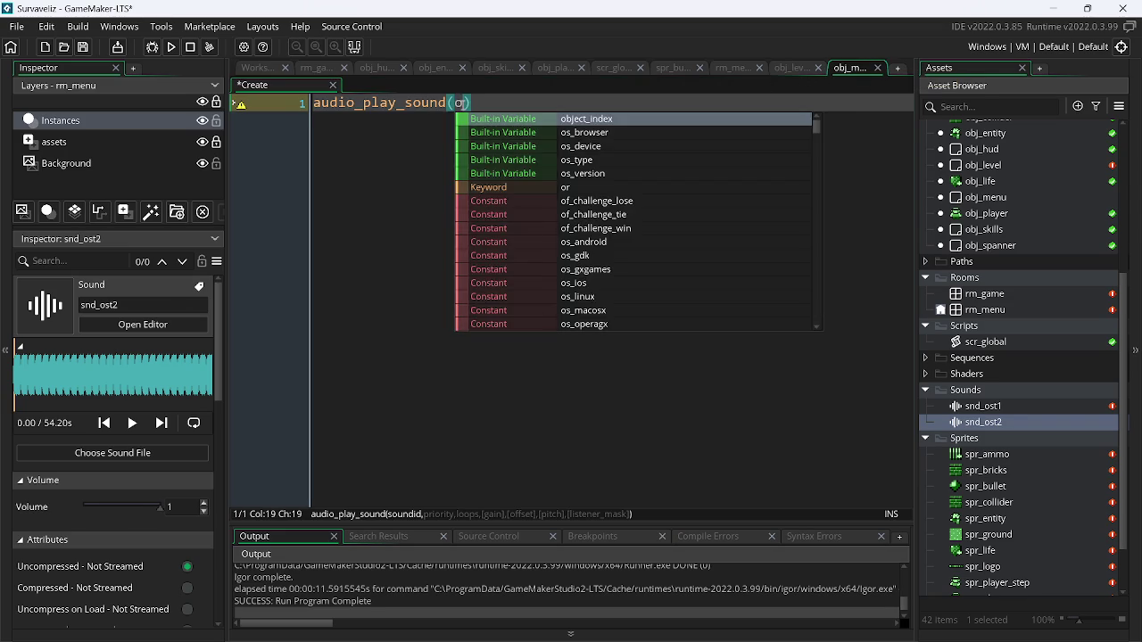
text(nd)
key(Down)
key(Return)
text(, 0, 1);)
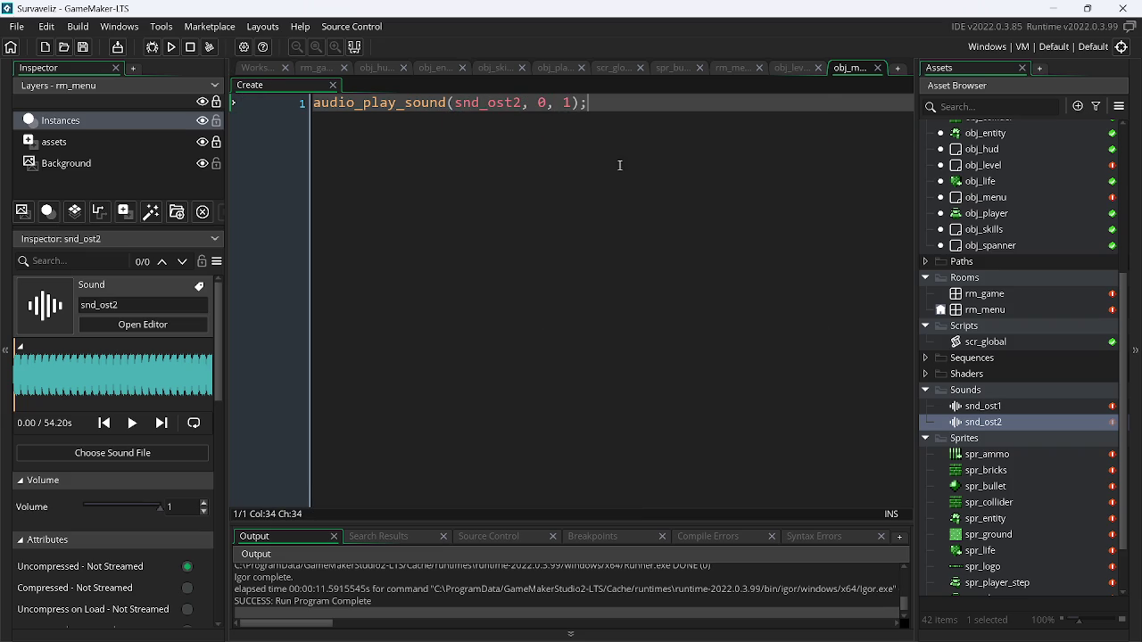
- Test-run the game on the menu room, then close it
click(173, 48)
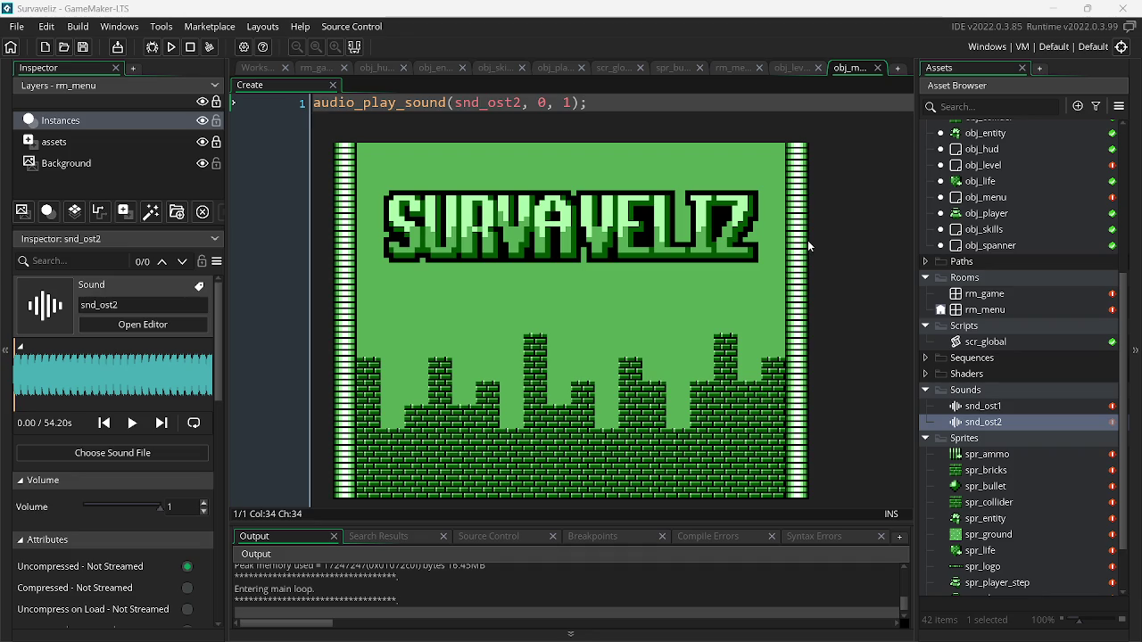
key(Escape)
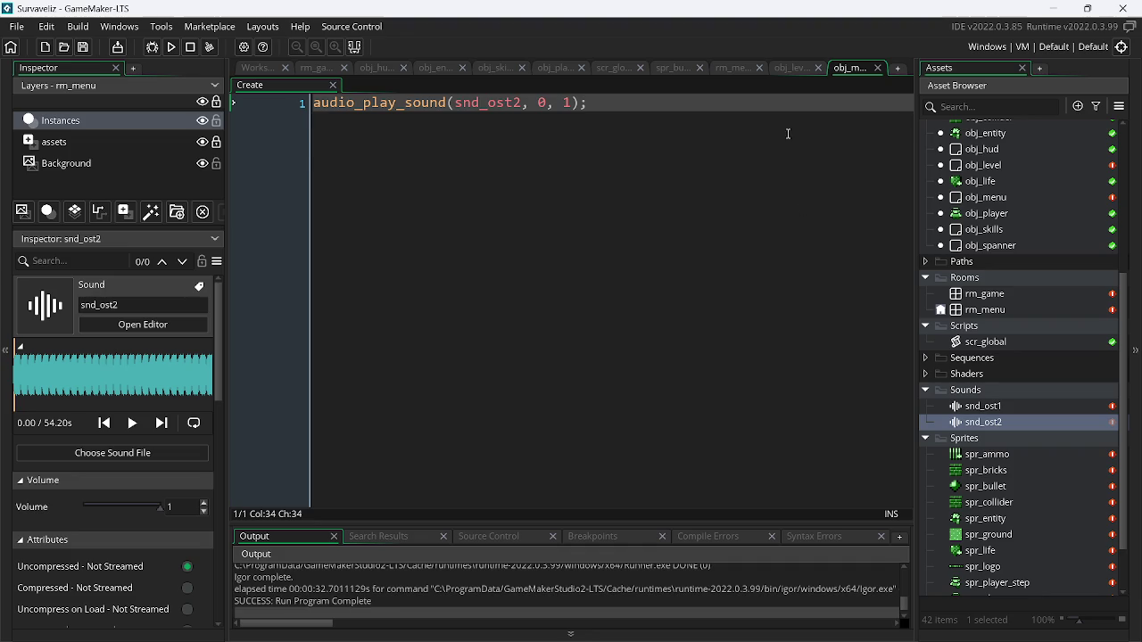
click(794, 69)
- In obj_level's Create code, insert an audio_stop_sound call on line 4
click(732, 68)
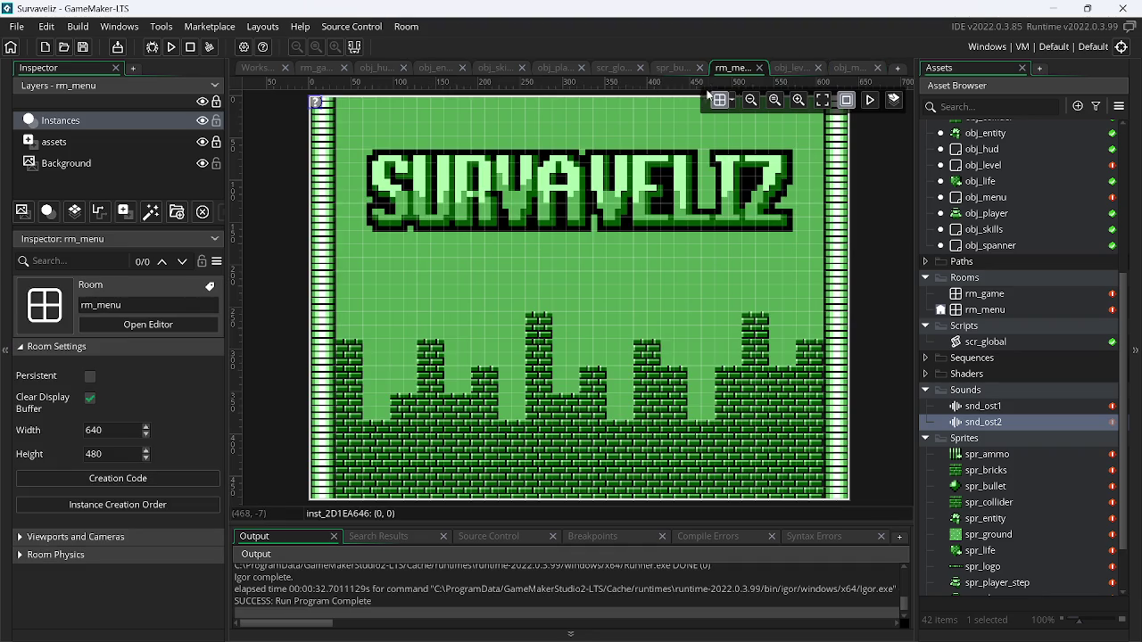
click(794, 69)
drag(795, 77, 737, 71)
click(496, 157)
text(sto)
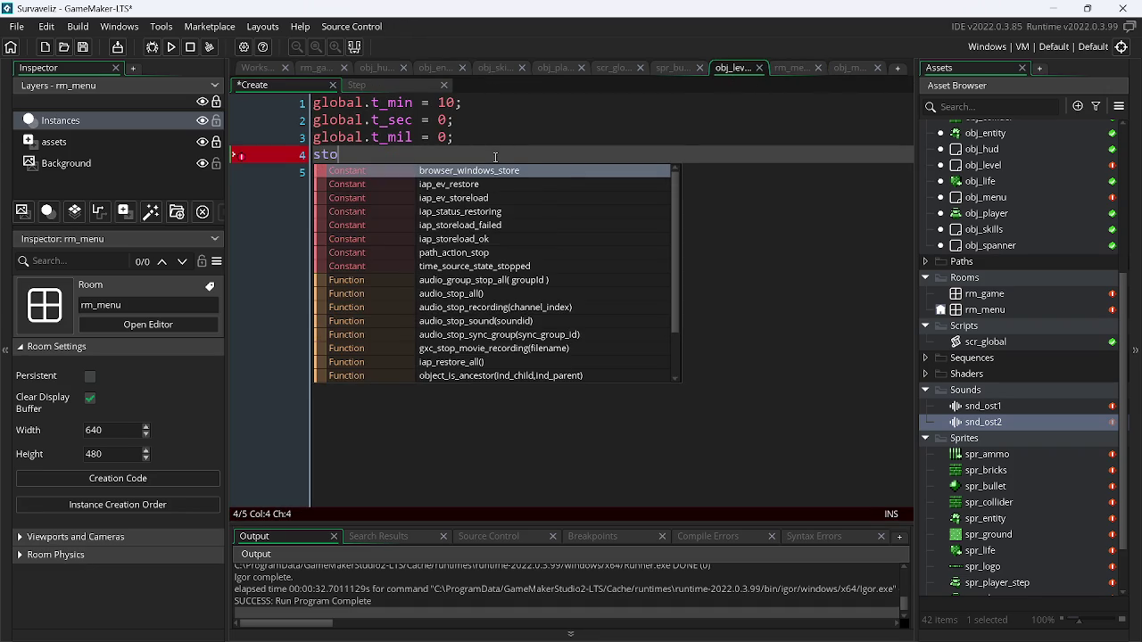
text(p_)
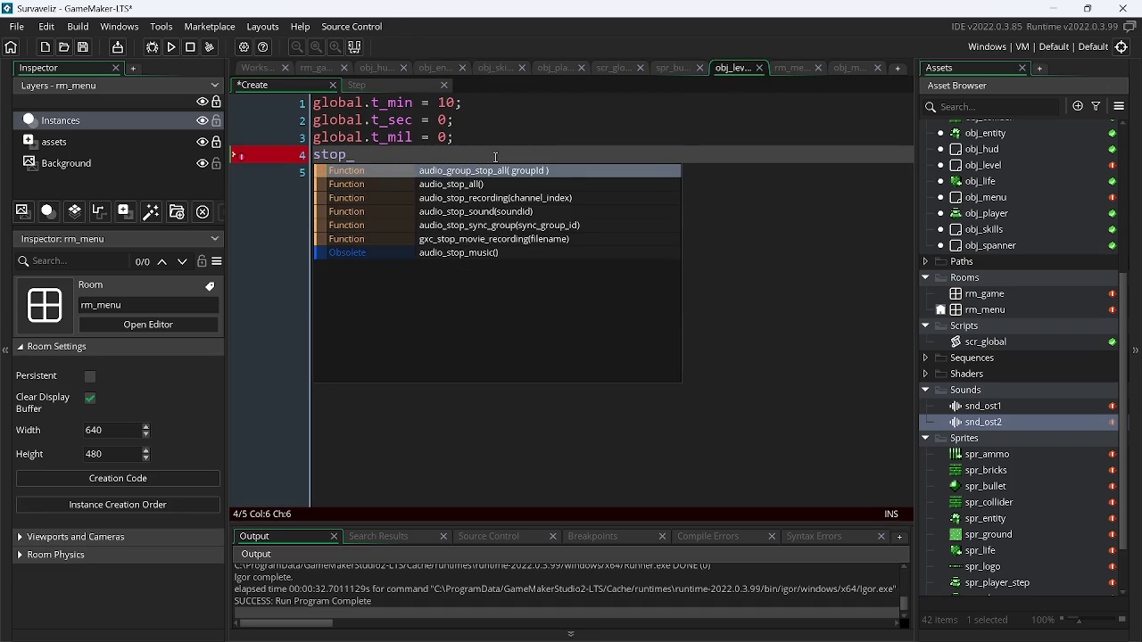
key(BackSpace)
key(BackSpace)
key(BackSpace)
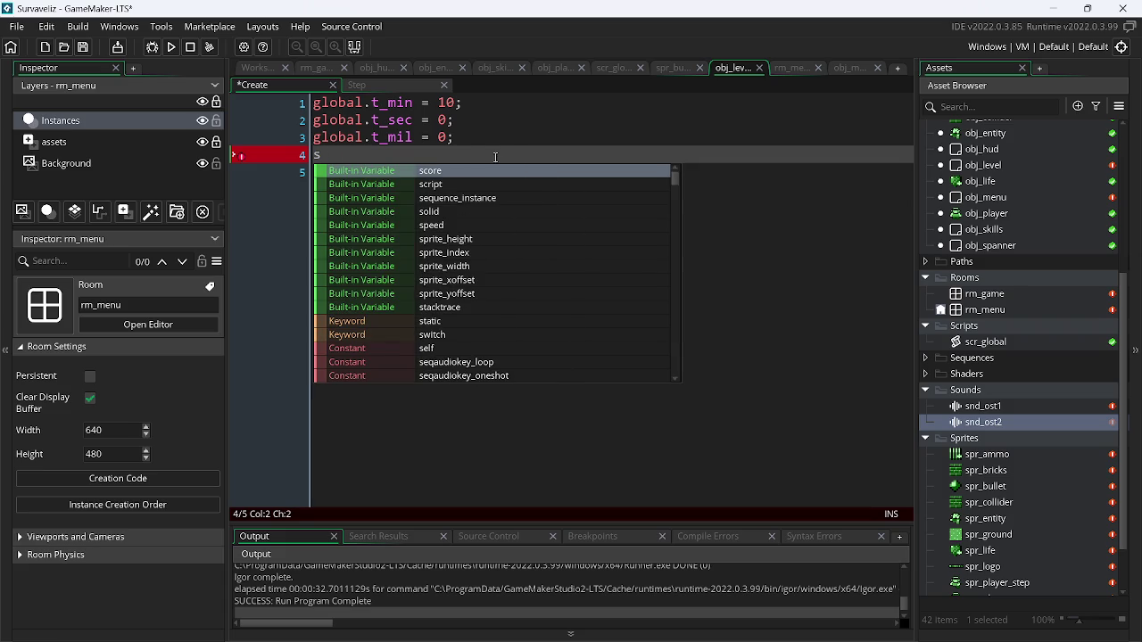
text(o)
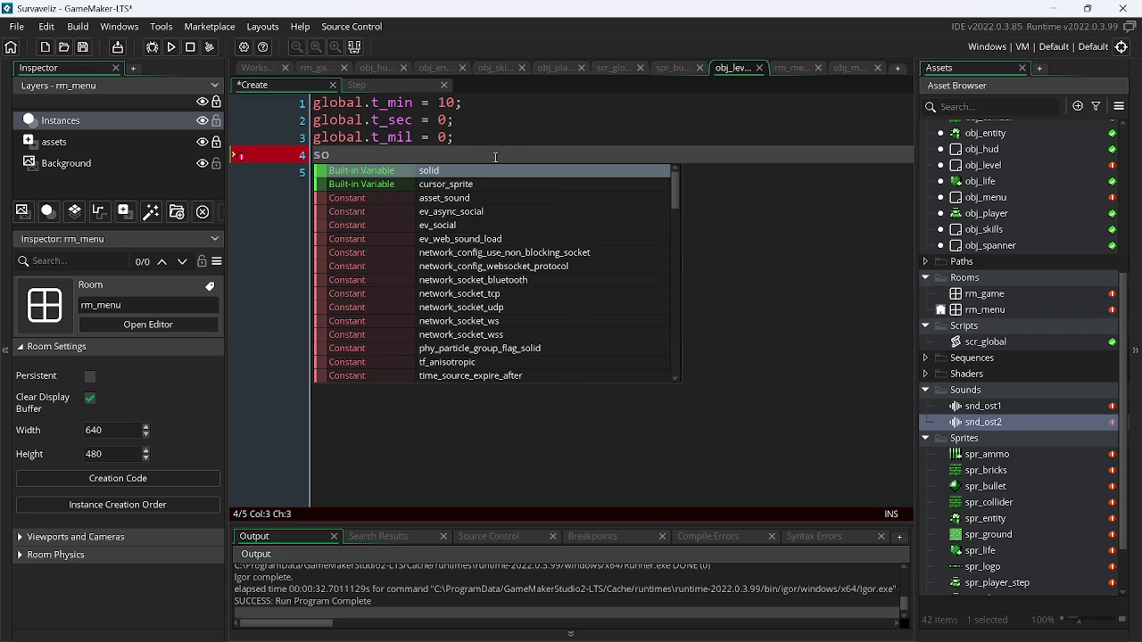
text(t)
key(BackSpace)
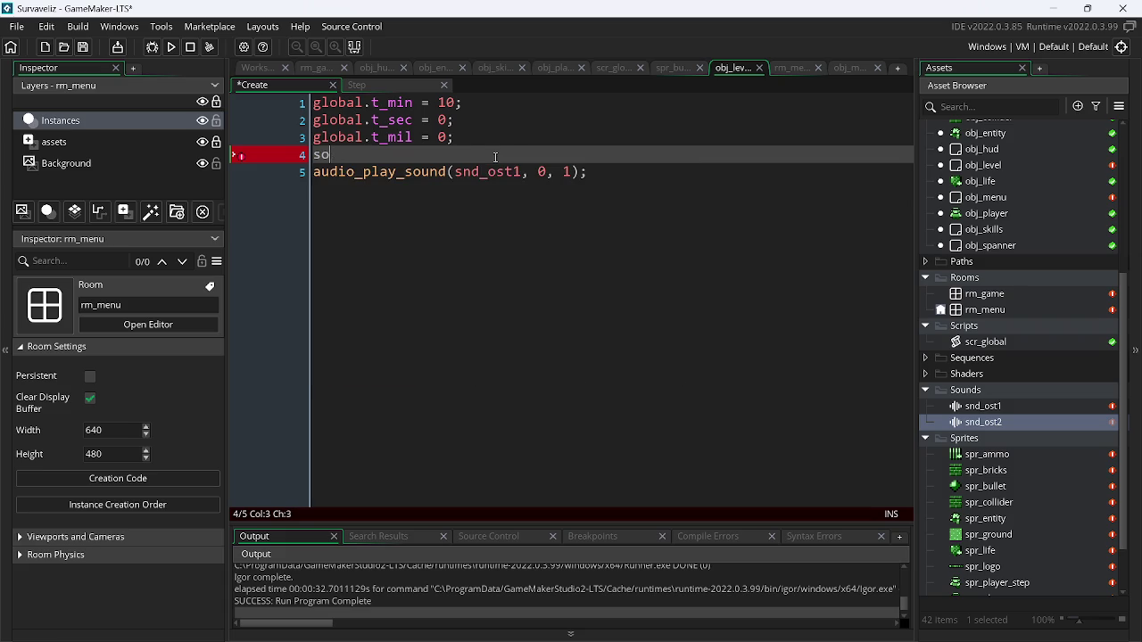
key(BackSpace)
text(top)
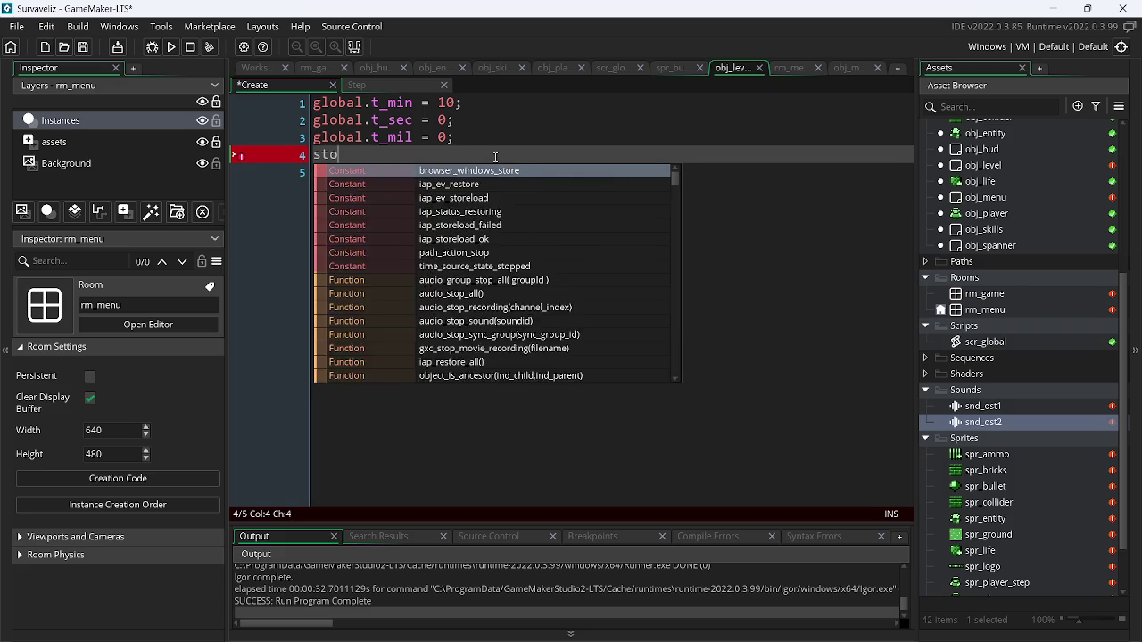
text(_so)
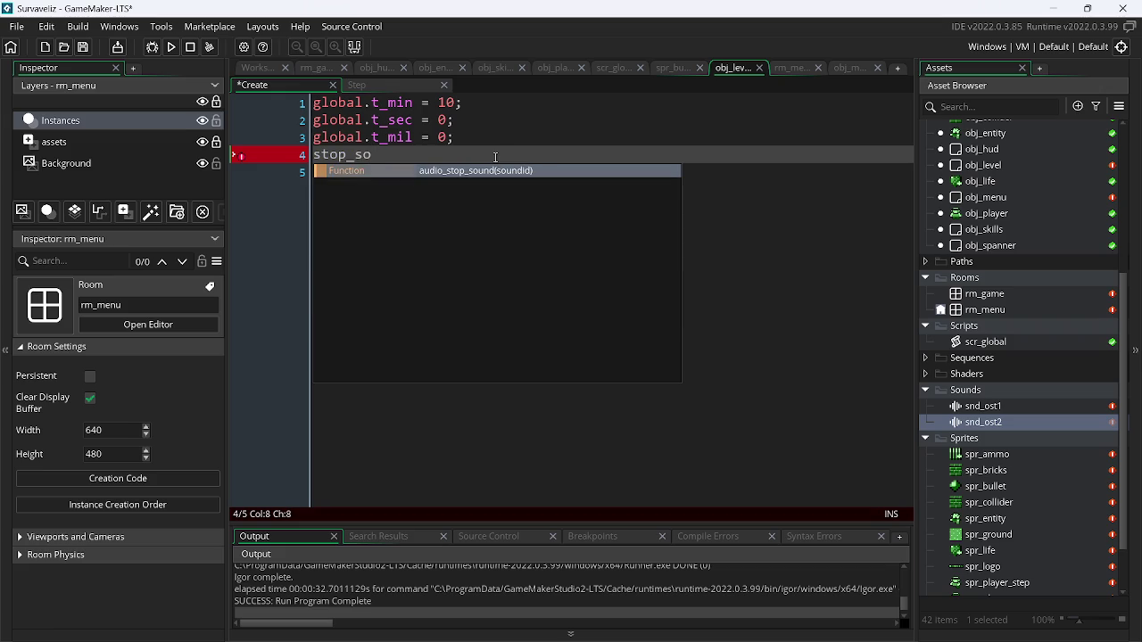
key(Return)
- Pass snd_ost2 as the sound to stop, save the event, and run the game
text(os)
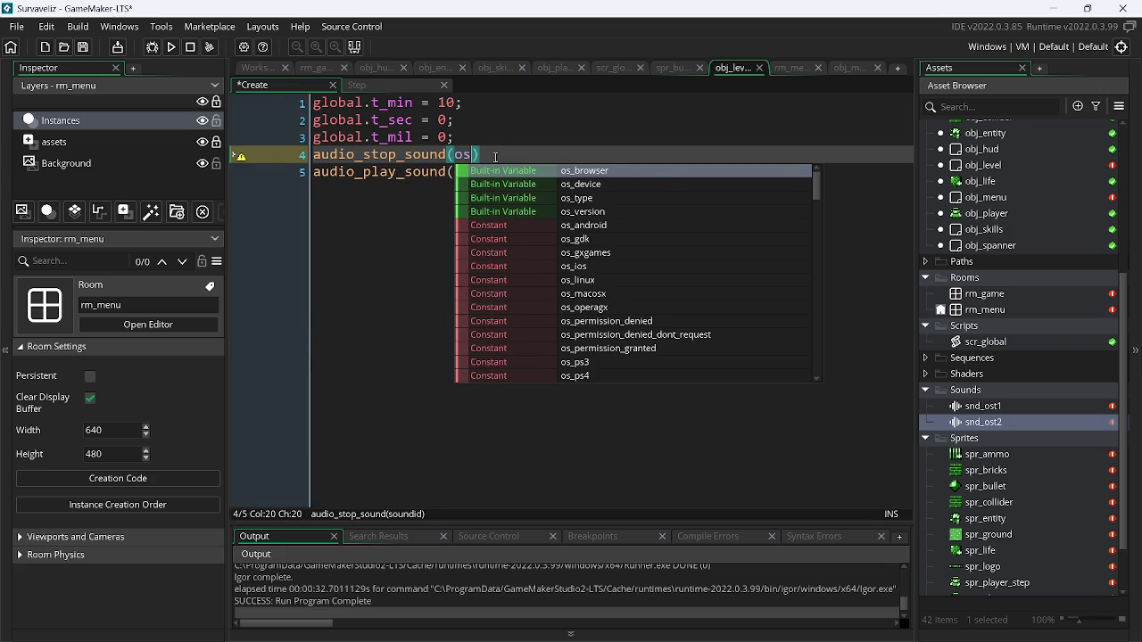
key(BackSpace)
key(BackSpace)
text(sn)
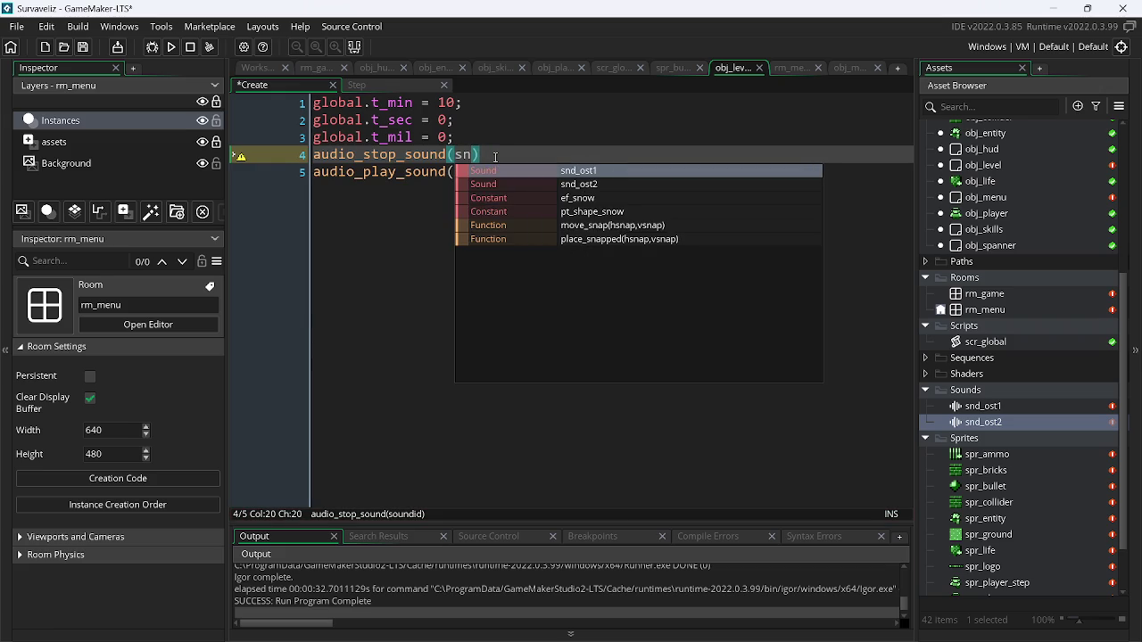
key(Down)
key(Return)
text(;)
key(ctrl+s)
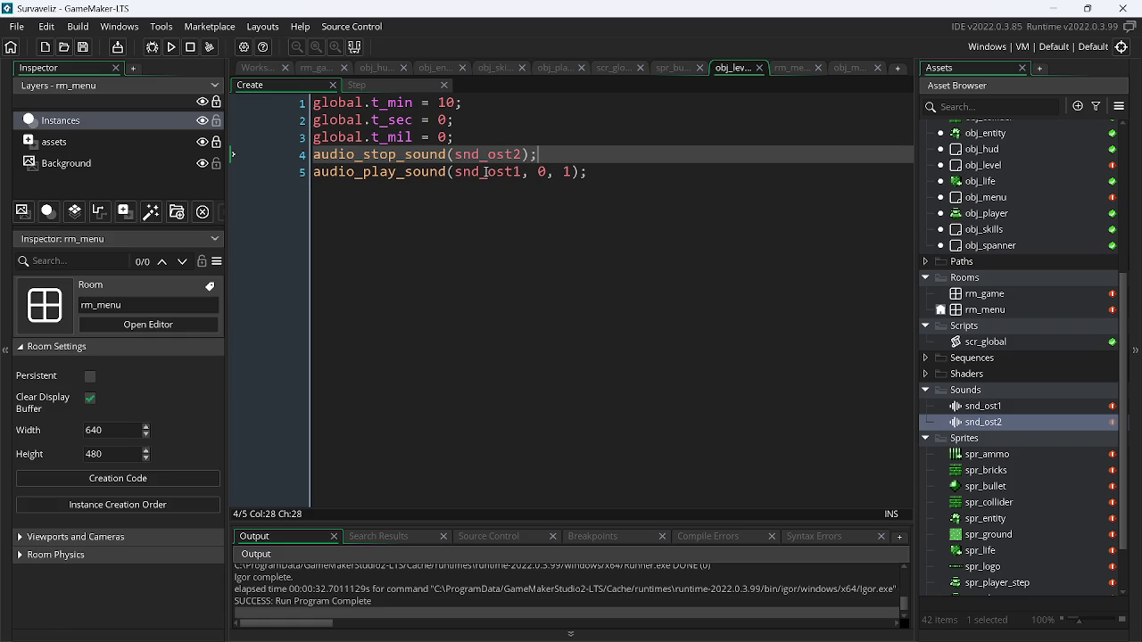
click(573, 172)
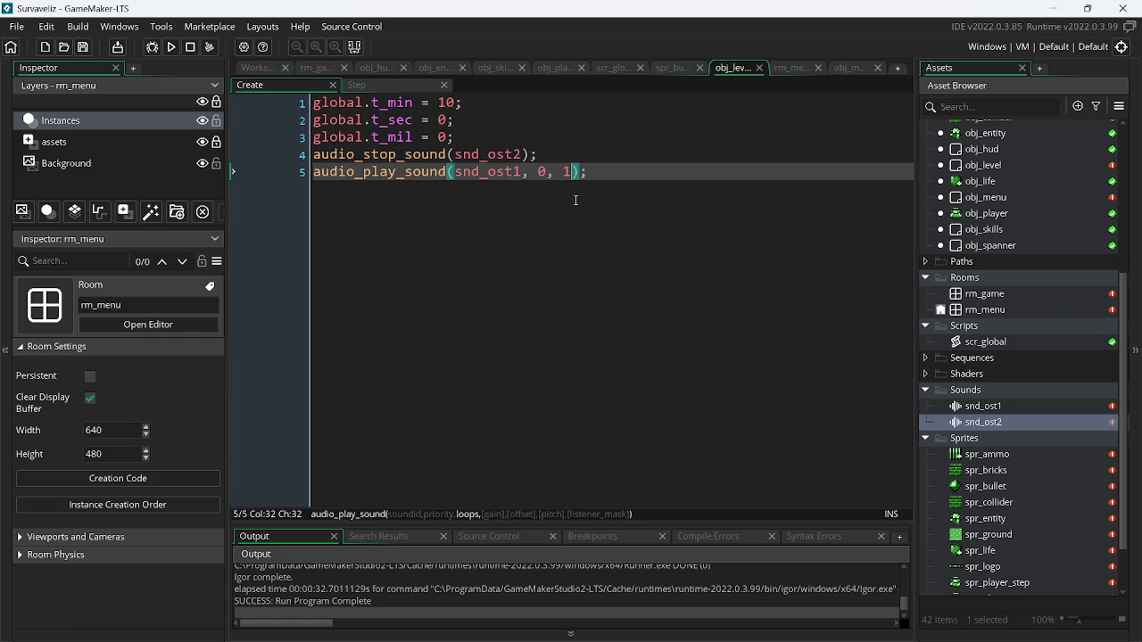
click(172, 47)
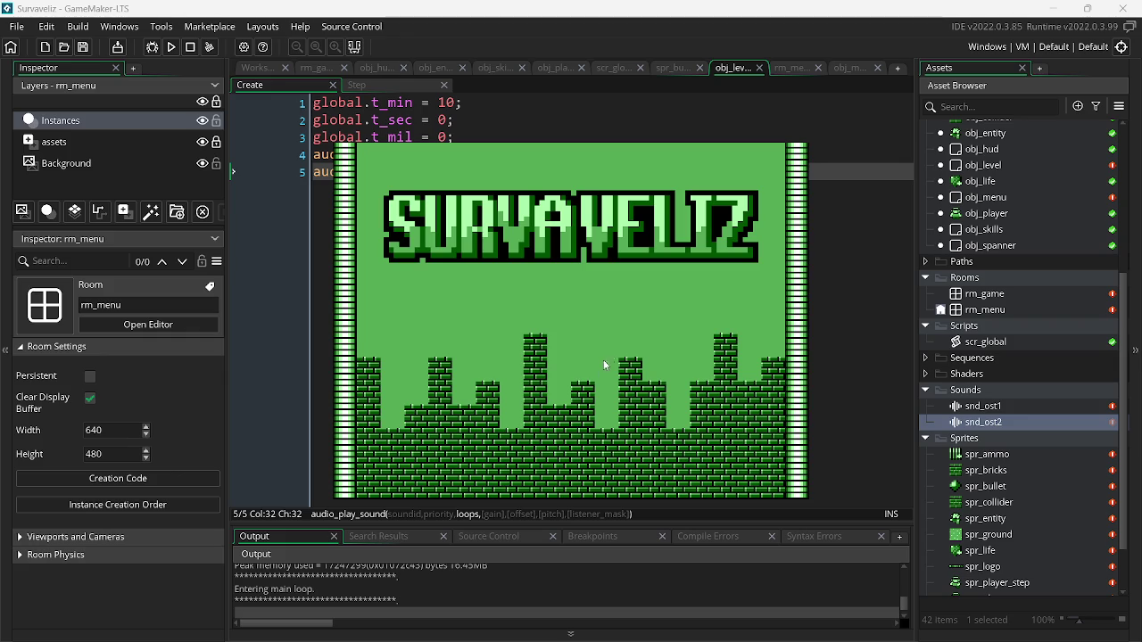
- Close the running game, run it once more to check the music, and close it again
key(Escape)
click(173, 48)
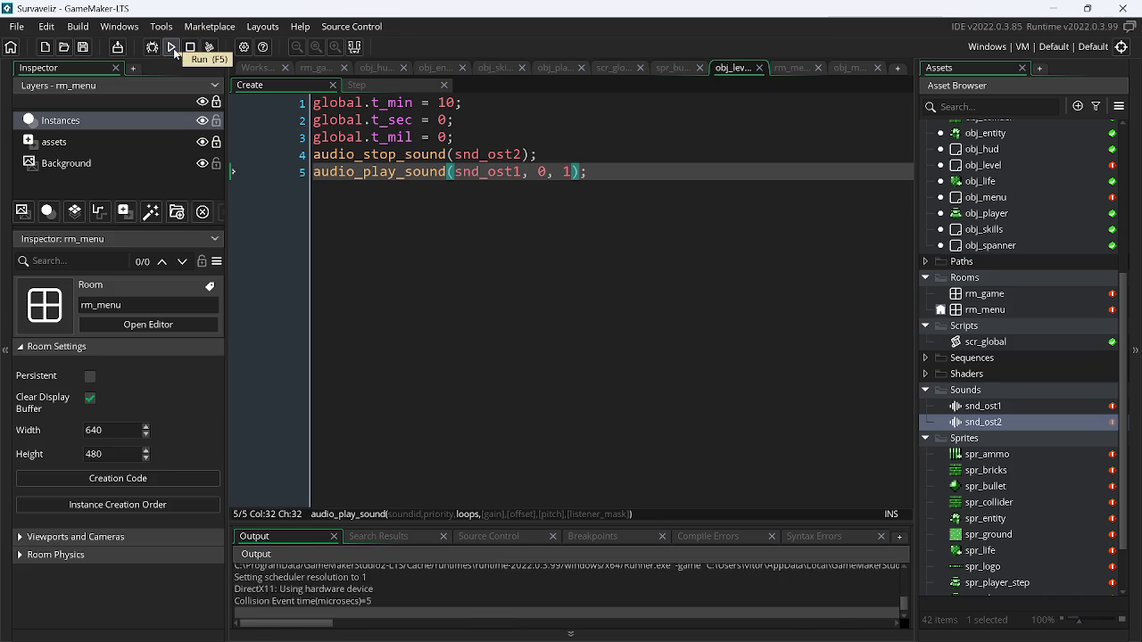
key(Escape)
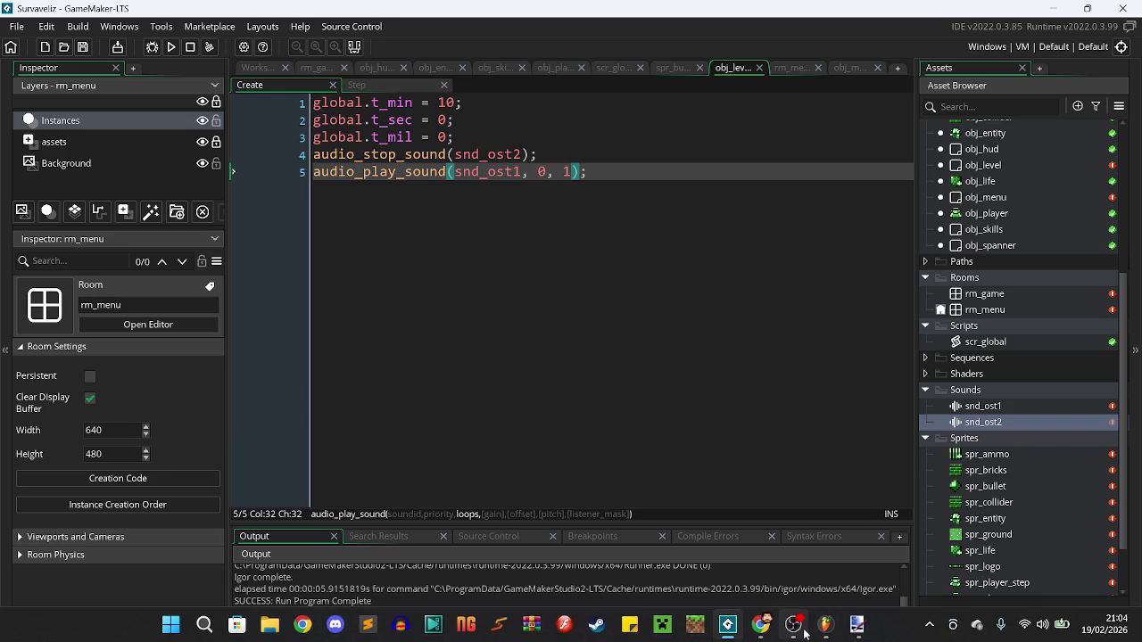
- Minimize OBS and open the snd_ost1 sound settings in GameMaker
click(795, 625)
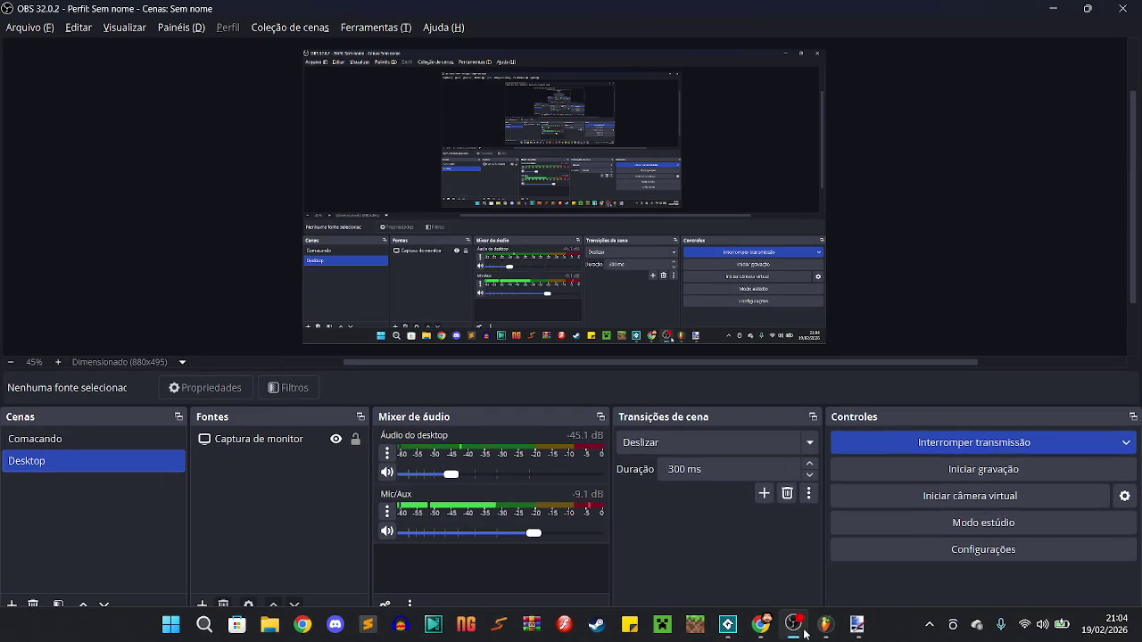
click(1063, 7)
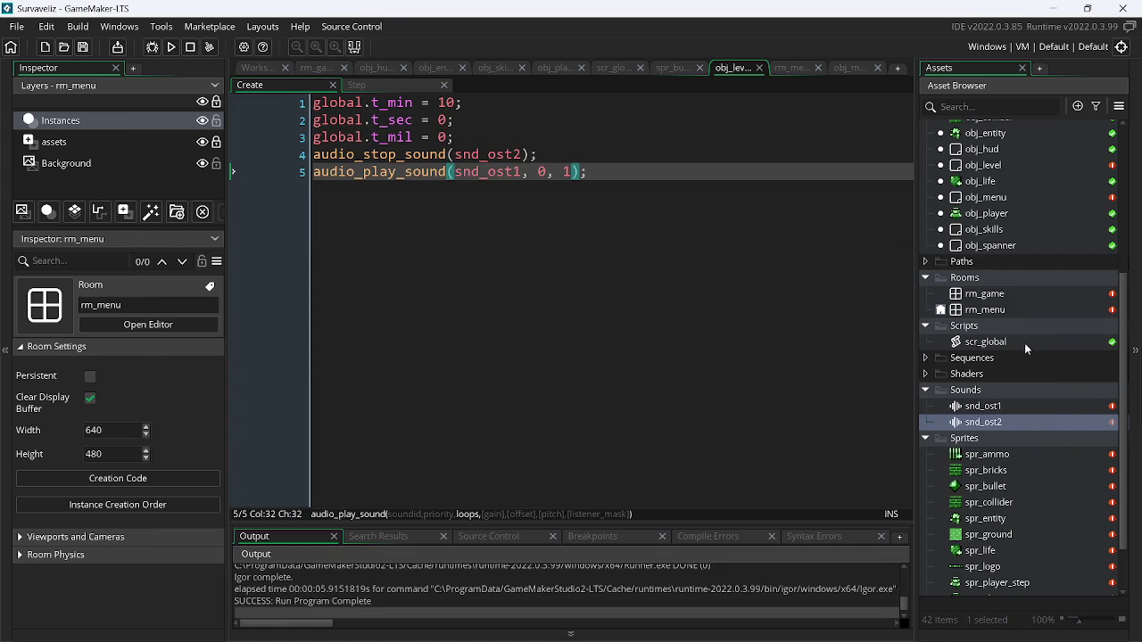
double_click(1022, 406)
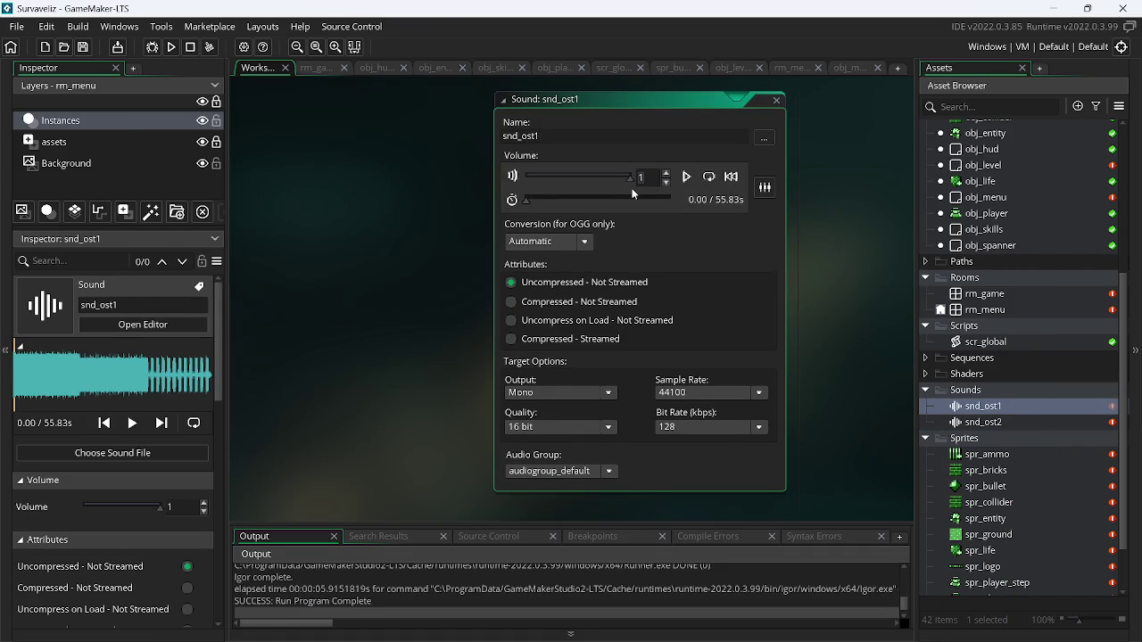
- Set snd_ost1 and snd_ost2 to volume 0.5 and test-run the game
text(.5)
key(Return)
double_click(1007, 424)
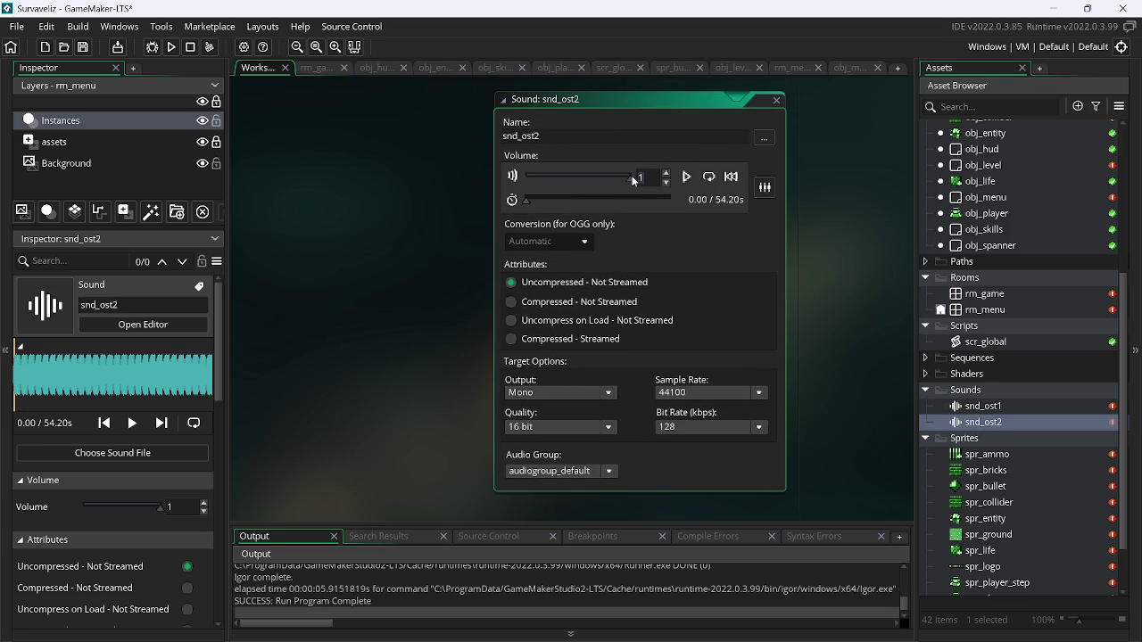
text(0.5)
key(Return)
click(172, 48)
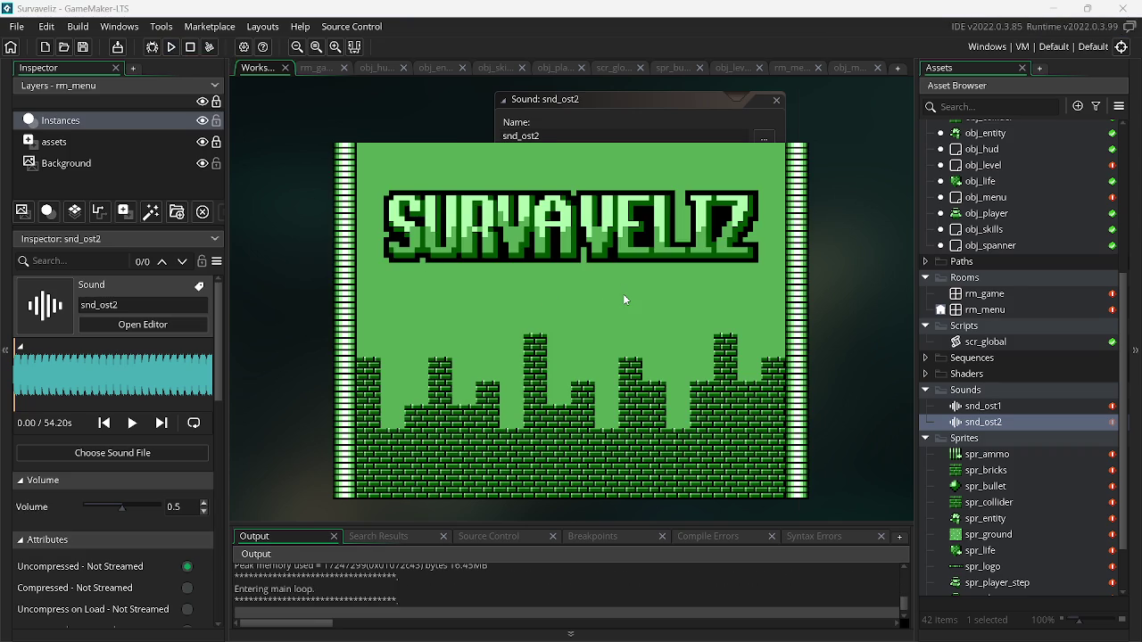
key(Escape)
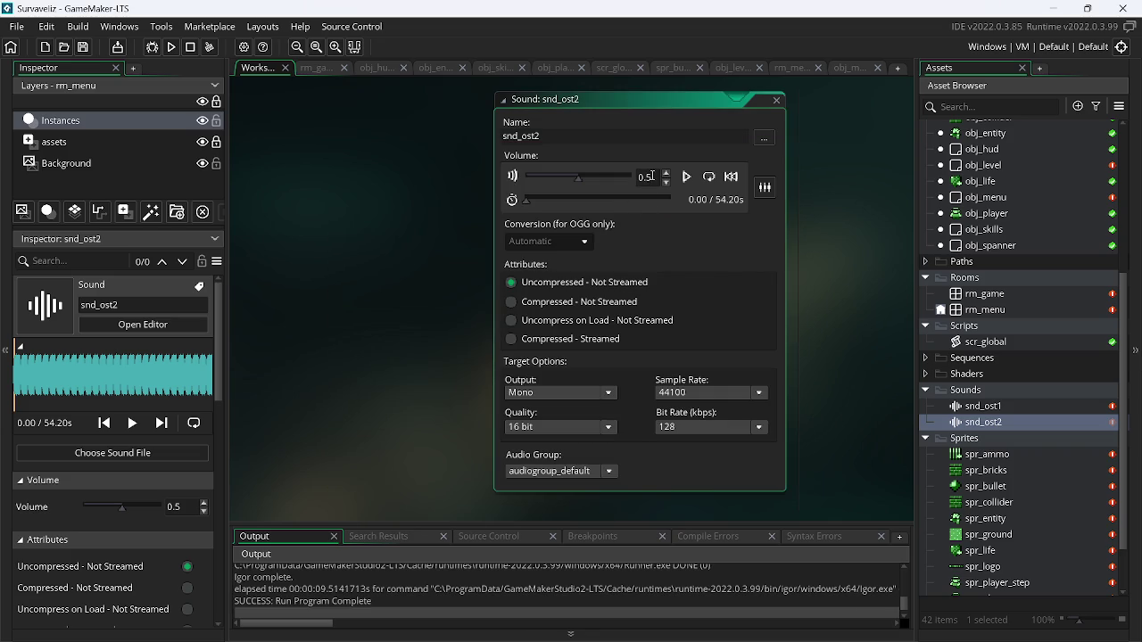
- Lower both soundtracks to volume 0.3 and test-run the quieter music
scroll(652, 176, down, 2)
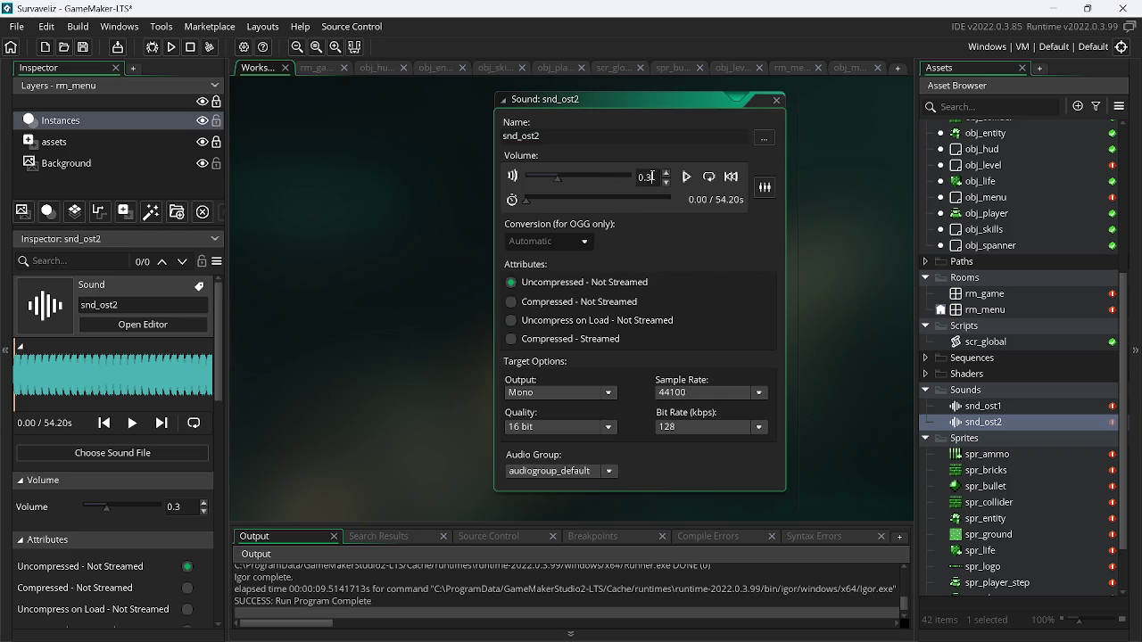
double_click(1020, 405)
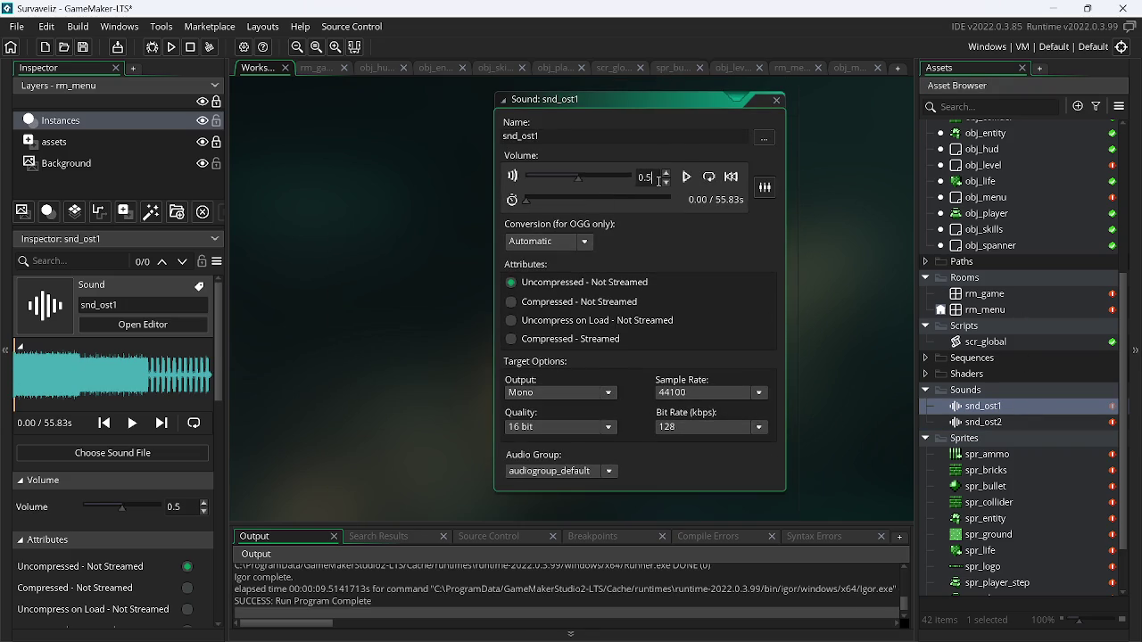
scroll(658, 182, down, 2)
key(F5)
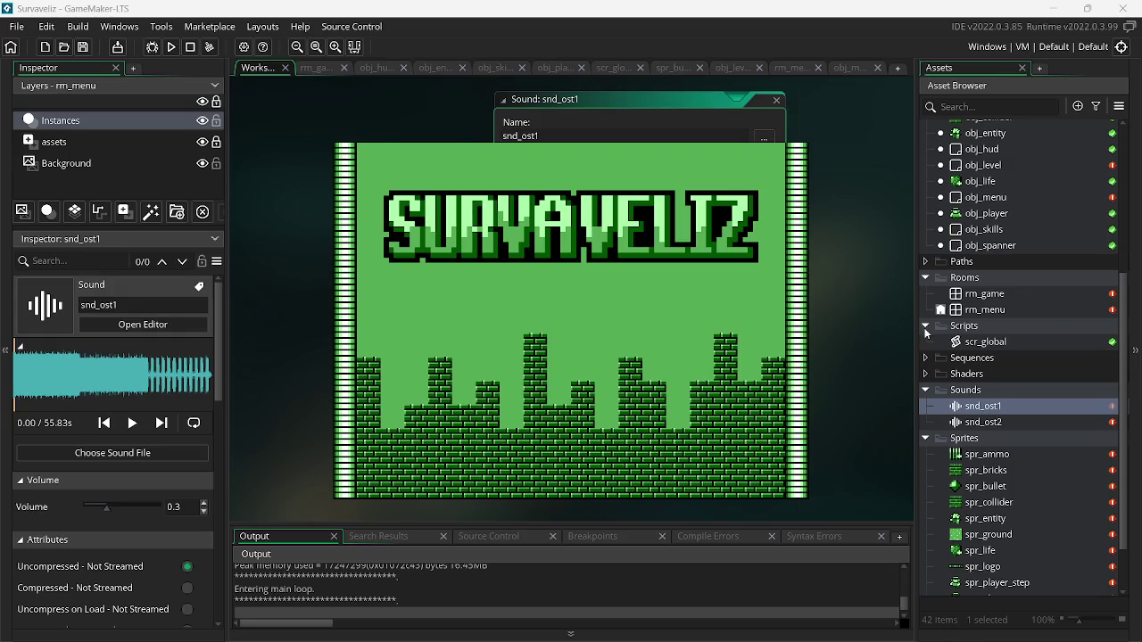
key(Escape)
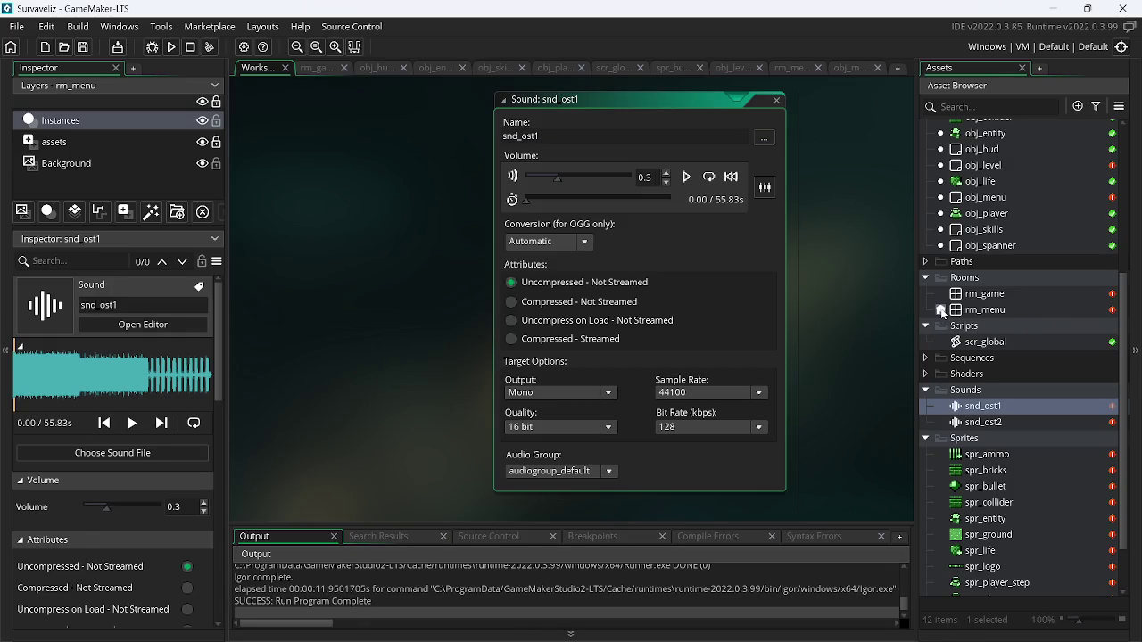
click(943, 310)
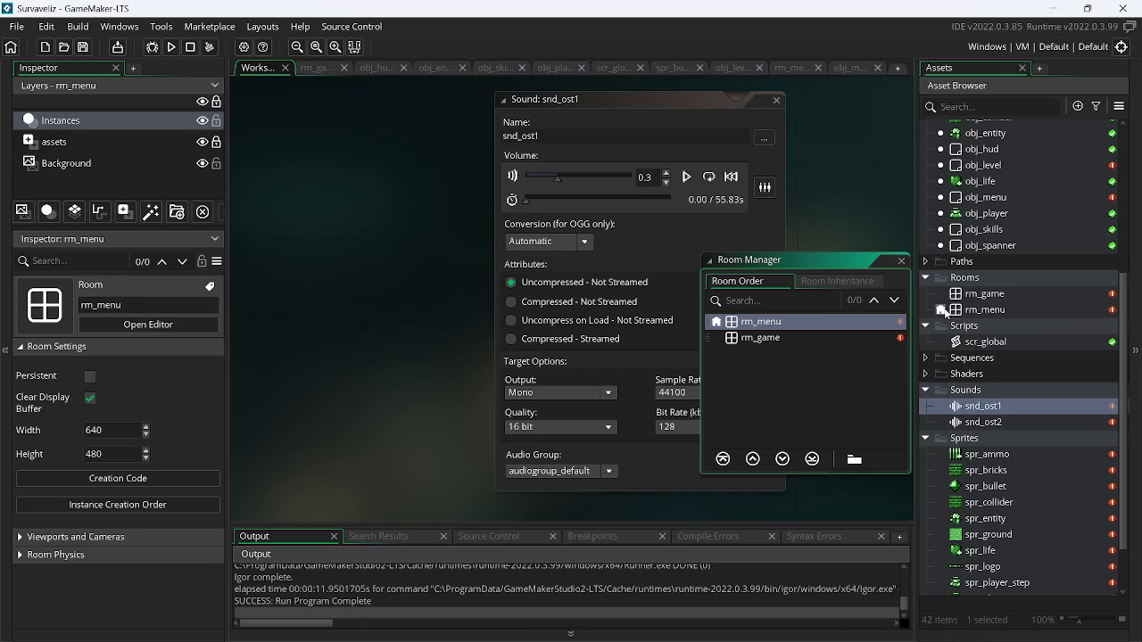
- Move rm_game to the top of the room order and test-run it, acknowledging the fatal error
click(772, 340)
click(752, 459)
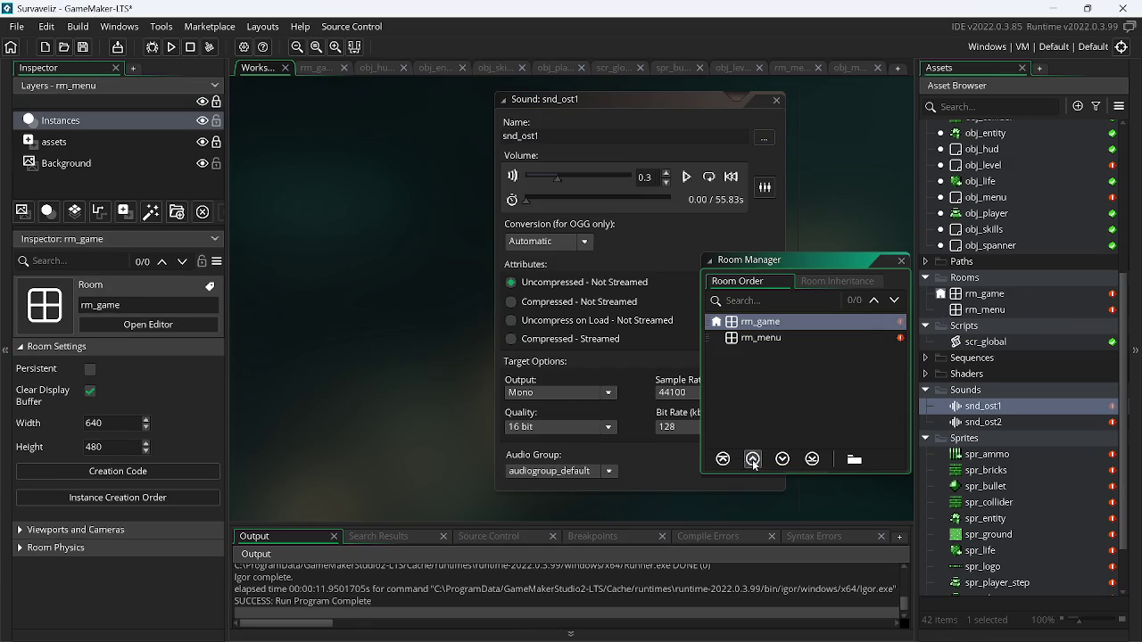
click(174, 49)
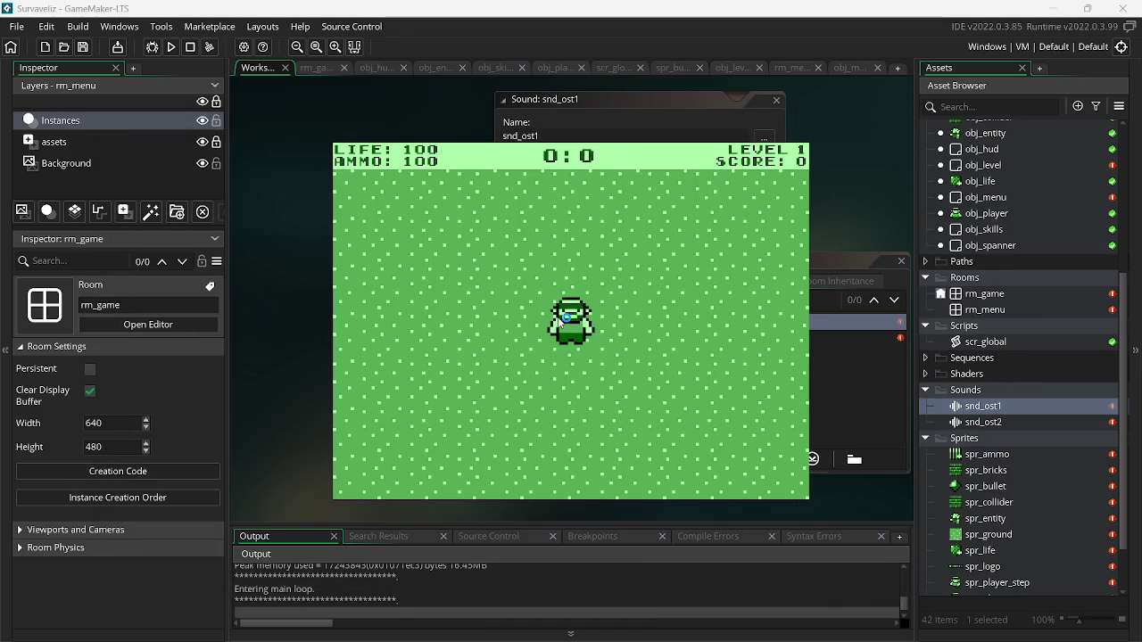
click(565, 327)
click(689, 379)
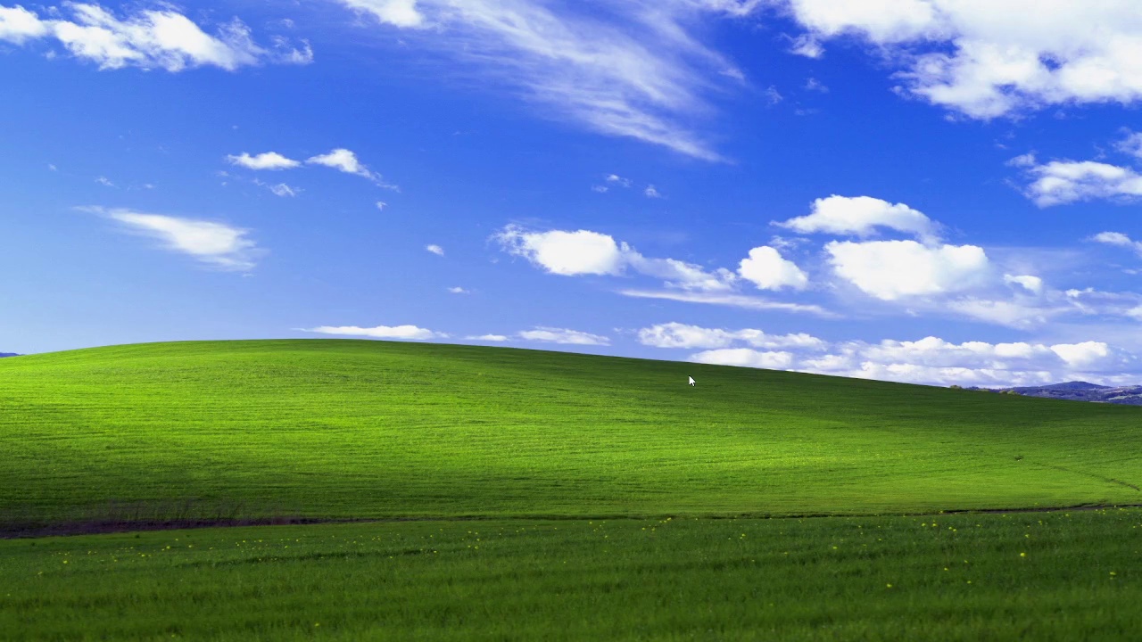
mouse_move(821, 622)
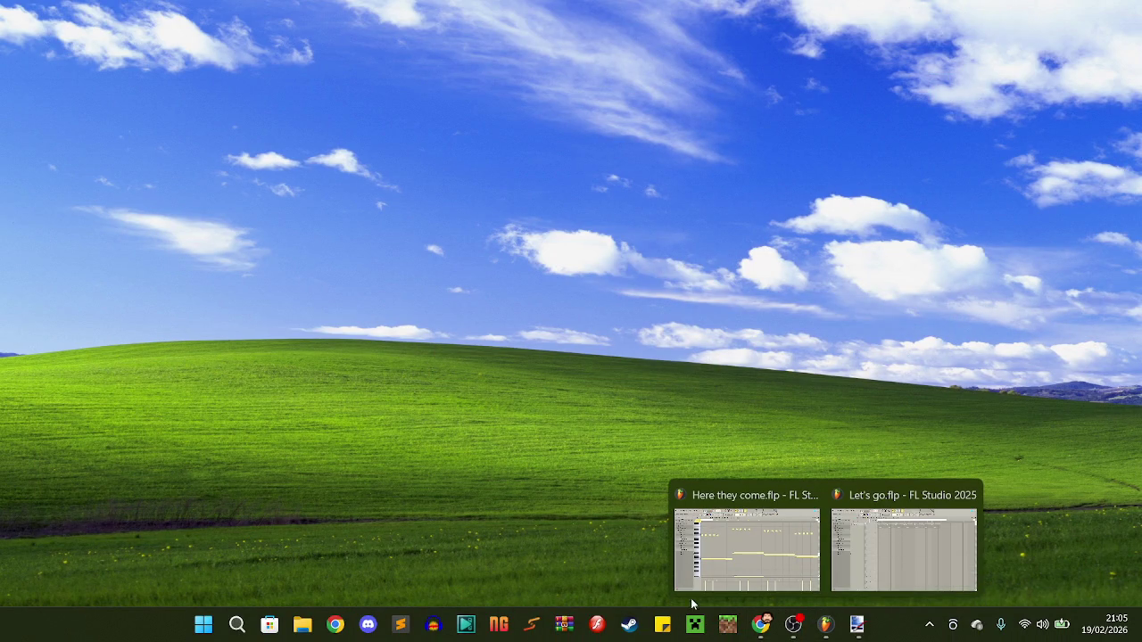
- Relaunch GameMaker from the taskbar search and open the recent Survaveliz project
click(238, 624)
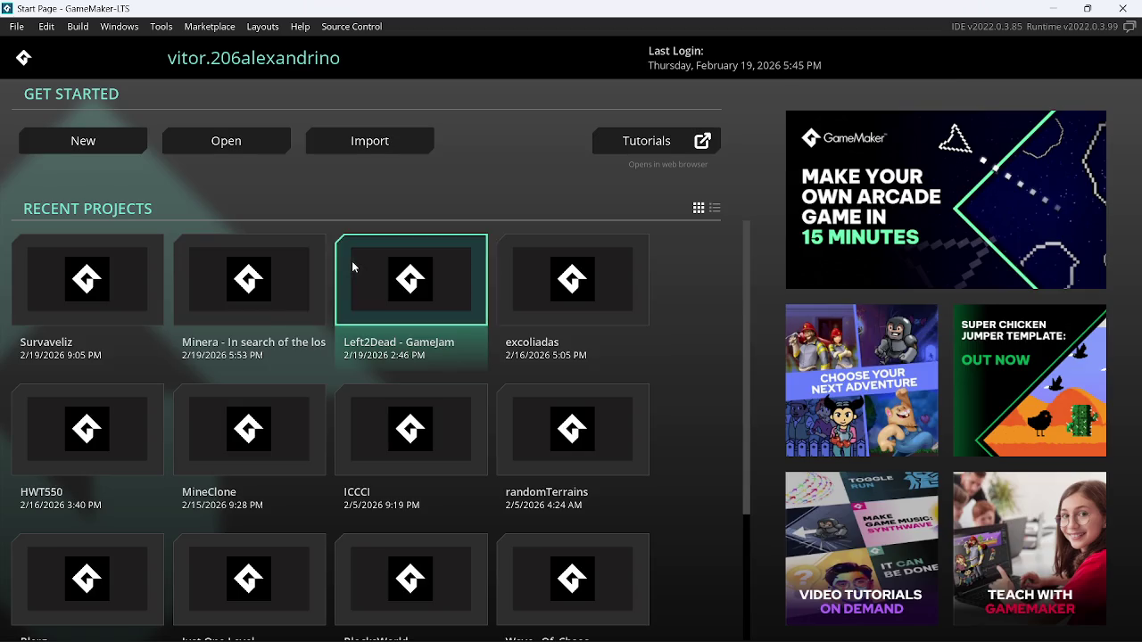
click(37, 298)
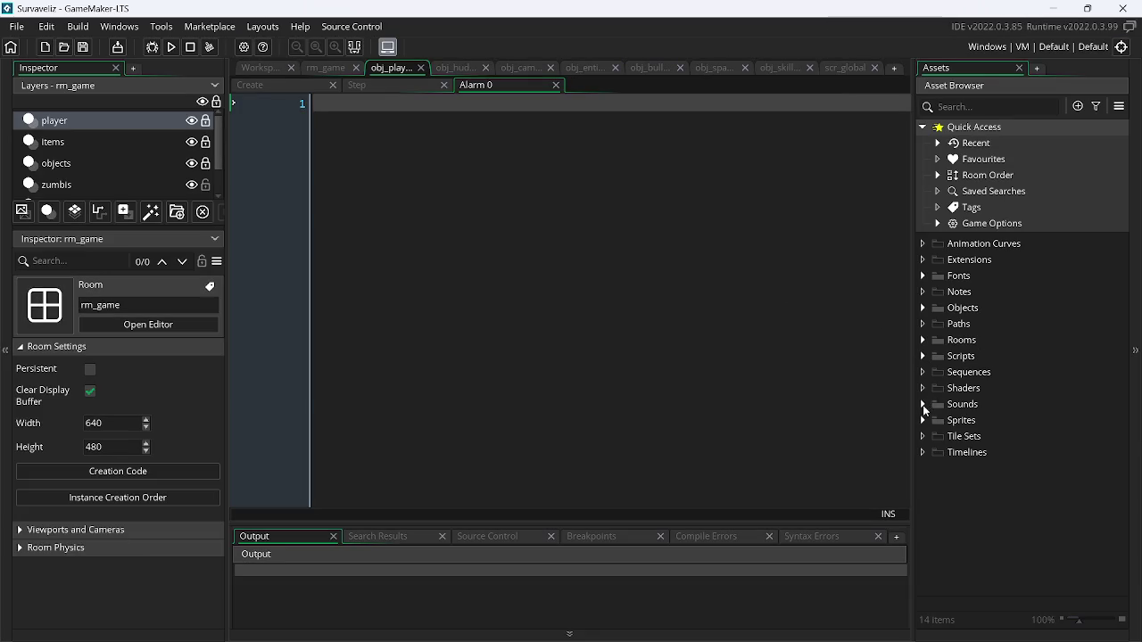
- Test-run the game from rm_game, firing one shot, then close it
click(924, 406)
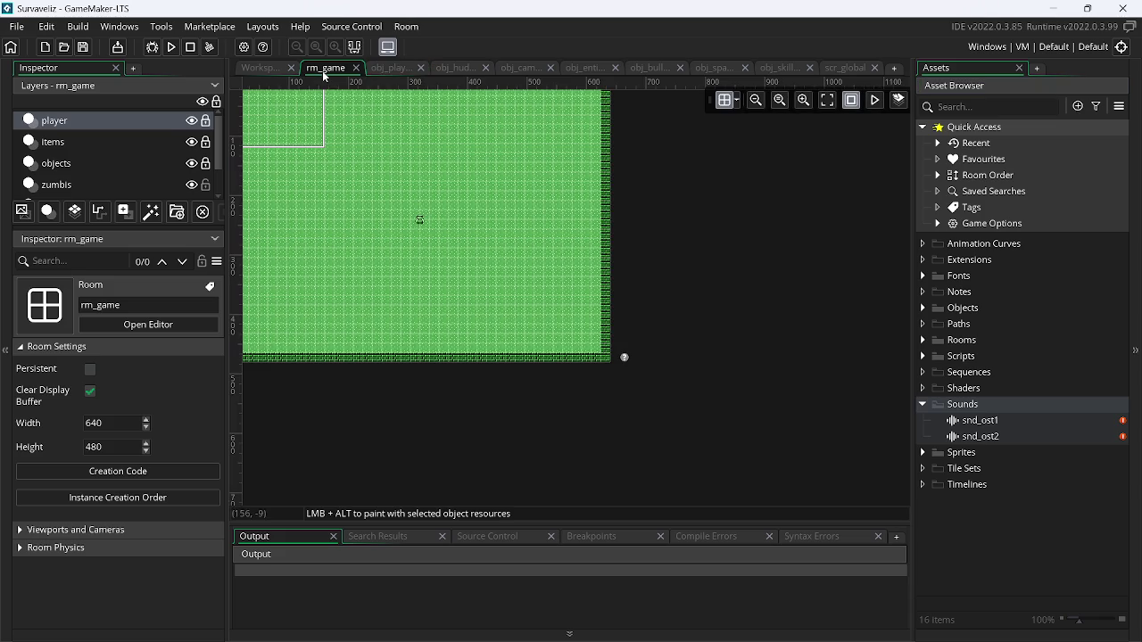
click(326, 69)
click(922, 340)
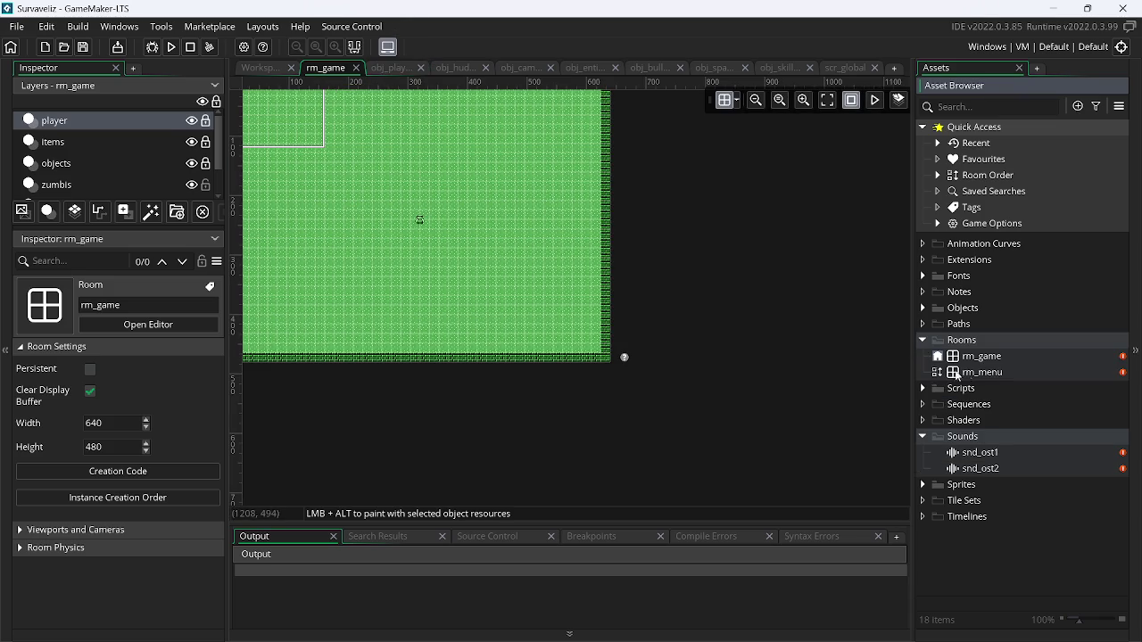
click(172, 46)
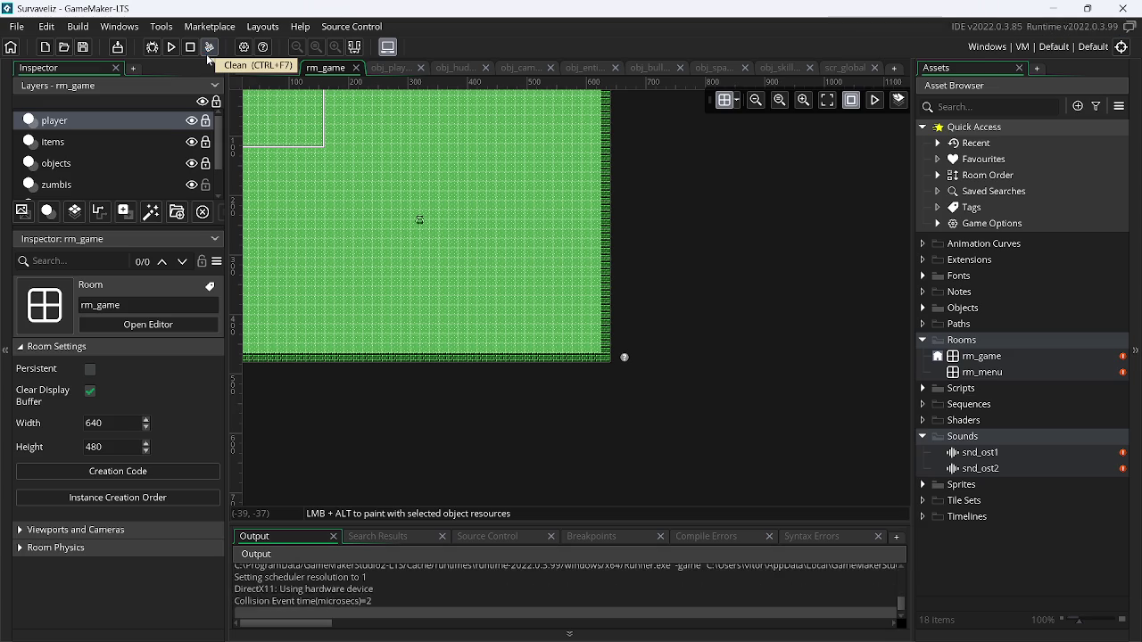
click(494, 223)
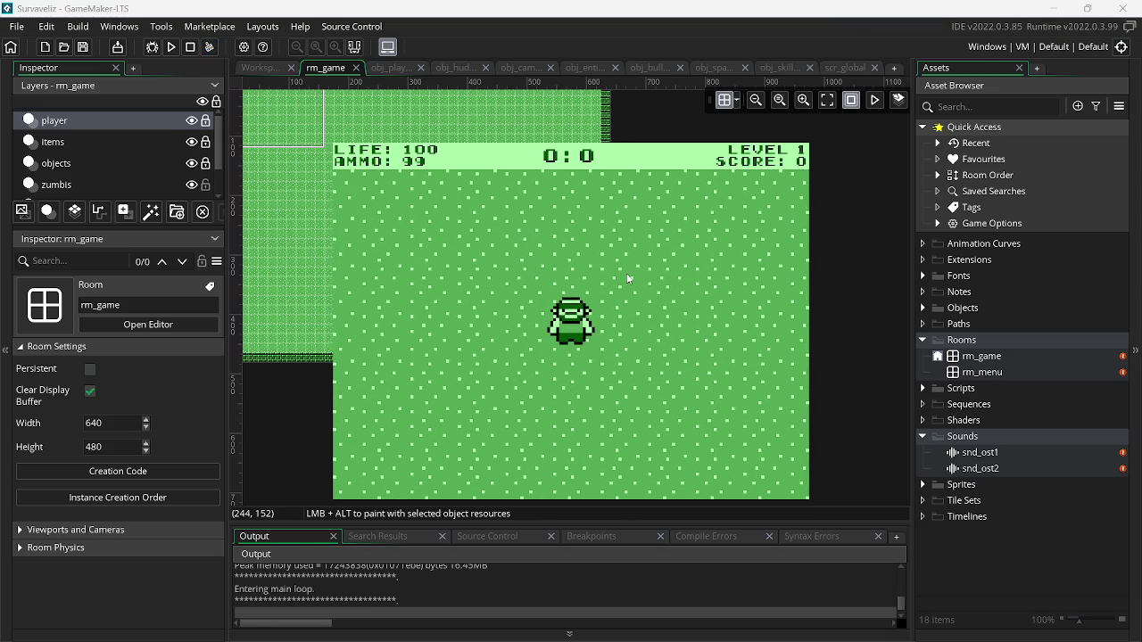
key(Escape)
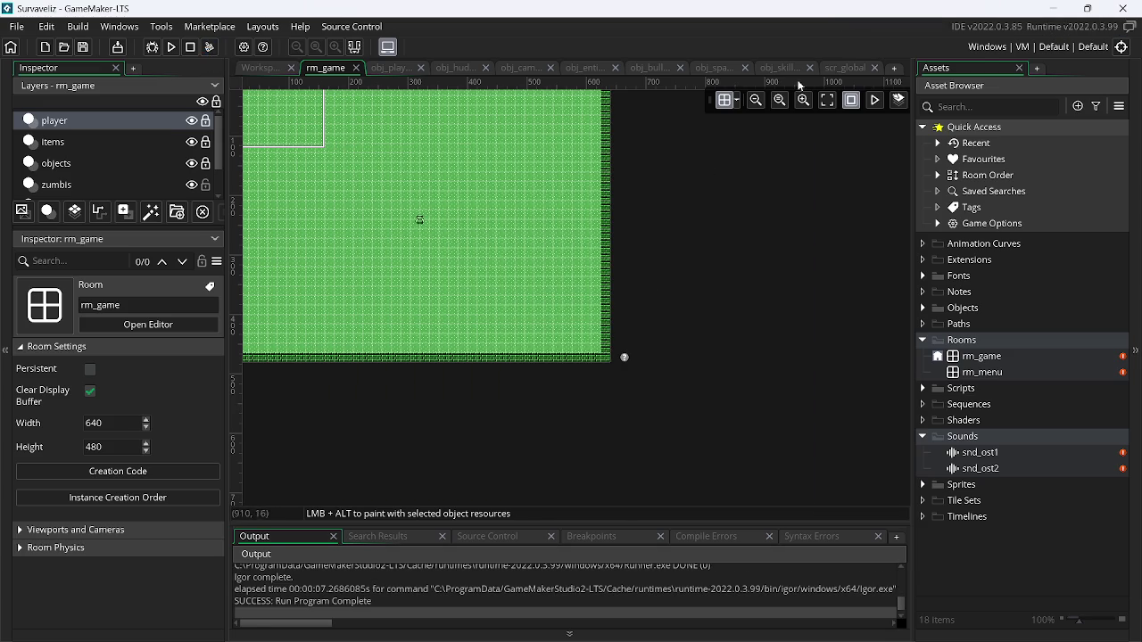
- Open all of obj_level's event scripts and view its Create event code
click(845, 70)
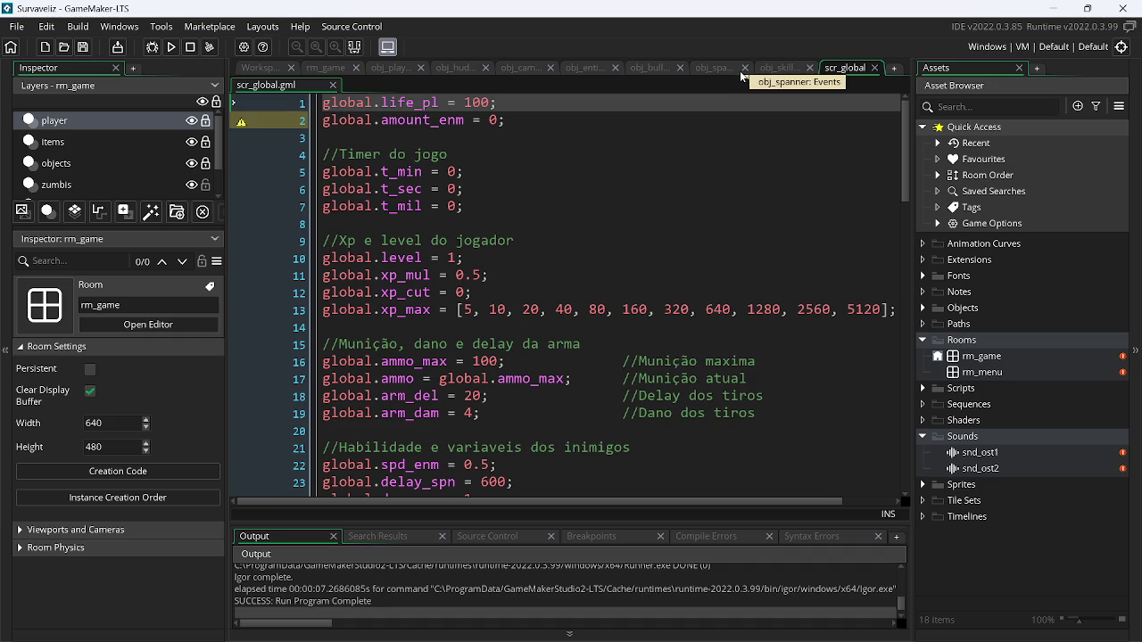
click(777, 69)
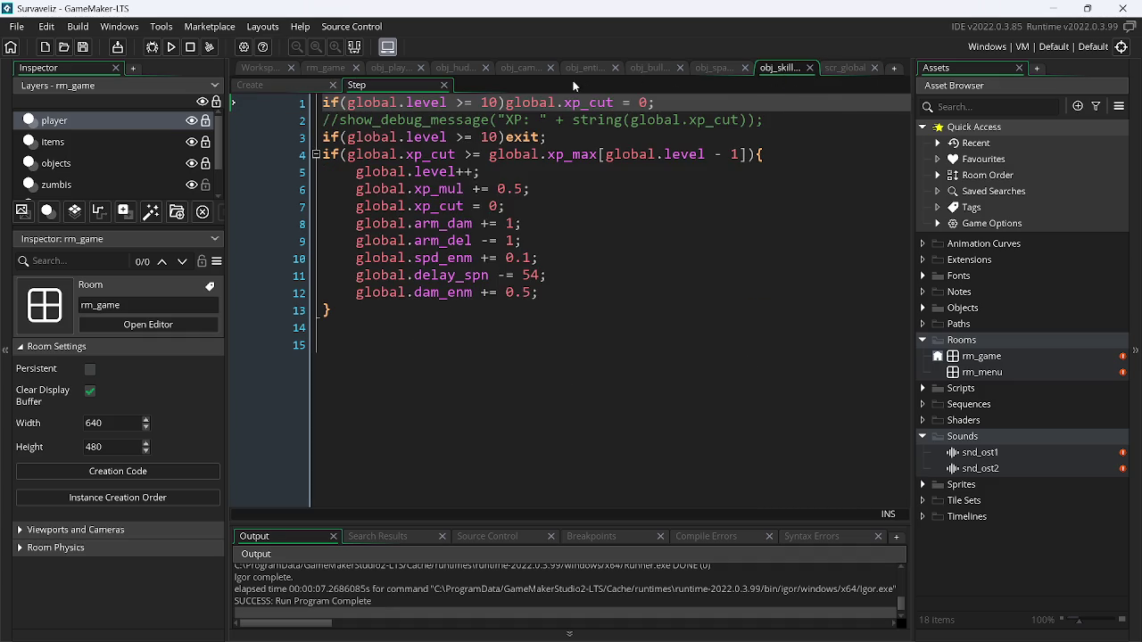
click(924, 307)
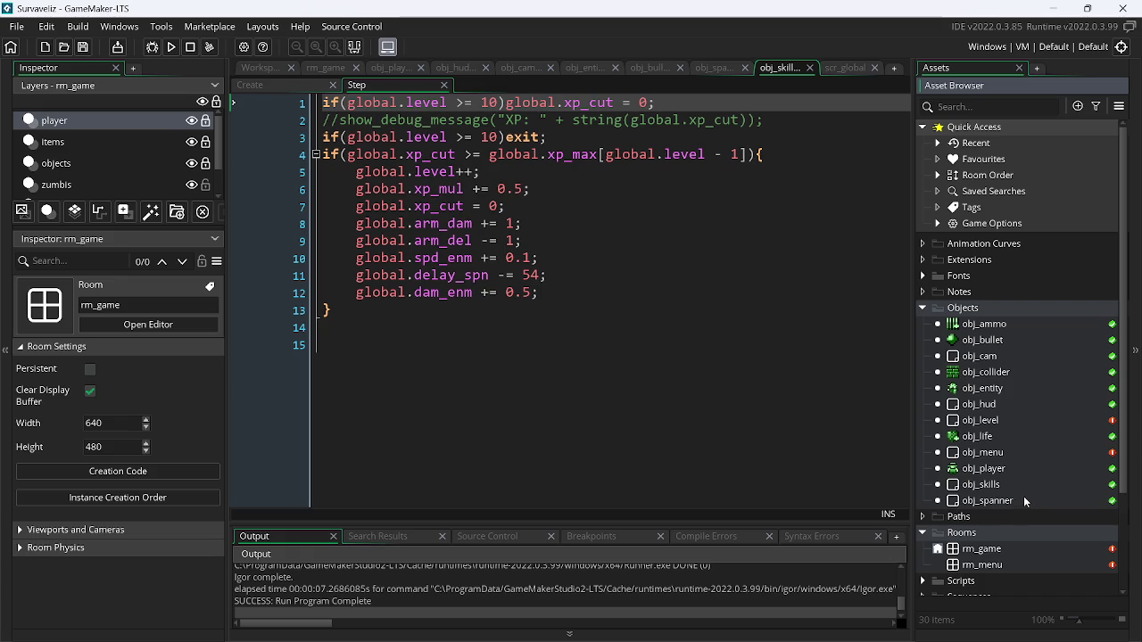
double_click(982, 419)
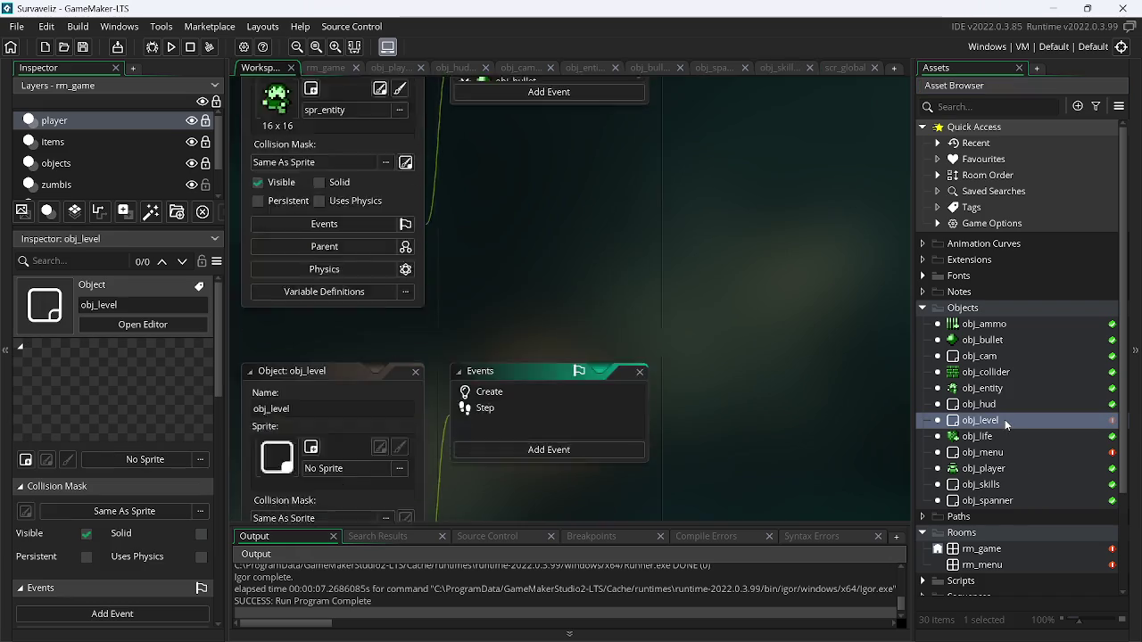
right_click(995, 426)
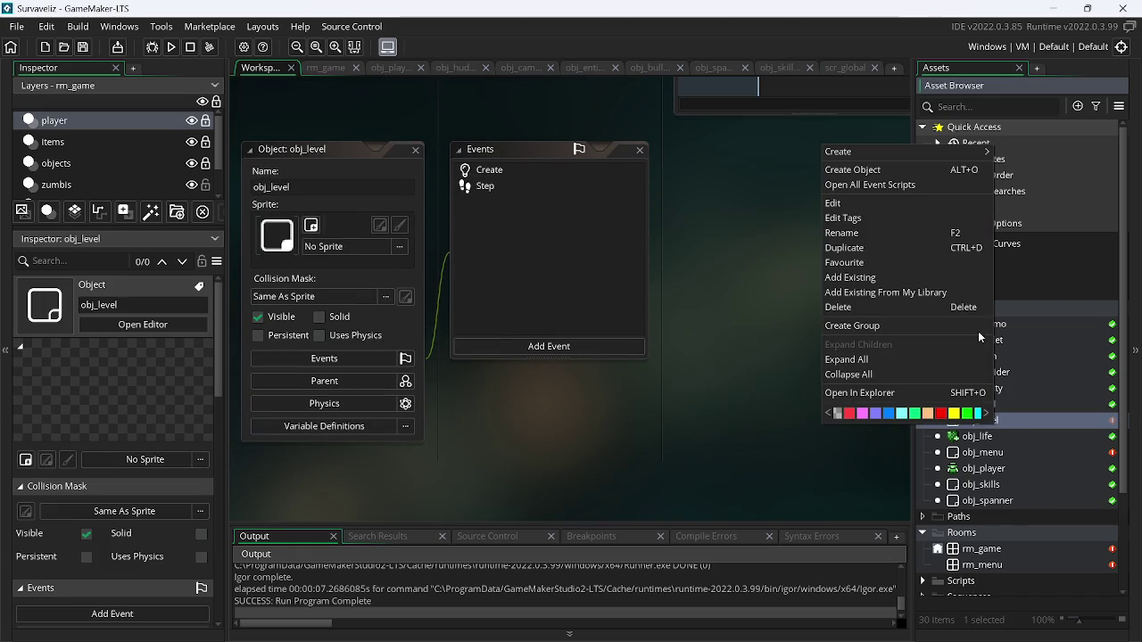
click(857, 184)
click(307, 88)
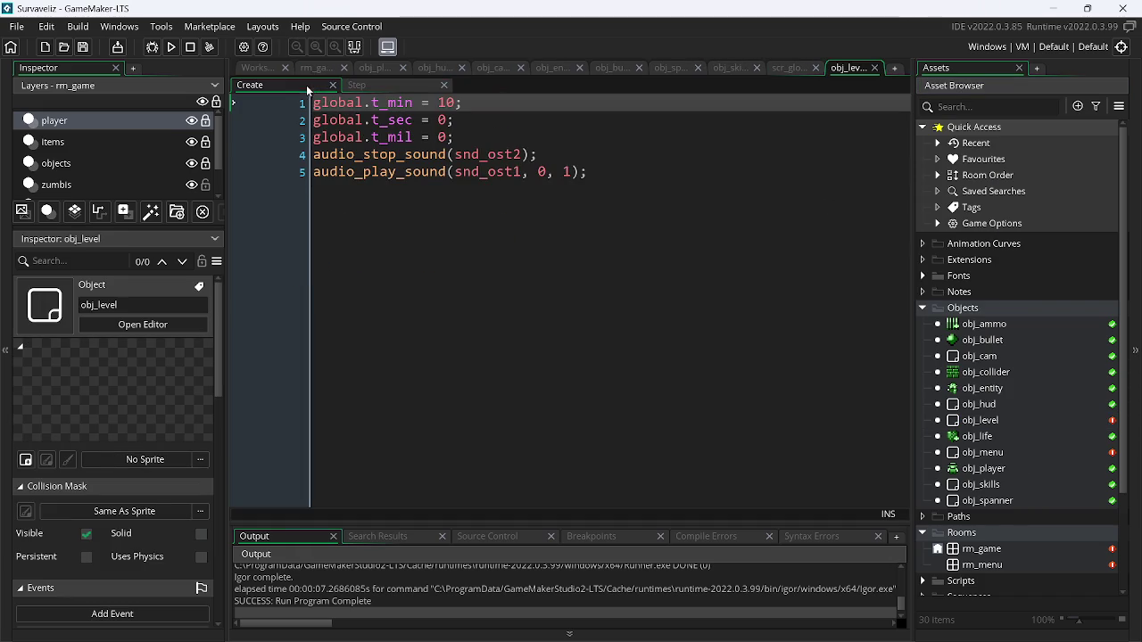
- Move the audio_play_sound line above audio_stop_sound in obj_level's Create event and save
click(630, 219)
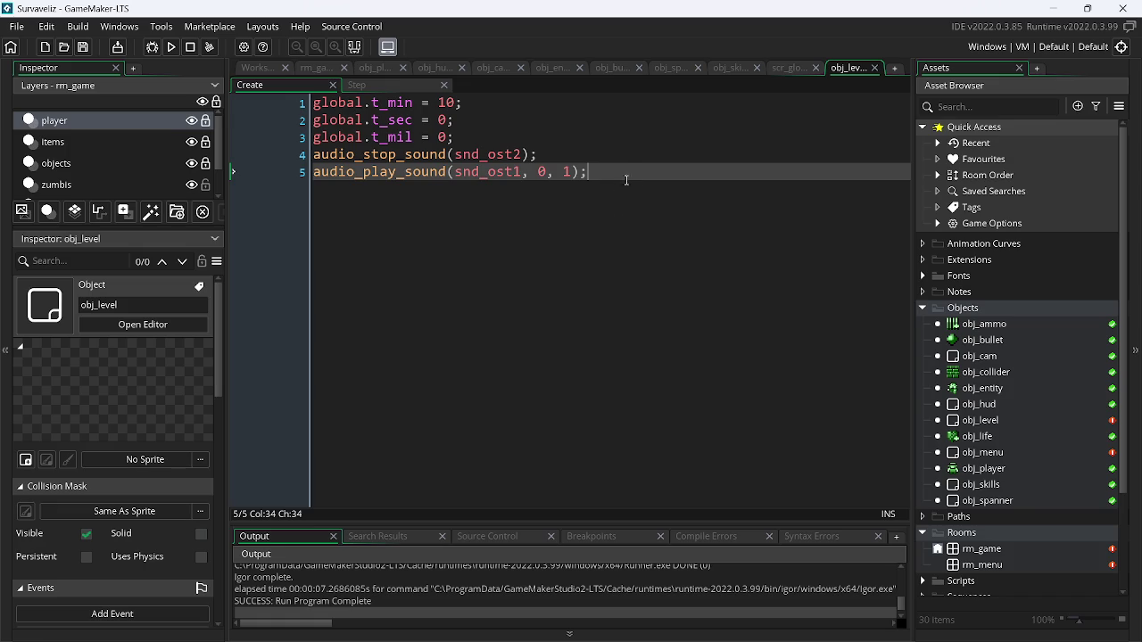
drag(628, 175, 301, 189)
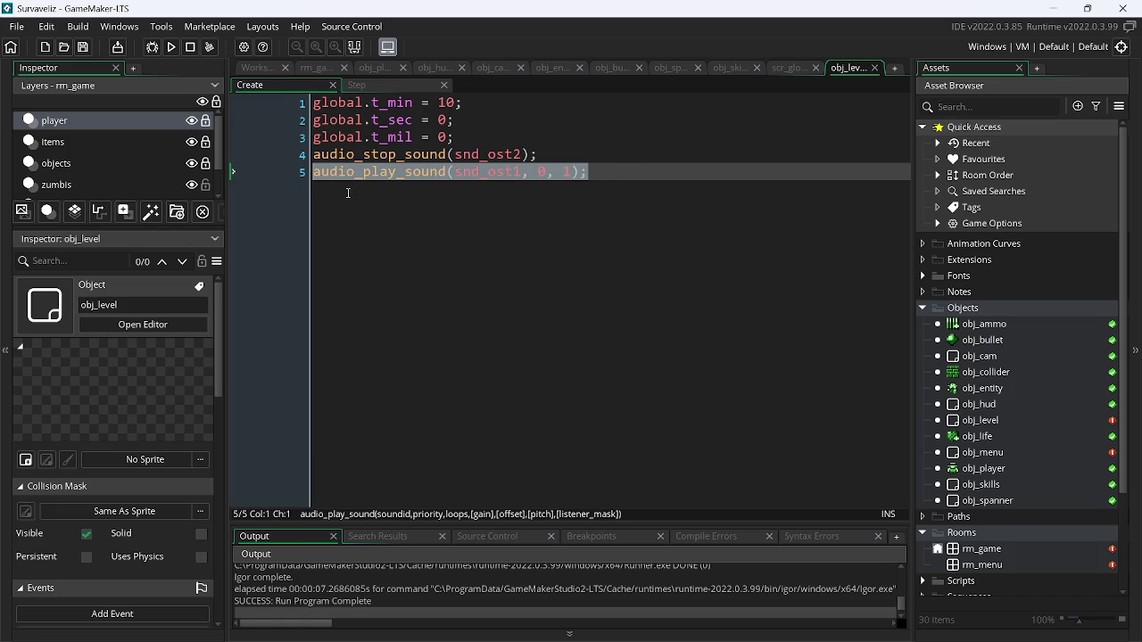
key(ctrl+x)
key(BackSpace)
key(Up)
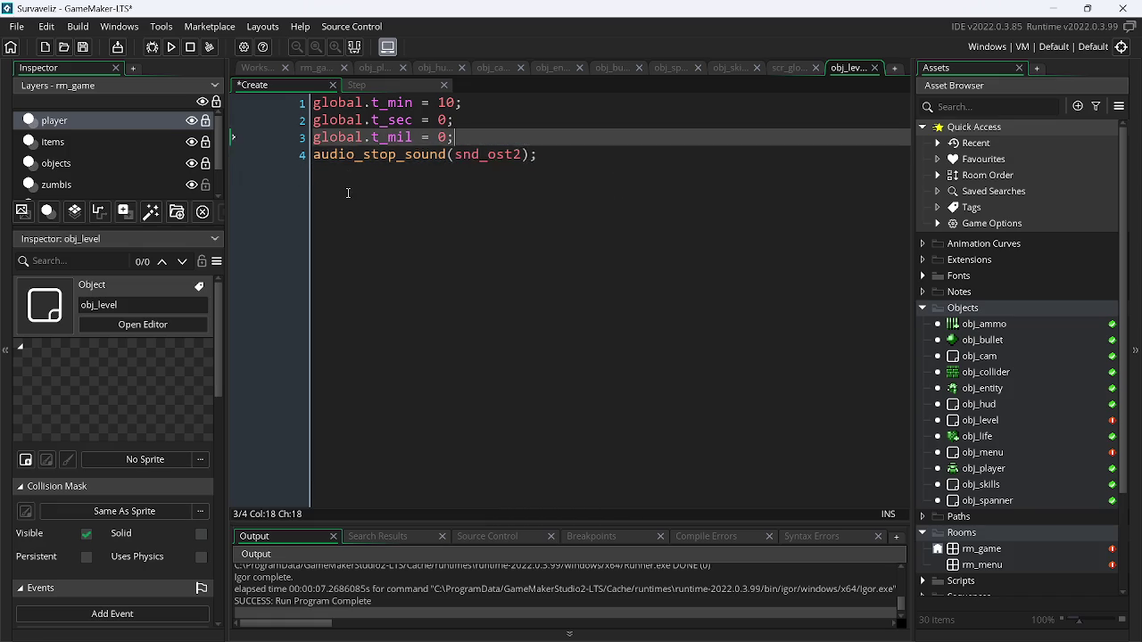
key(Return)
key(ctrl+v)
key(ctrl+s)
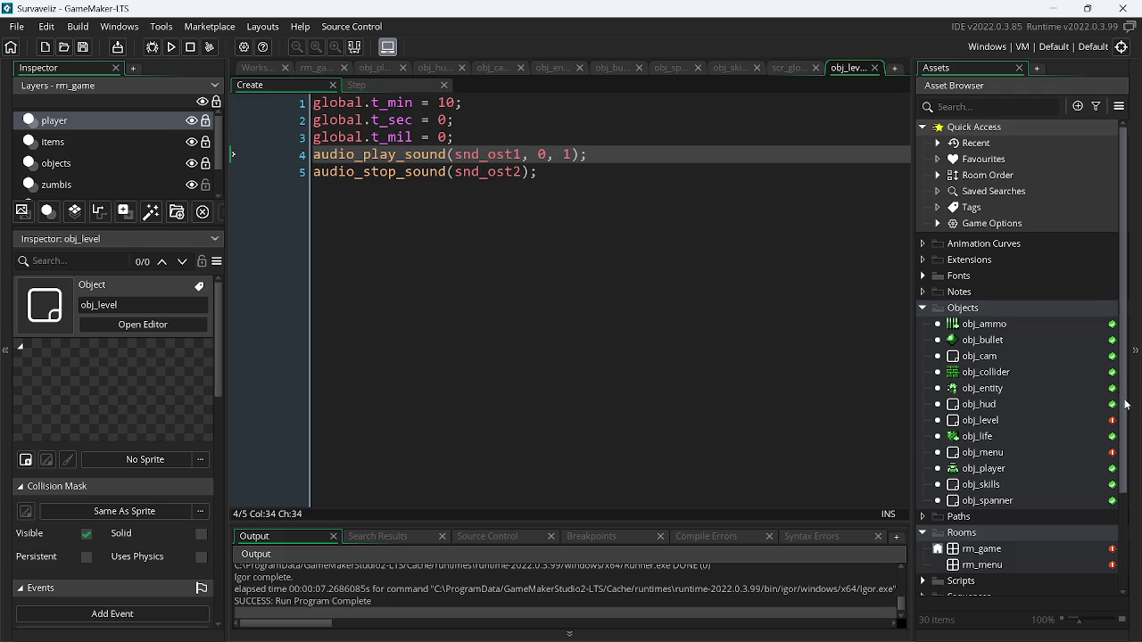
- Preview the snd_ost1 music in its sound editor, then run the game again
drag(1126, 404, 1126, 497)
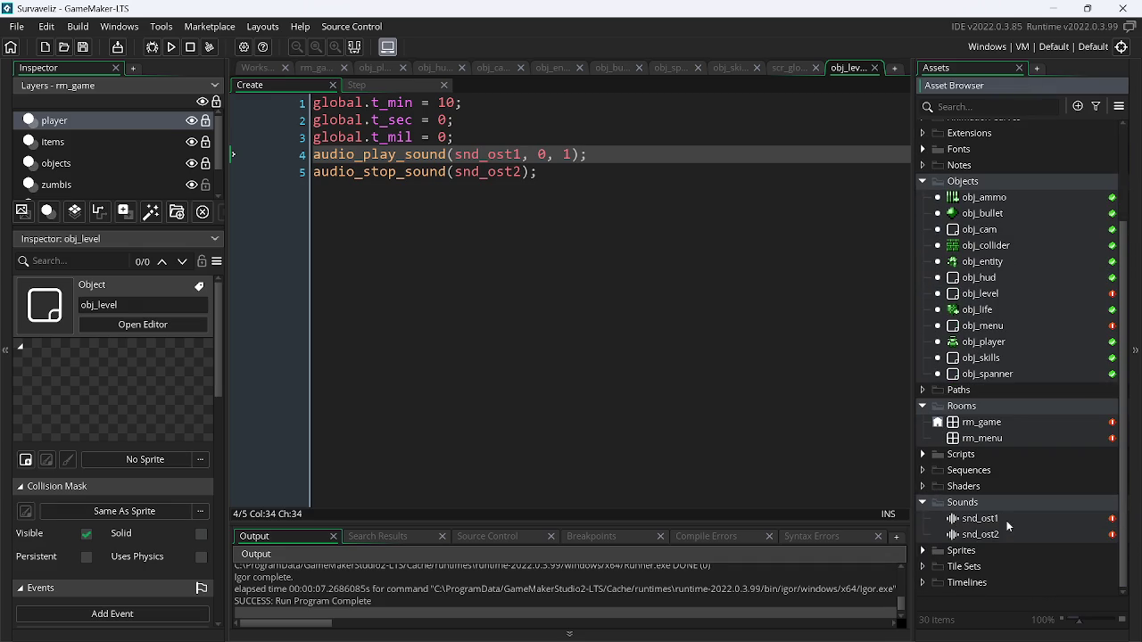
double_click(1006, 520)
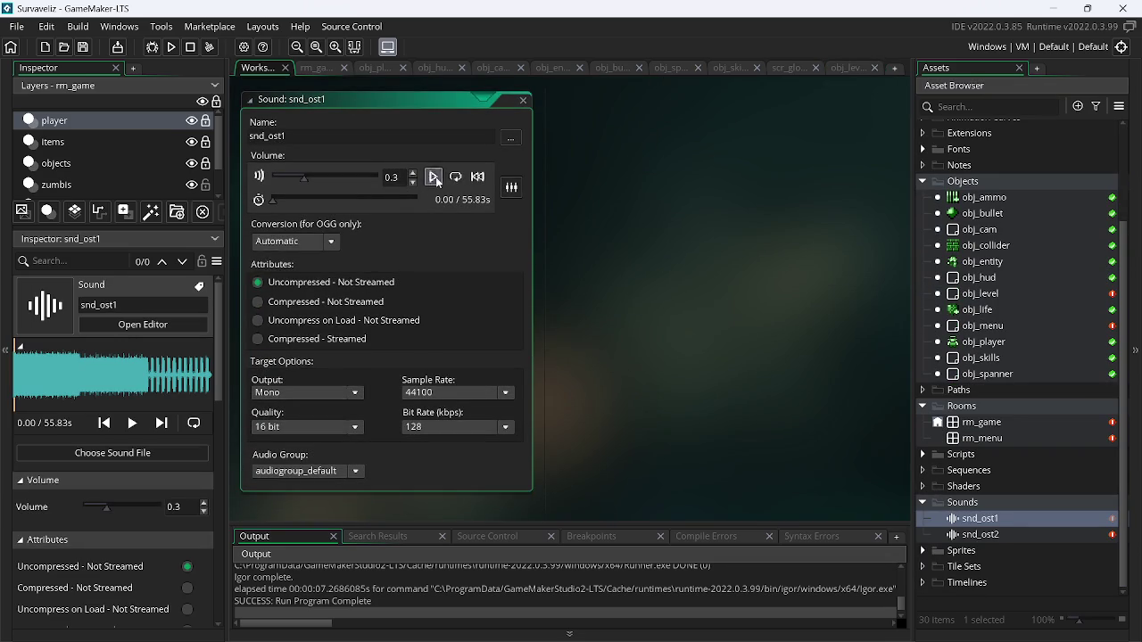
click(435, 178)
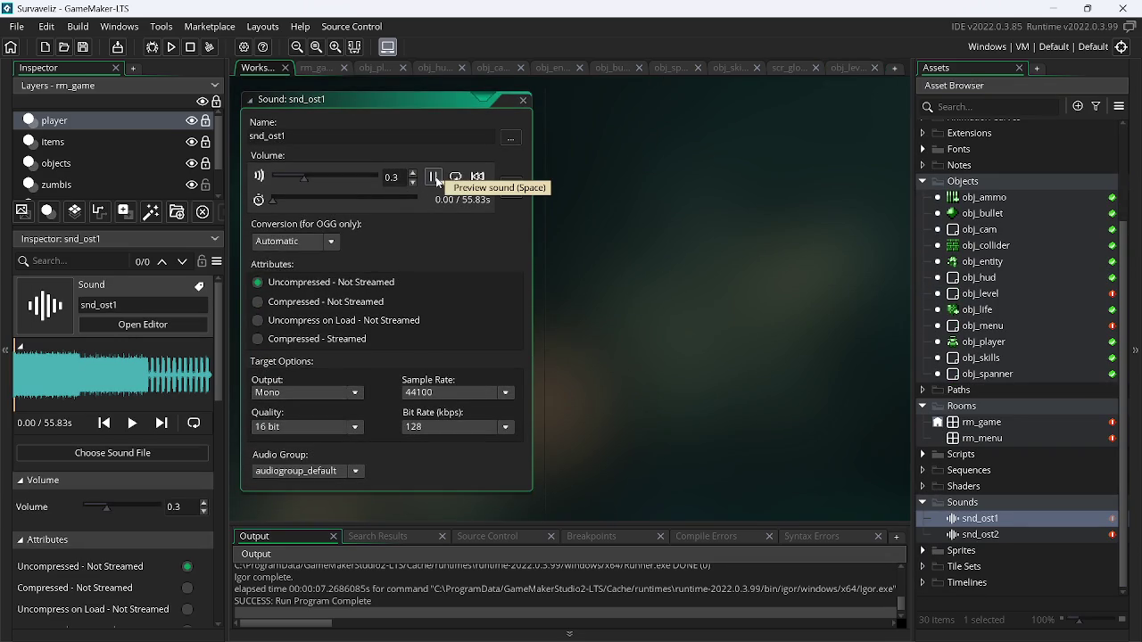
click(517, 102)
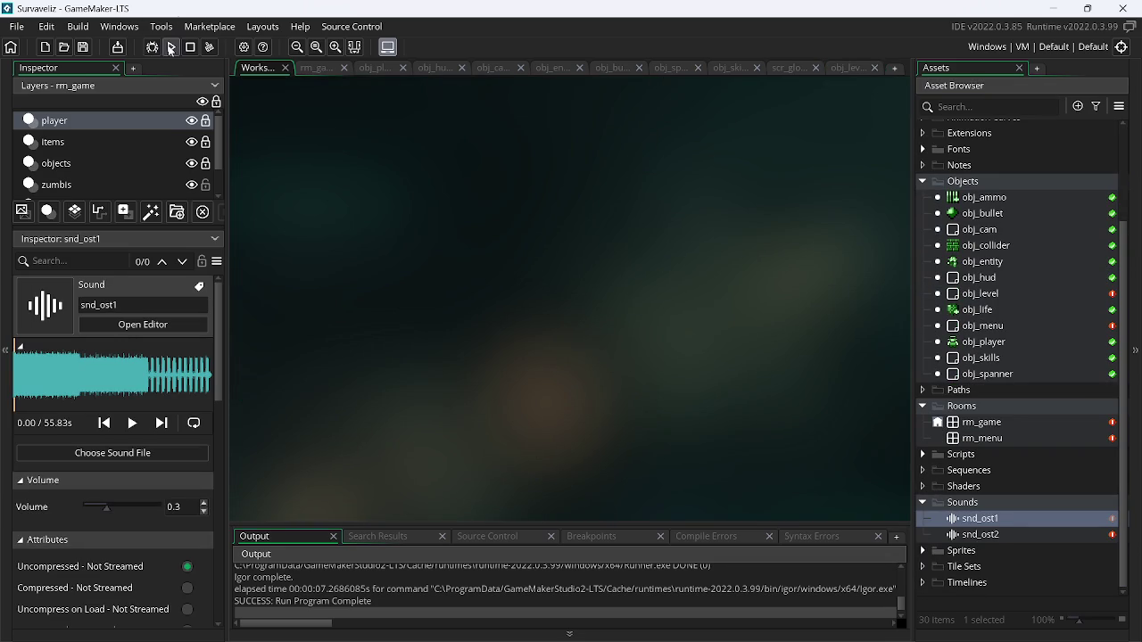
click(170, 47)
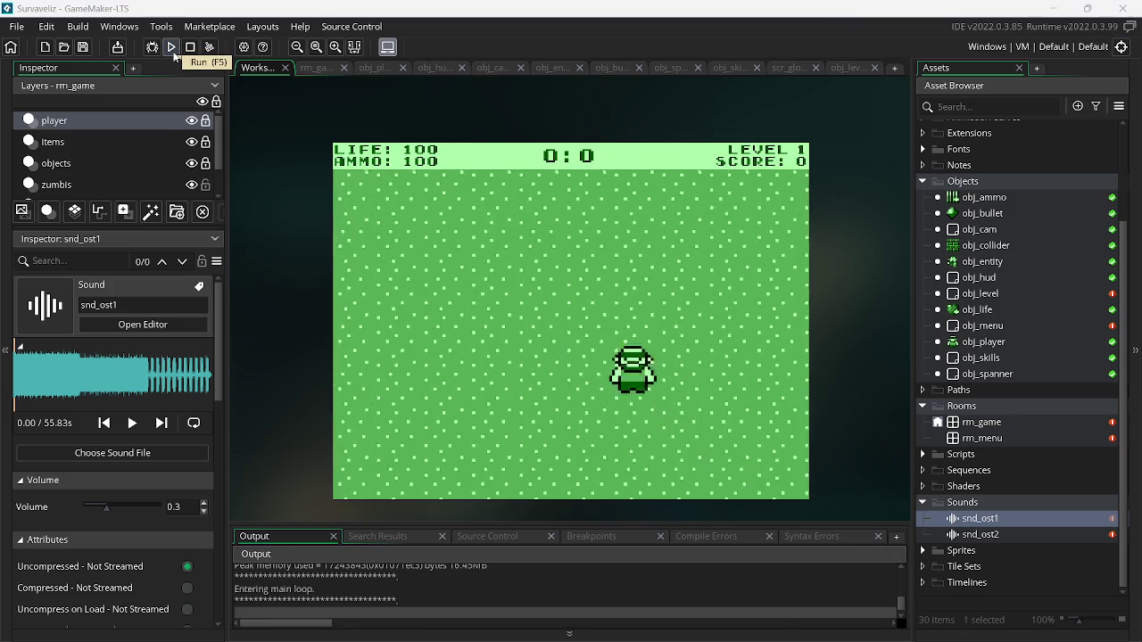
- Review the audio call arguments and open audio_stop_sound's manual page, translated to Portuguese
click(846, 67)
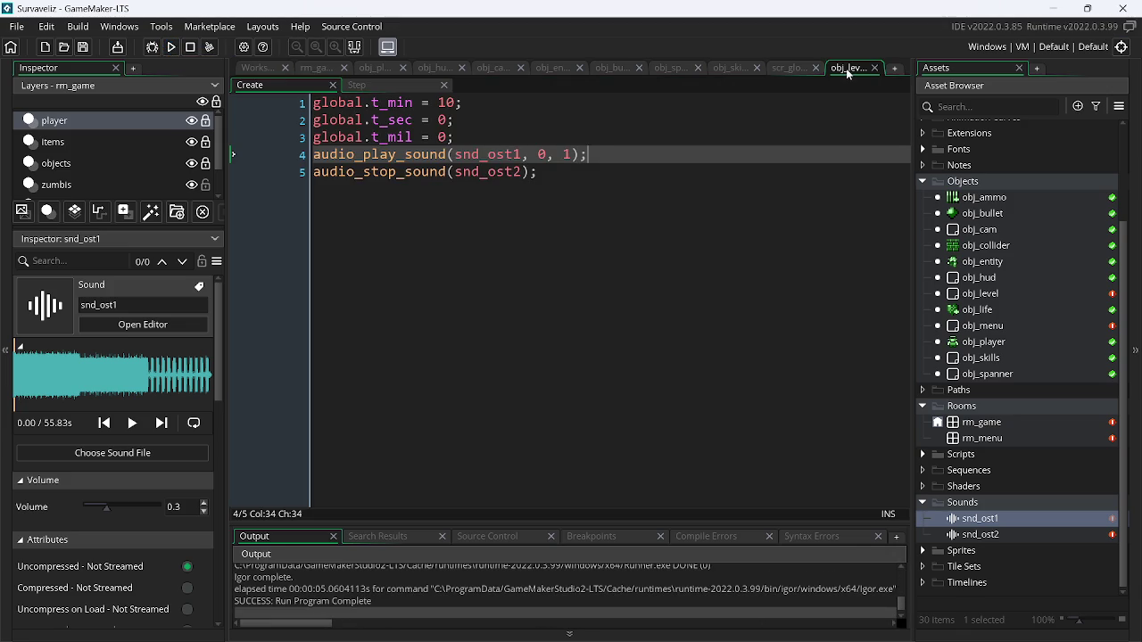
click(540, 155)
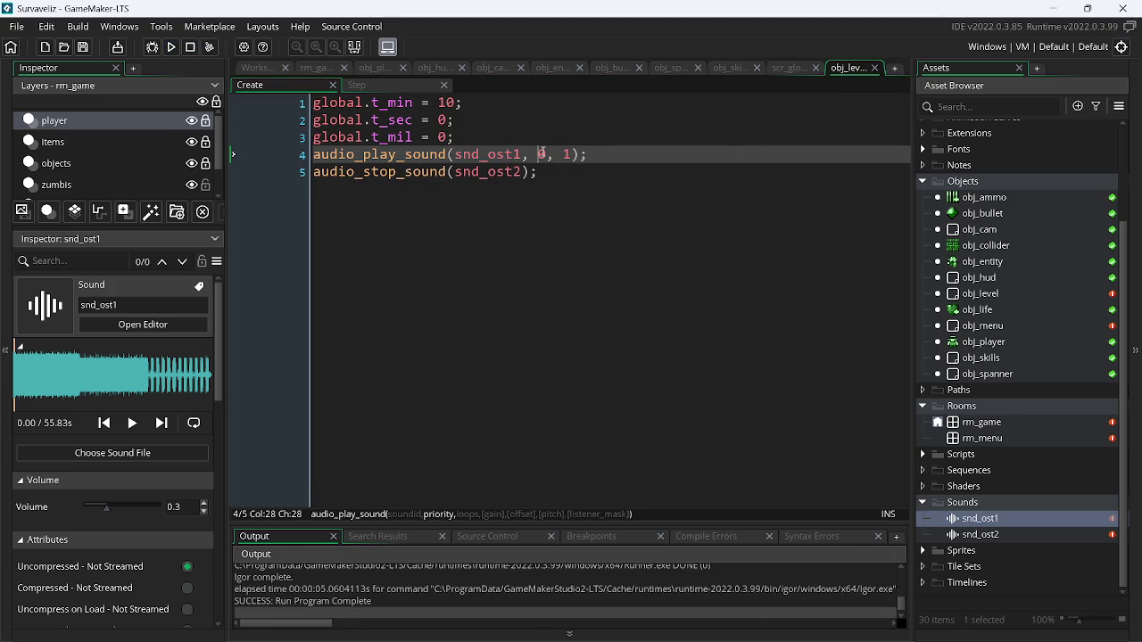
click(523, 154)
click(525, 172)
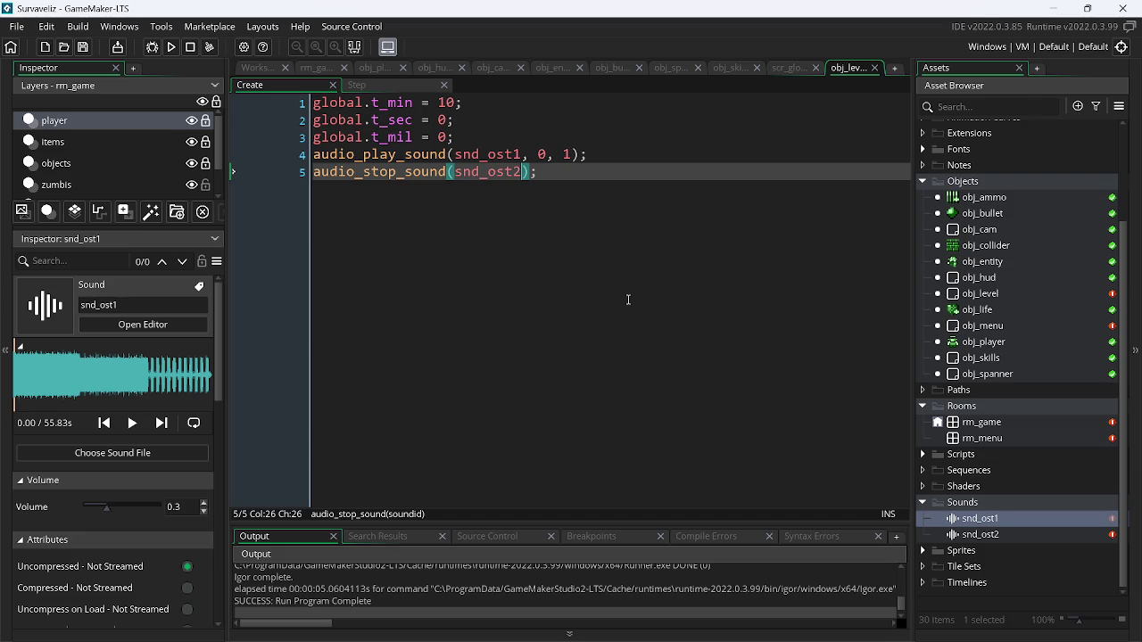
click(422, 172)
key(F1)
click(890, 78)
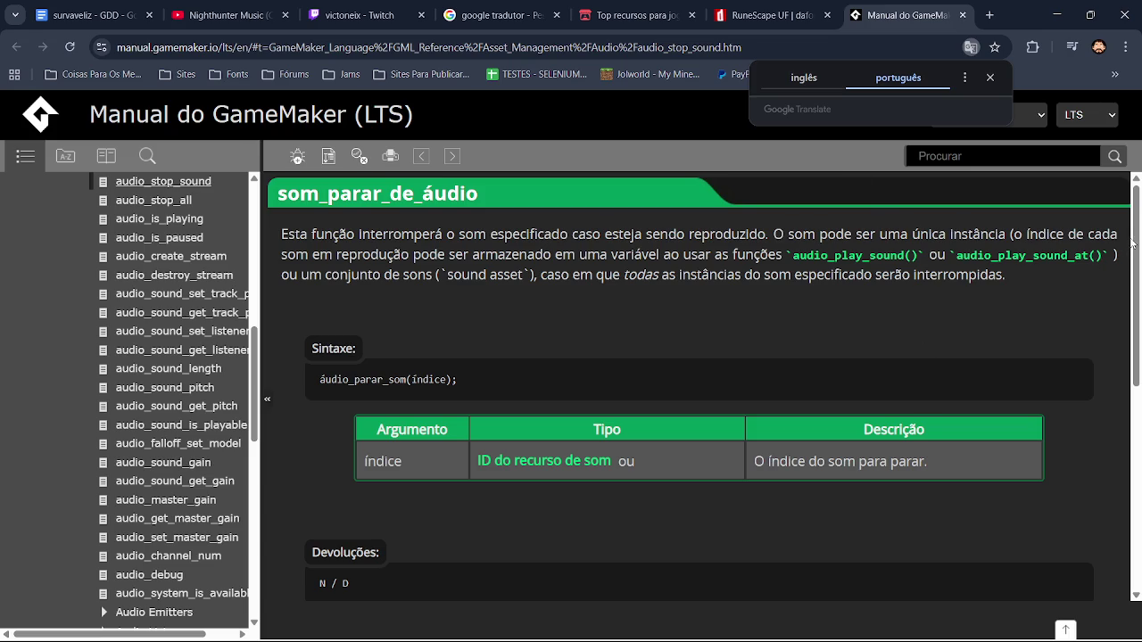
- Read the audio_stop_sound manual page, then return to GameMaker and select the audio_stop_sound line
drag(1133, 235, 1138, 386)
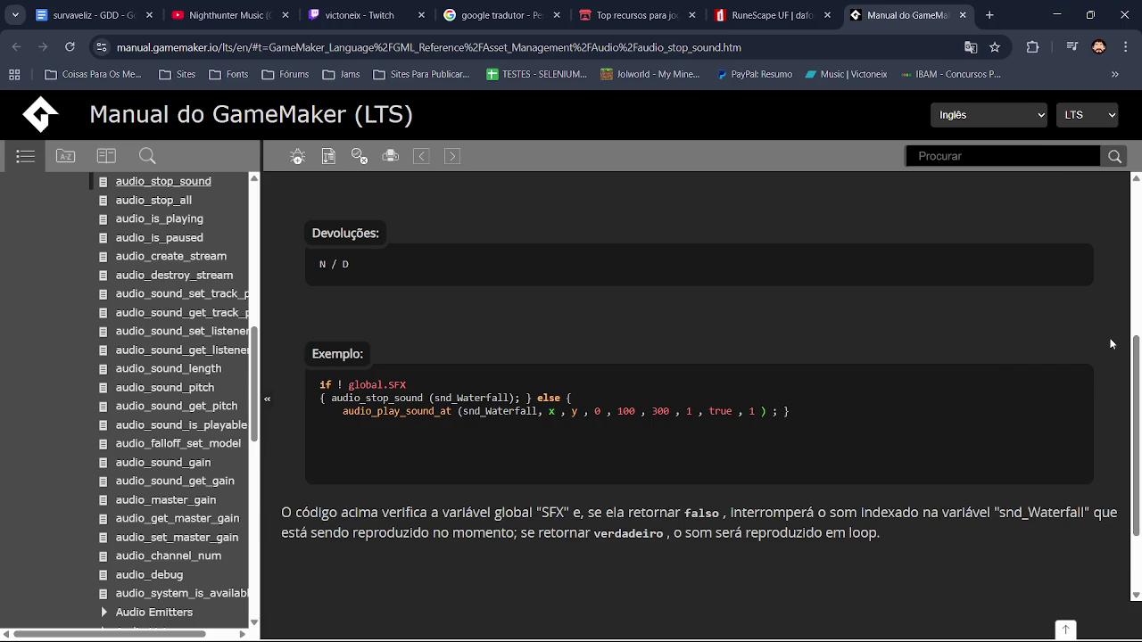
drag(1133, 366, 1140, 233)
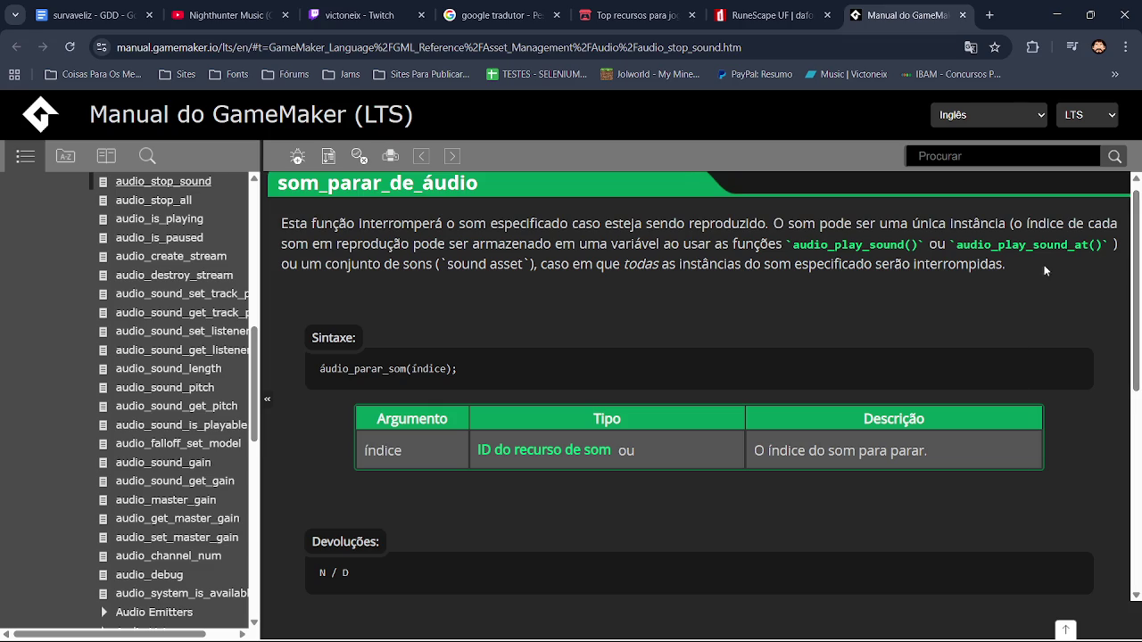
key(alt+Tab)
key(End)
key(shift+Home)
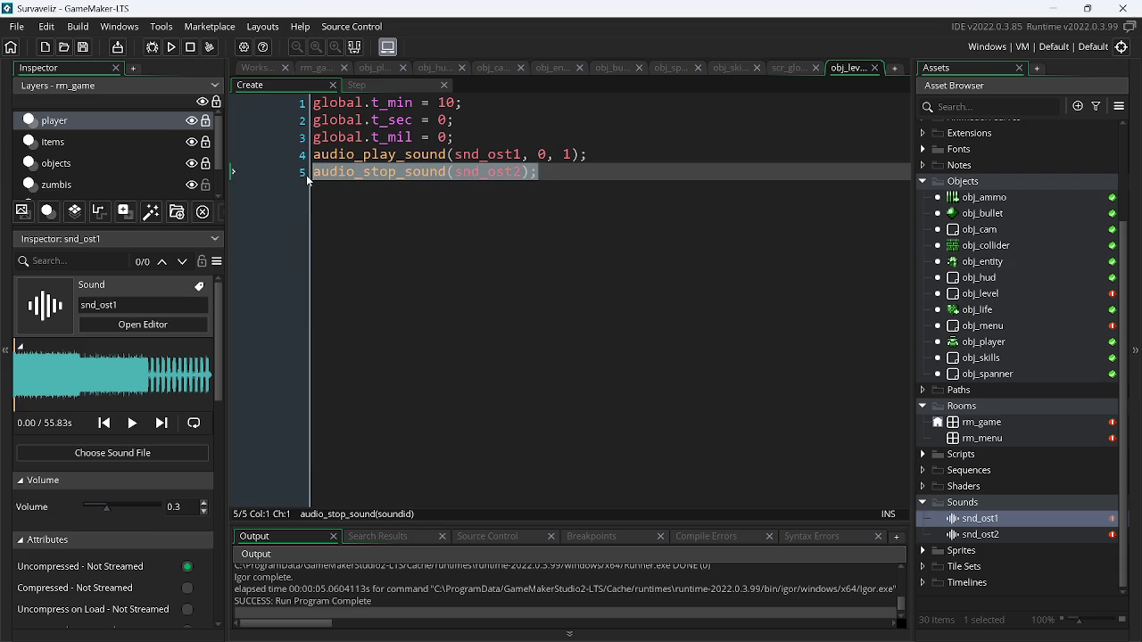
- Replace line 5 with audio_pause_sound(snd_ost2);, save, and test-run the game
key(Delete)
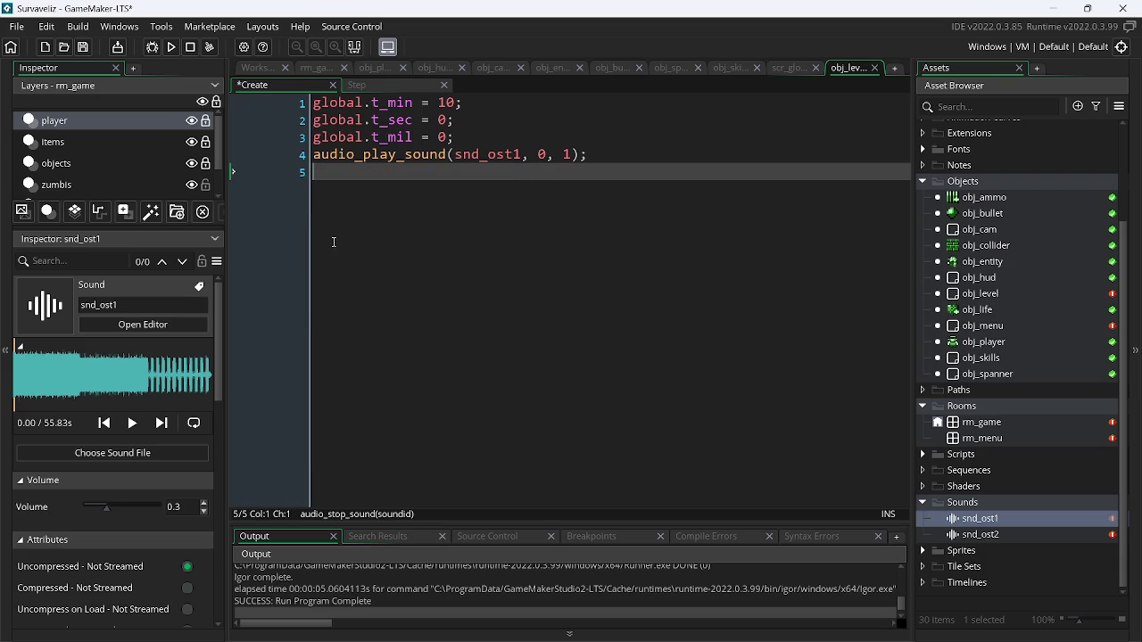
text(son)
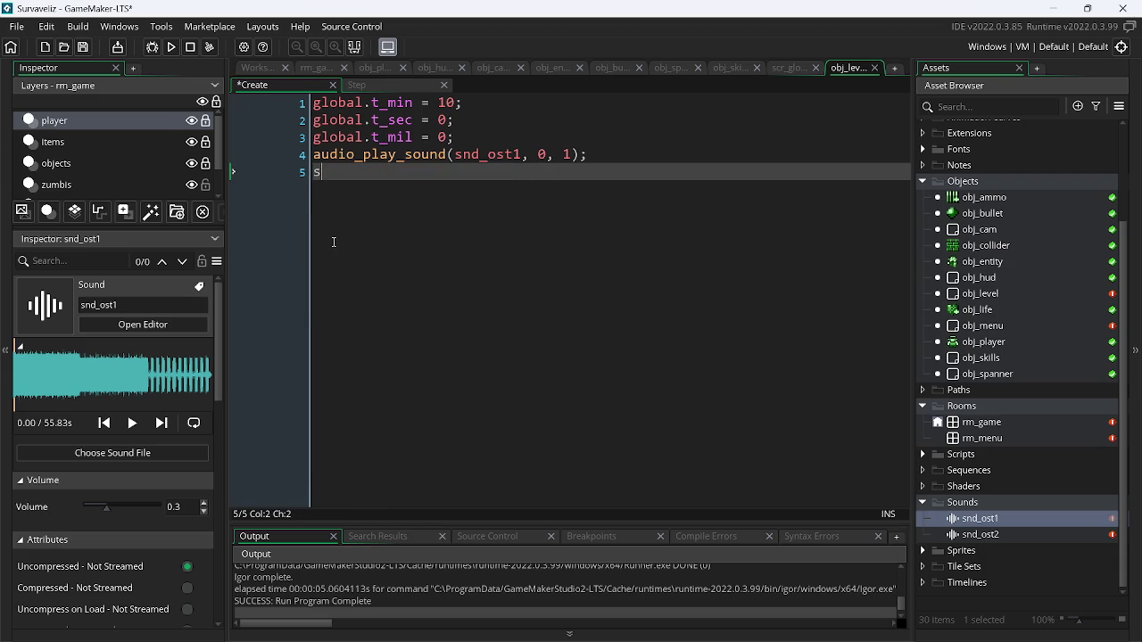
key(BackSpace)
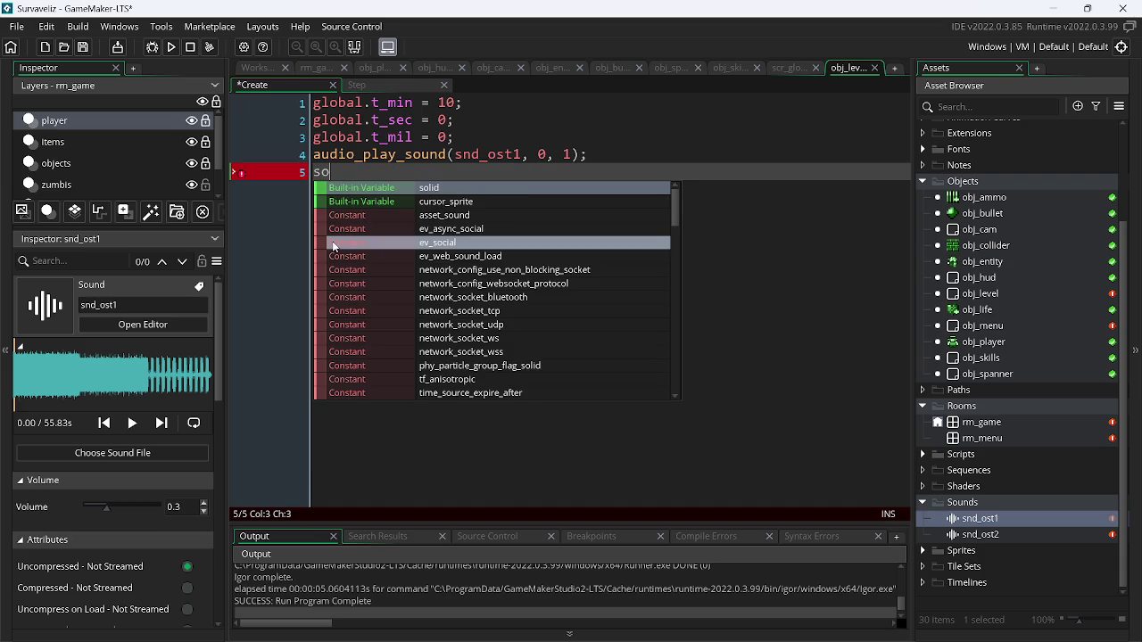
text(un)
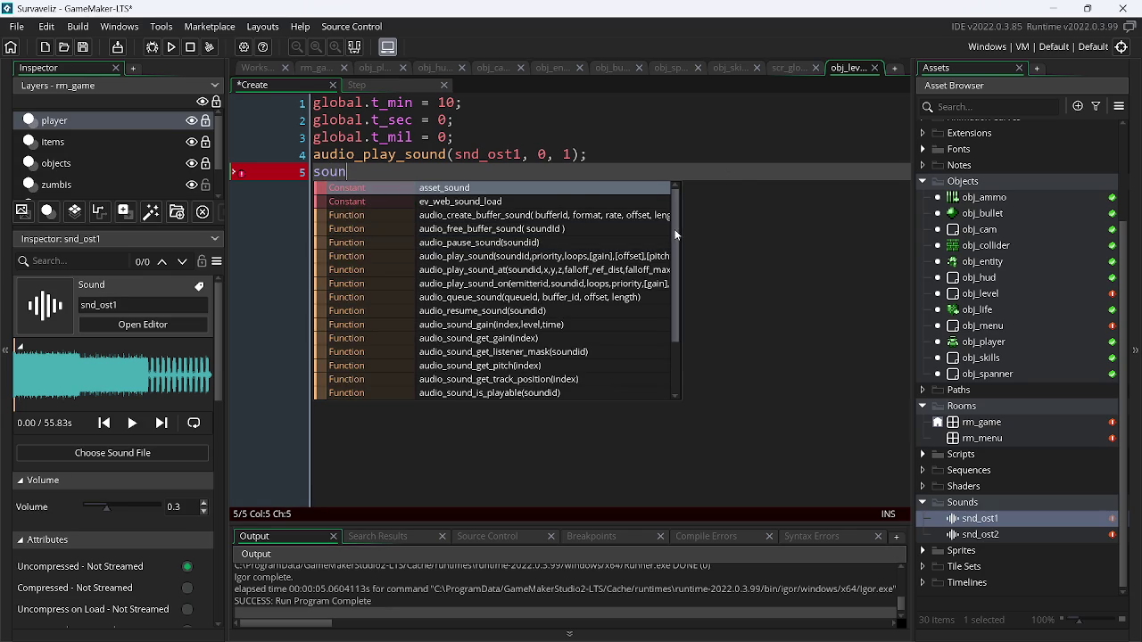
click(614, 244)
text(sn)
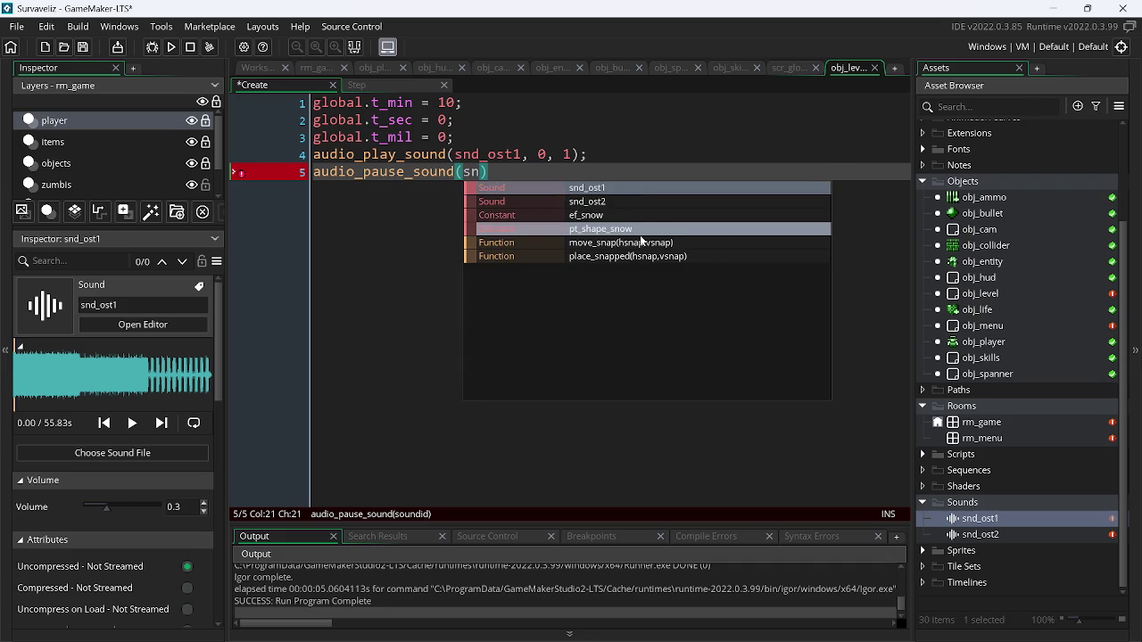
key(Down)
key(Return)
key(Right)
text(;)
key(ctrl+s)
key(F5)
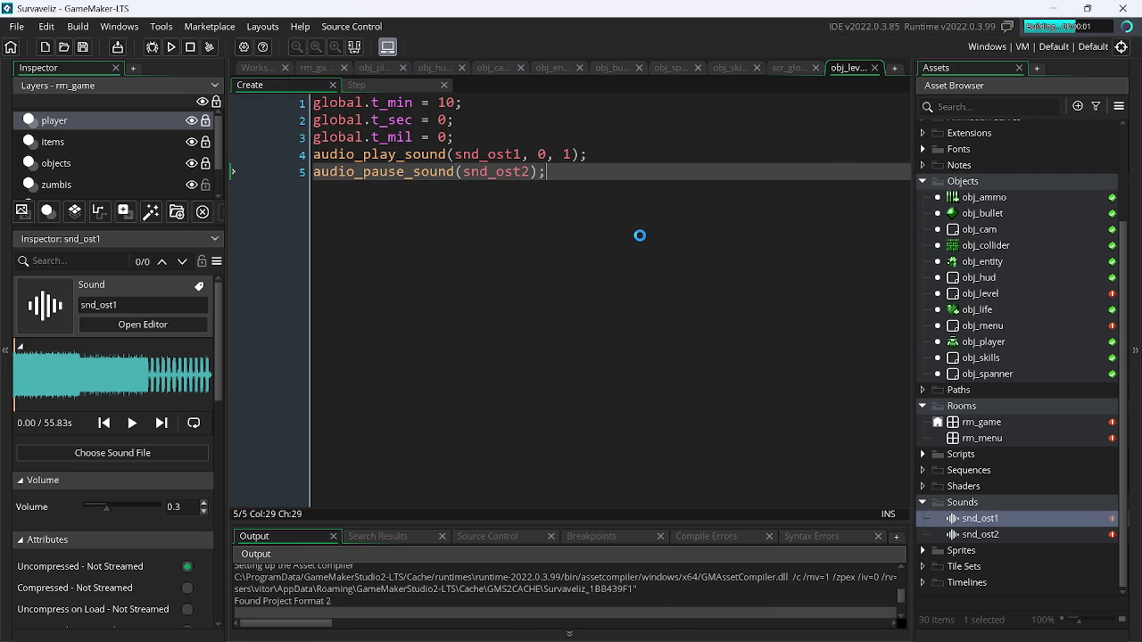
key(alt+F4)
- Test without line 5, then restore it as audio_stop_sound(snd_ost2);
drag(560, 180, 201, 205)
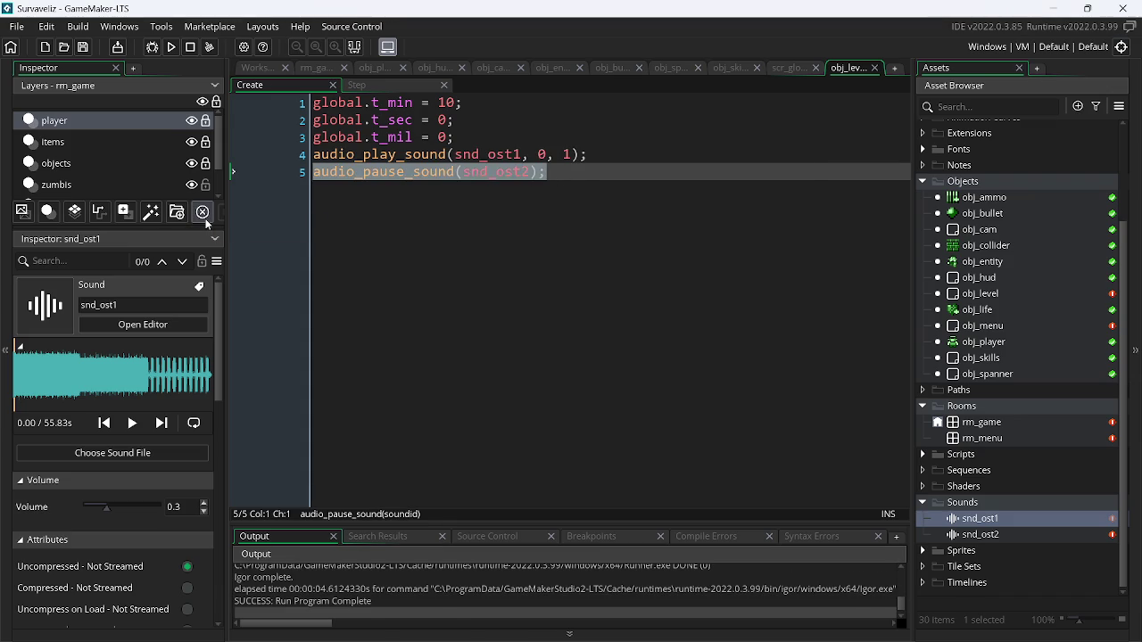
key(BackSpace)
key(F5)
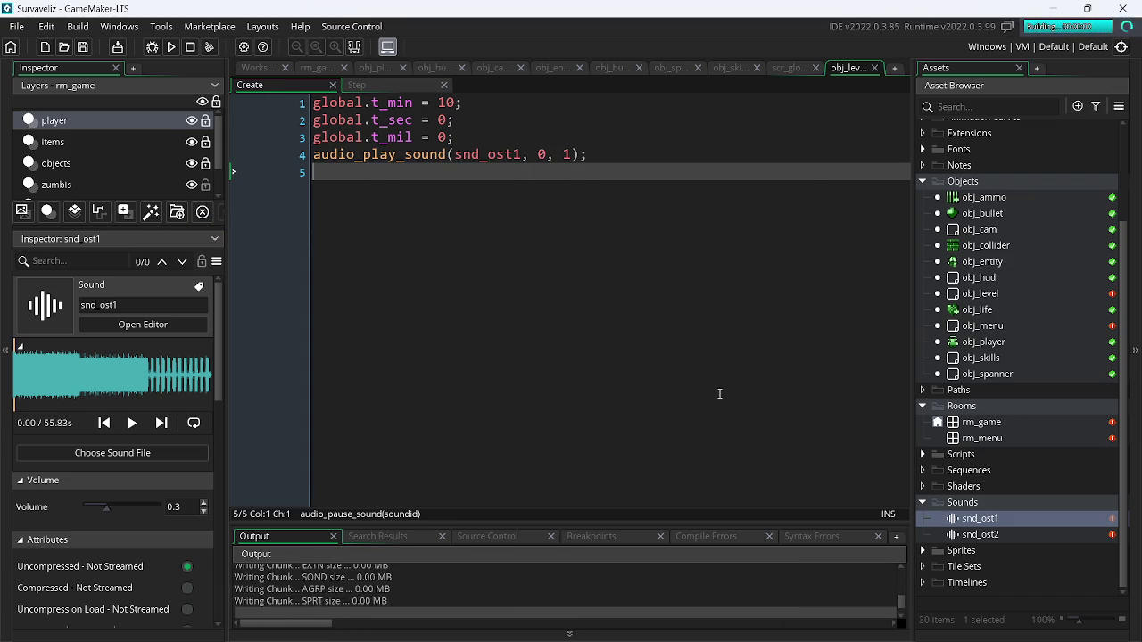
key(alt+F4)
key(ctrl+z)
click(609, 229)
key(BackSpace)
key(BackSpace)
key(BackSpace)
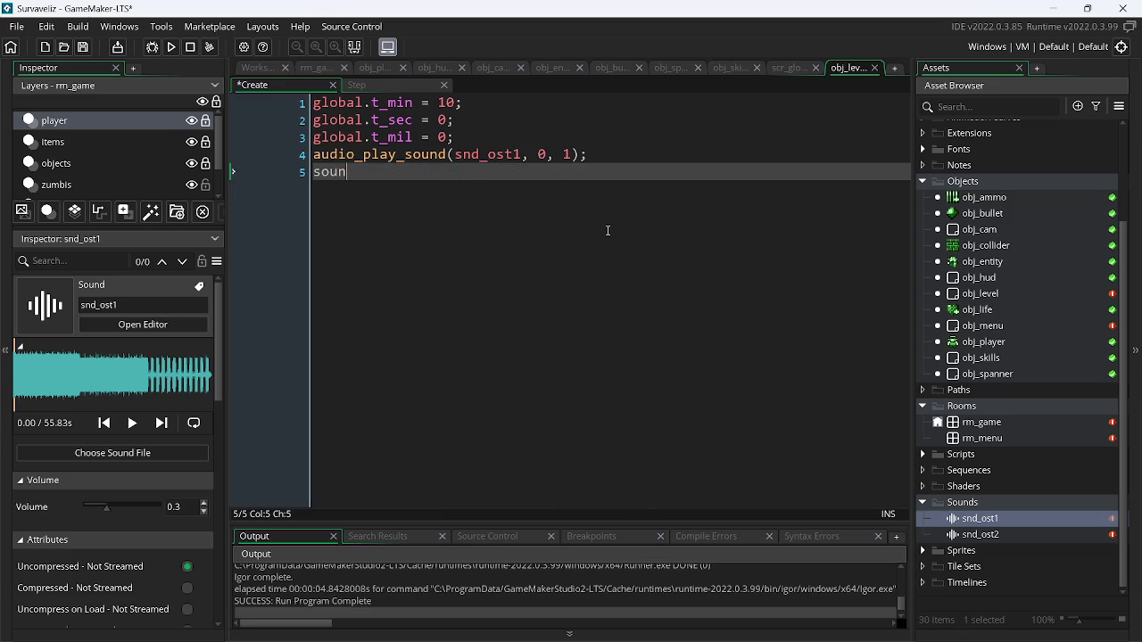
key(ctrl+z)
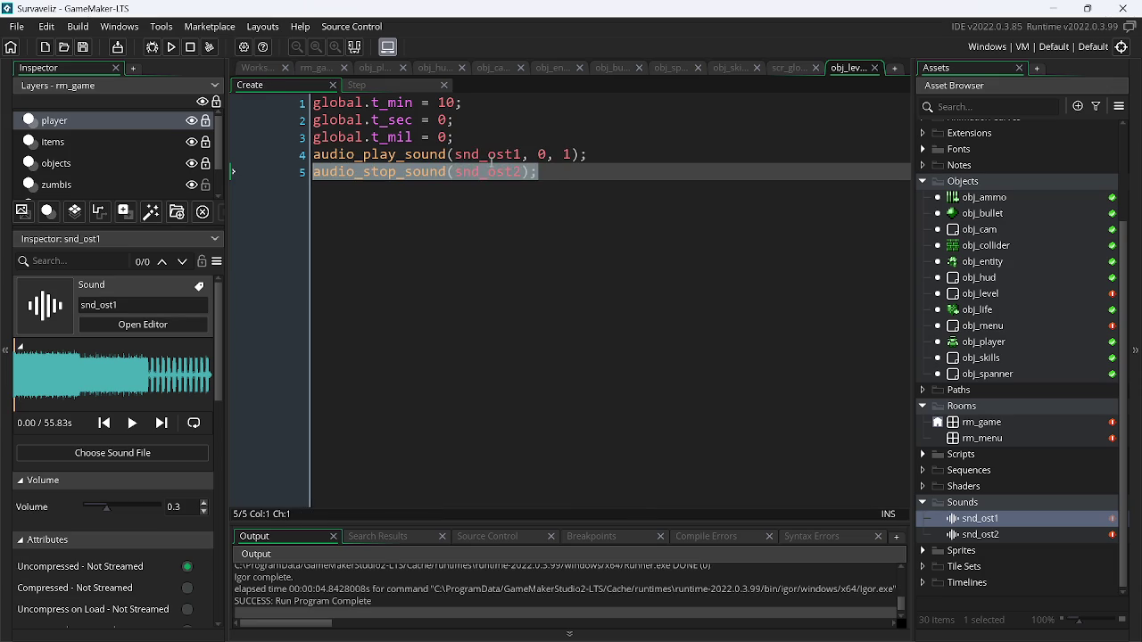
- Unlock rm_game's objects layer, place an obj_level instance at (48, 0), and run the game
click(776, 70)
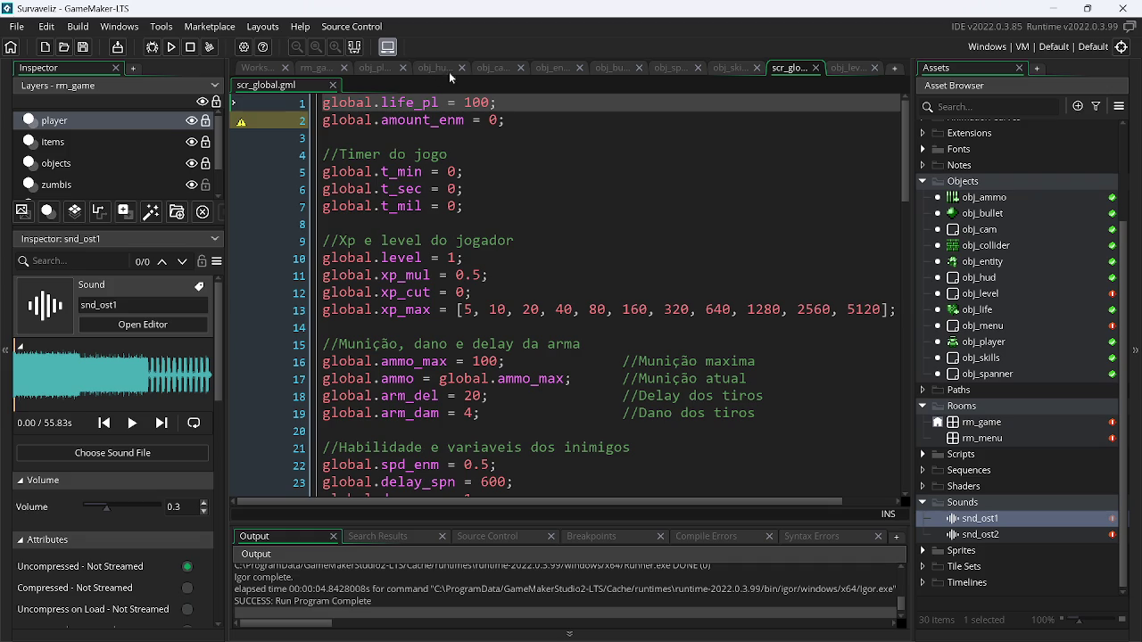
click(332, 71)
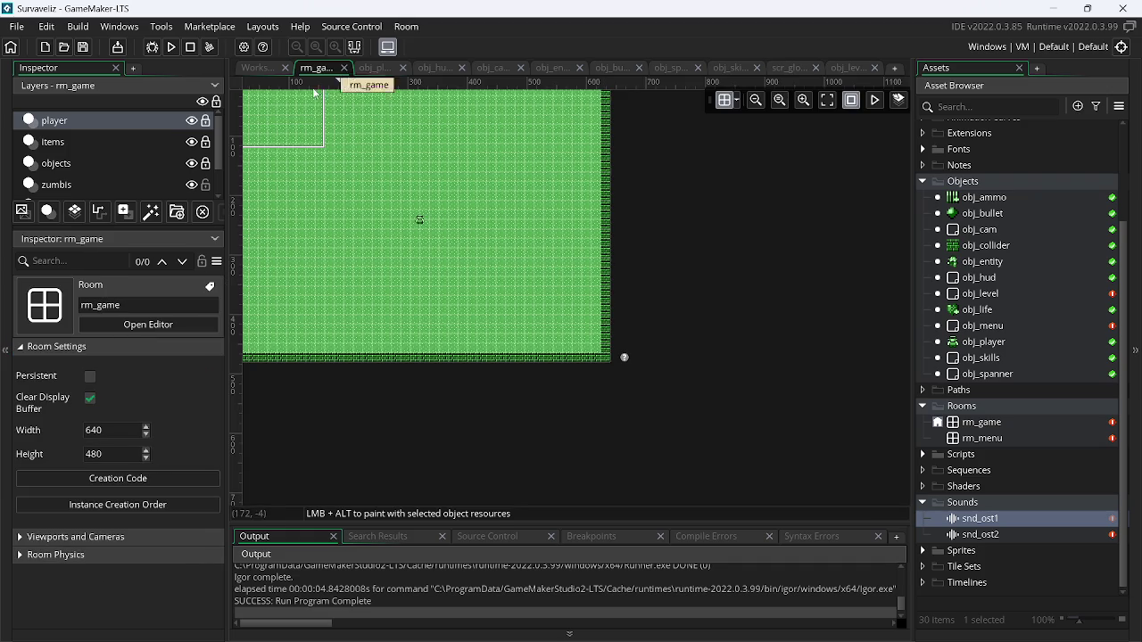
click(123, 164)
click(216, 100)
click(216, 101)
click(205, 163)
mouse_move(285, 174)
mouse_down()
mouse_move(535, 289)
mouse_move(611, 397)
mouse_move(569, 372)
mouse_up()
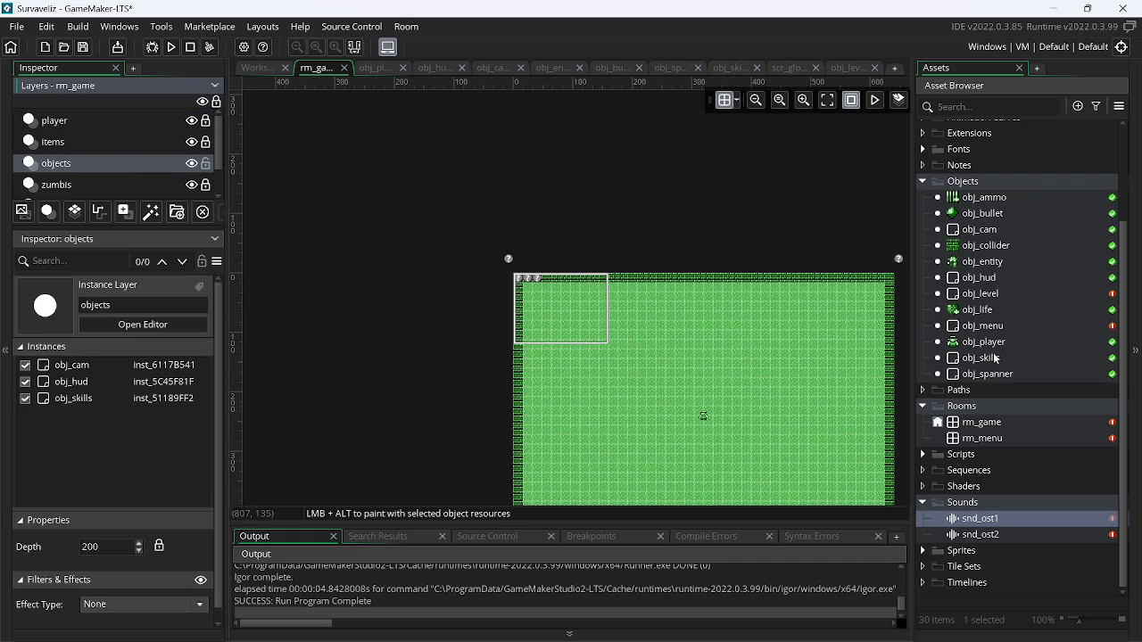
mouse_move(1010, 295)
mouse_down()
mouse_move(630, 267)
mouse_move(550, 280)
mouse_up()
click(172, 47)
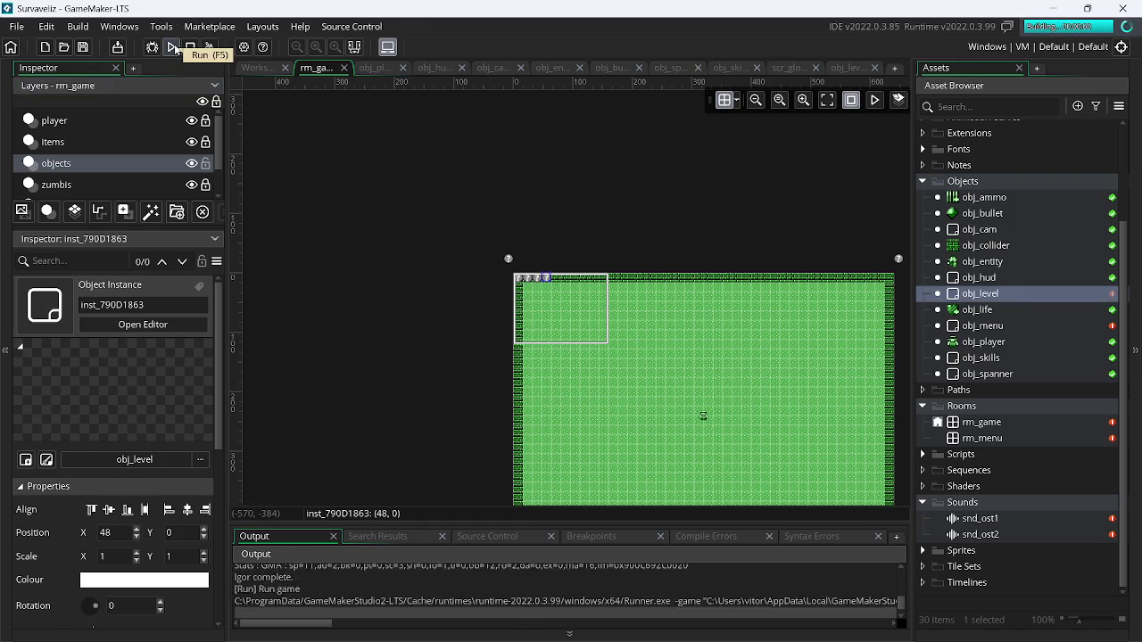
- Raise the system volume during the test, then move rm_menu above rm_game in the room order
key(XF86AudioRaiseVolume)
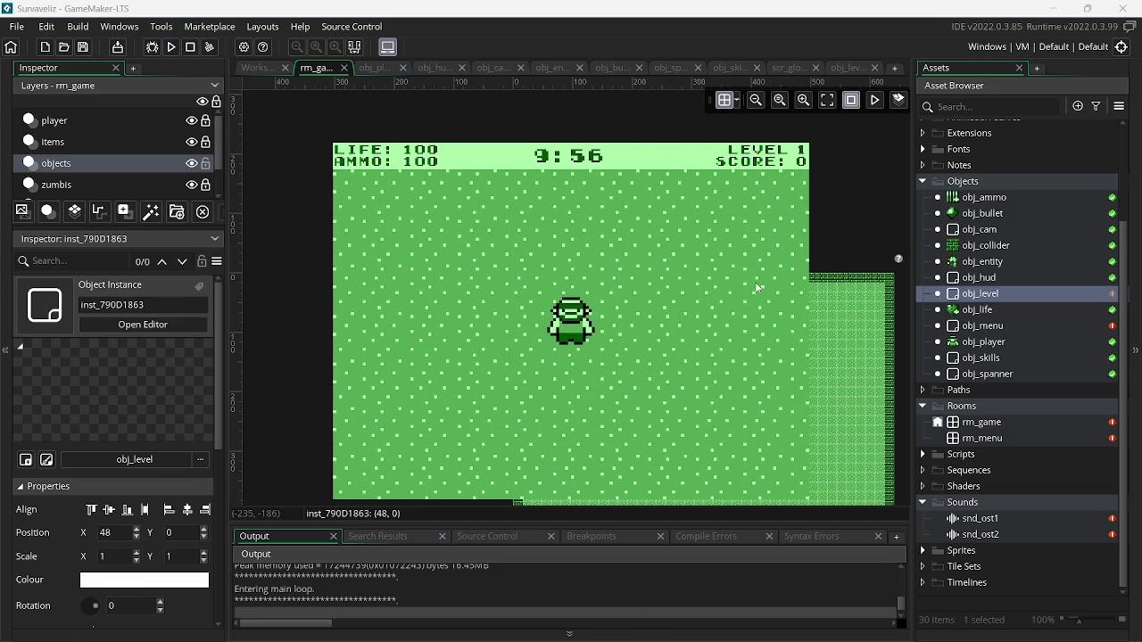
key(Escape)
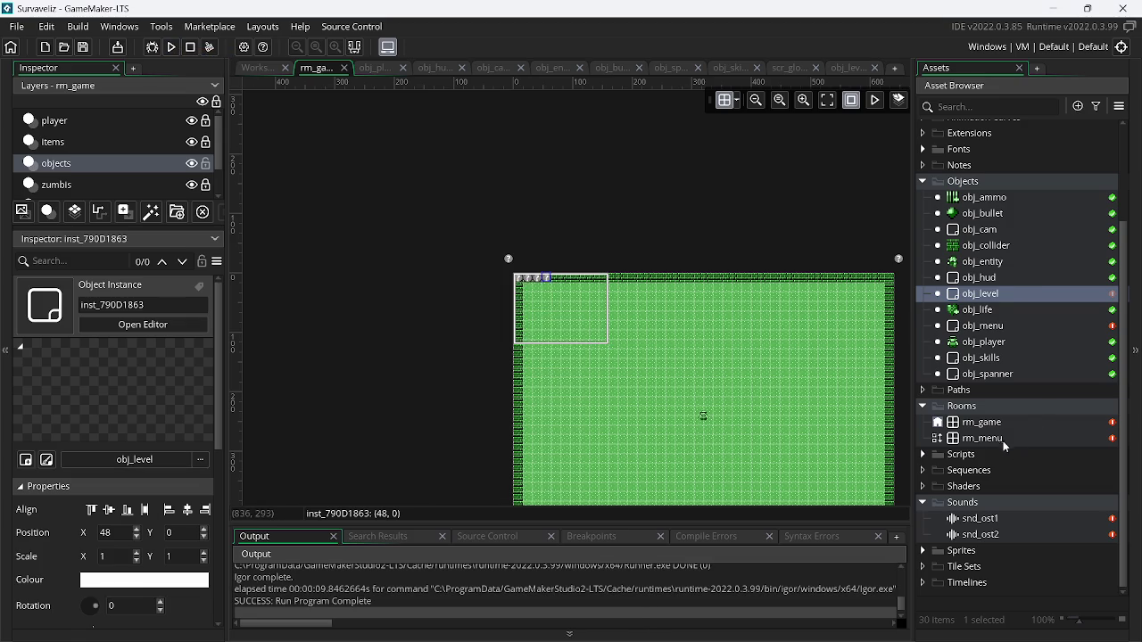
click(937, 423)
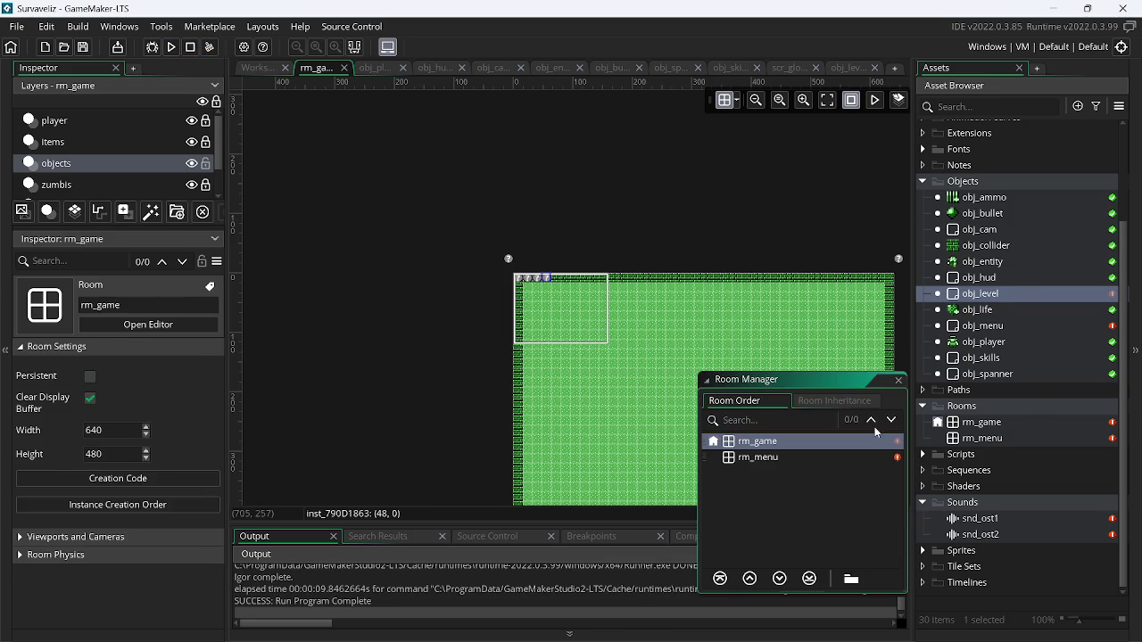
click(739, 457)
click(747, 580)
- Test-run to confirm the game opens on the SURVAVELIZ title screen, then open obj_menu
click(172, 46)
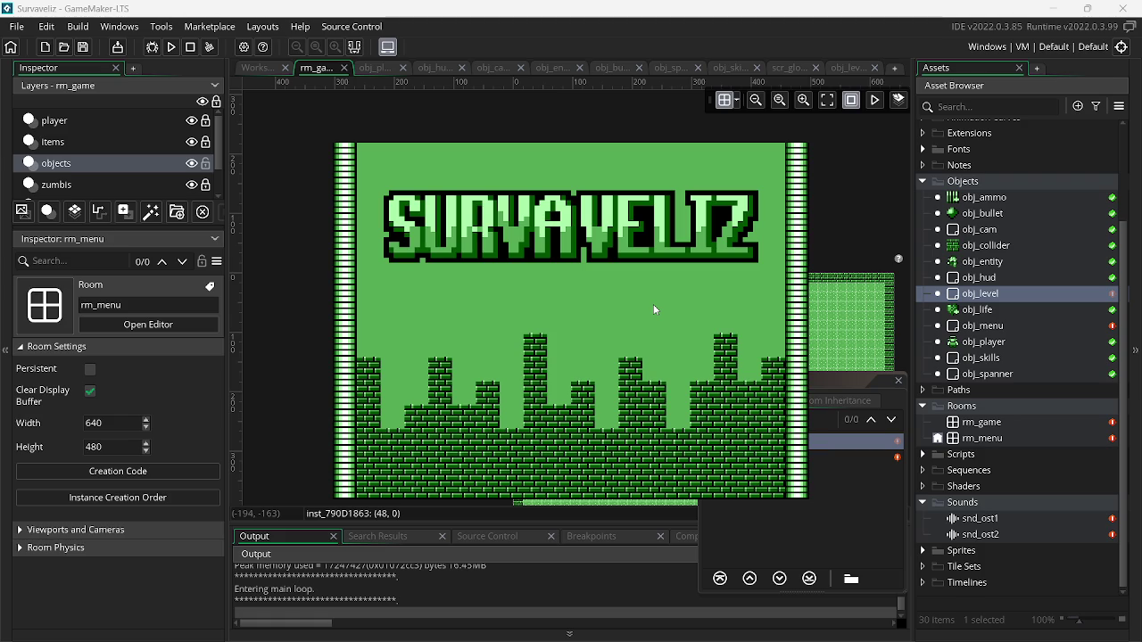
key(Escape)
click(898, 380)
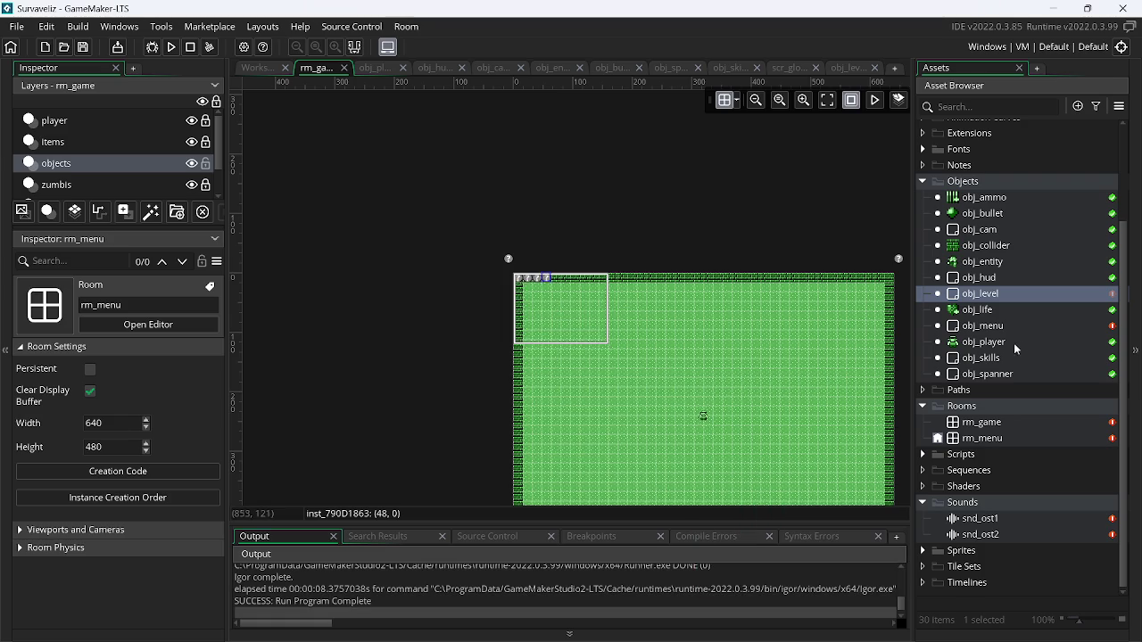
double_click(1004, 327)
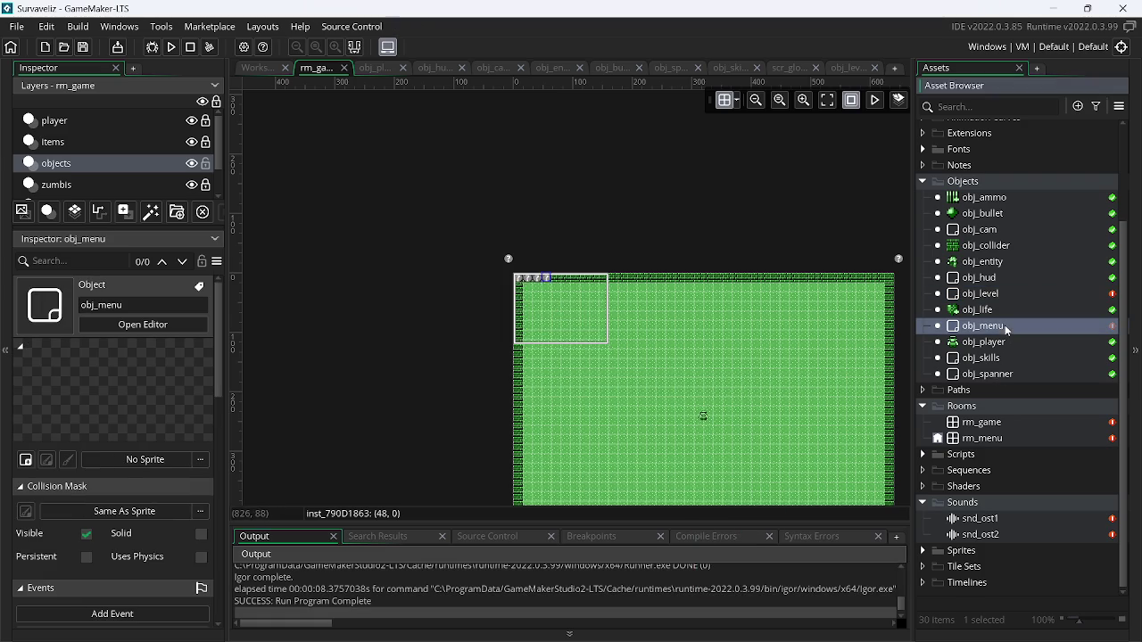
- Add a Key Pressed > Letters > Q event to obj_menu and open its code
click(755, 367)
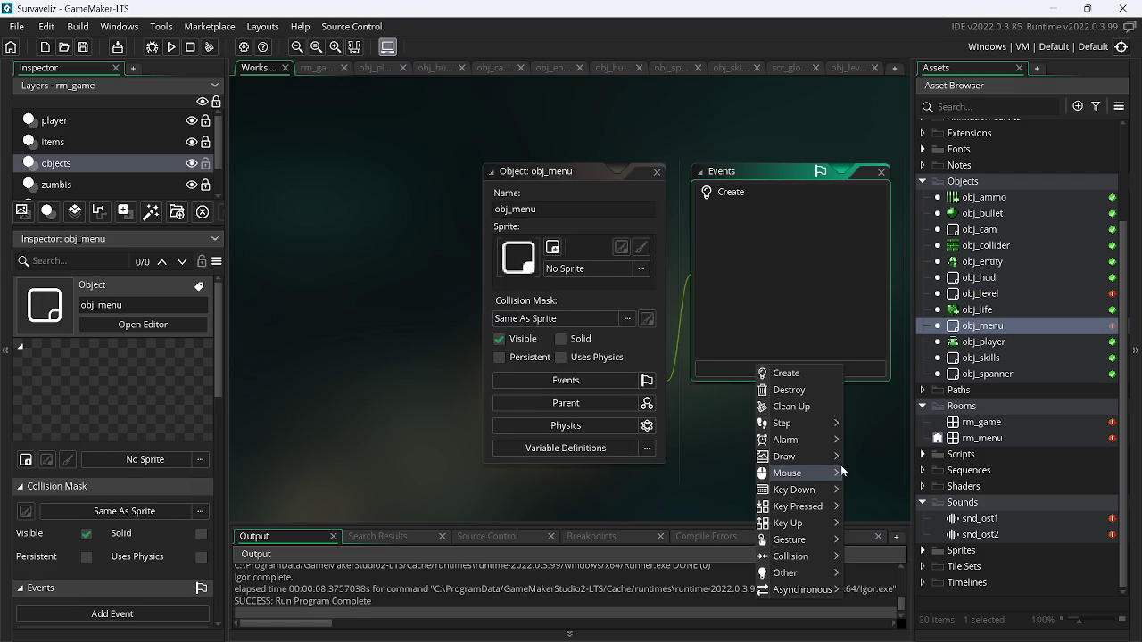
mouse_move(824, 483)
mouse_move(827, 514)
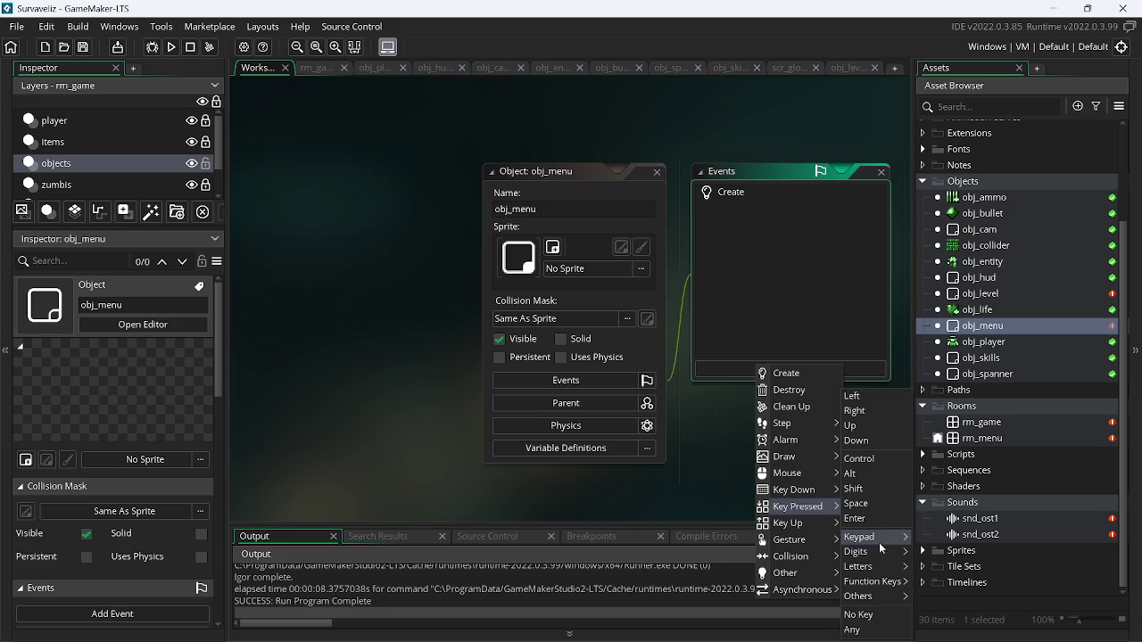
mouse_move(878, 568)
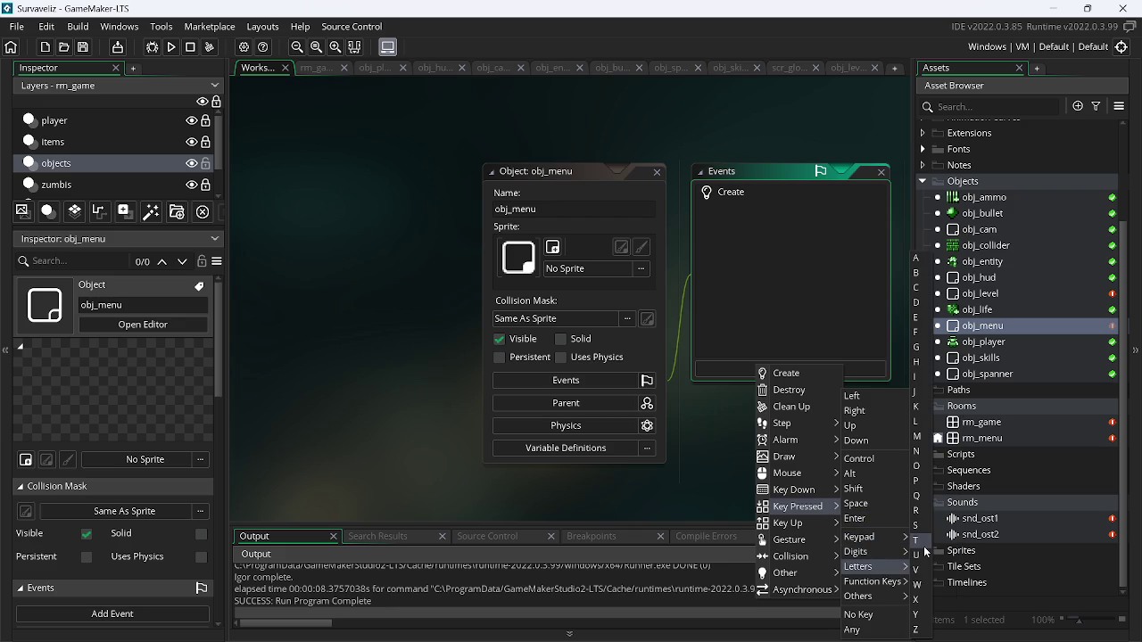
click(914, 498)
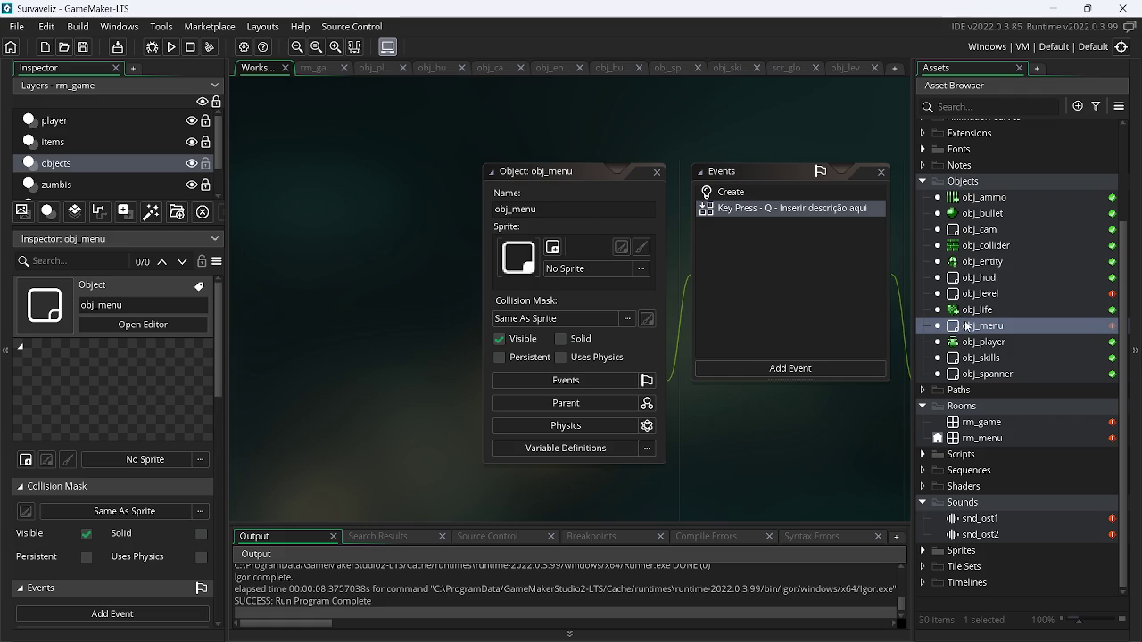
right_click(1001, 328)
click(883, 368)
- Replace the Q event's code with room_goto(rm_game); and run the game with F5
click(503, 241)
key(ctrl+a)
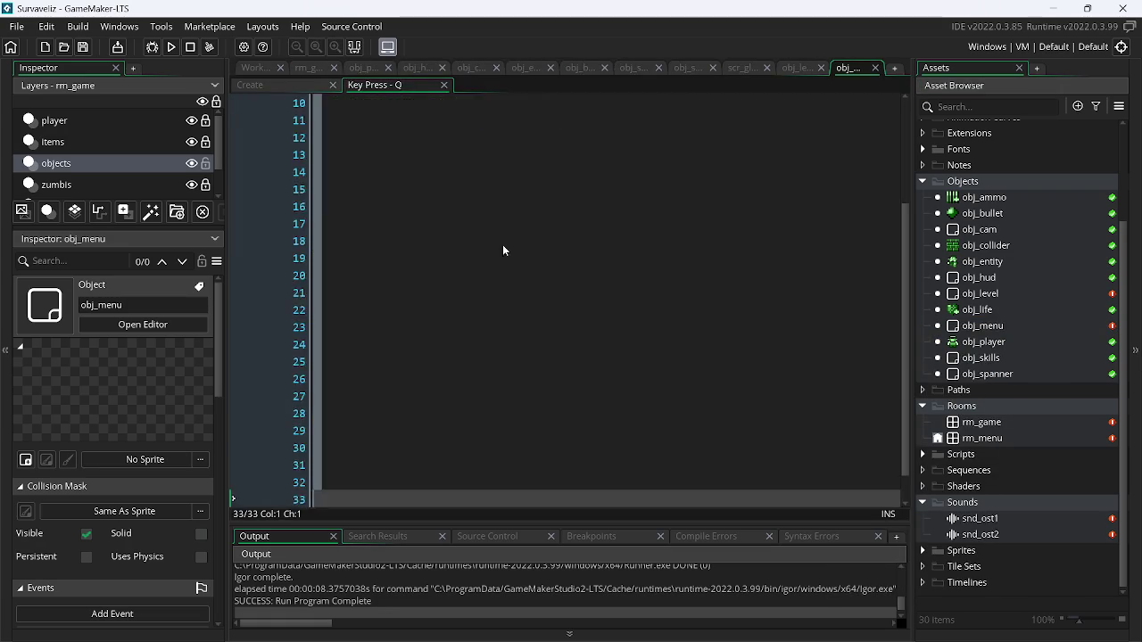
key(BackSpace)
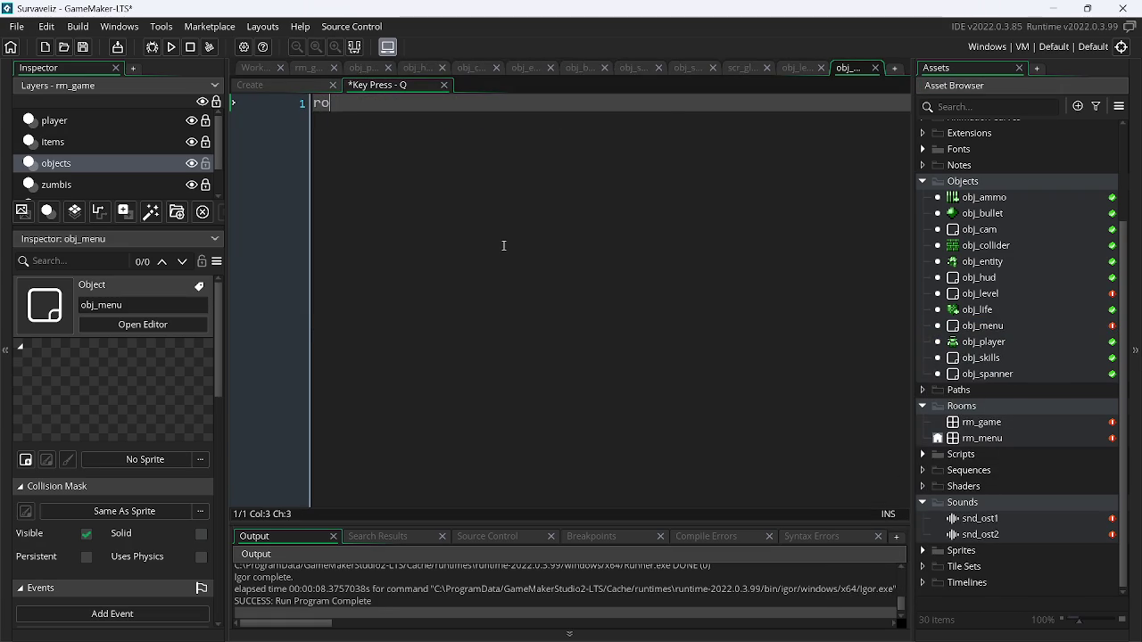
text(om_)
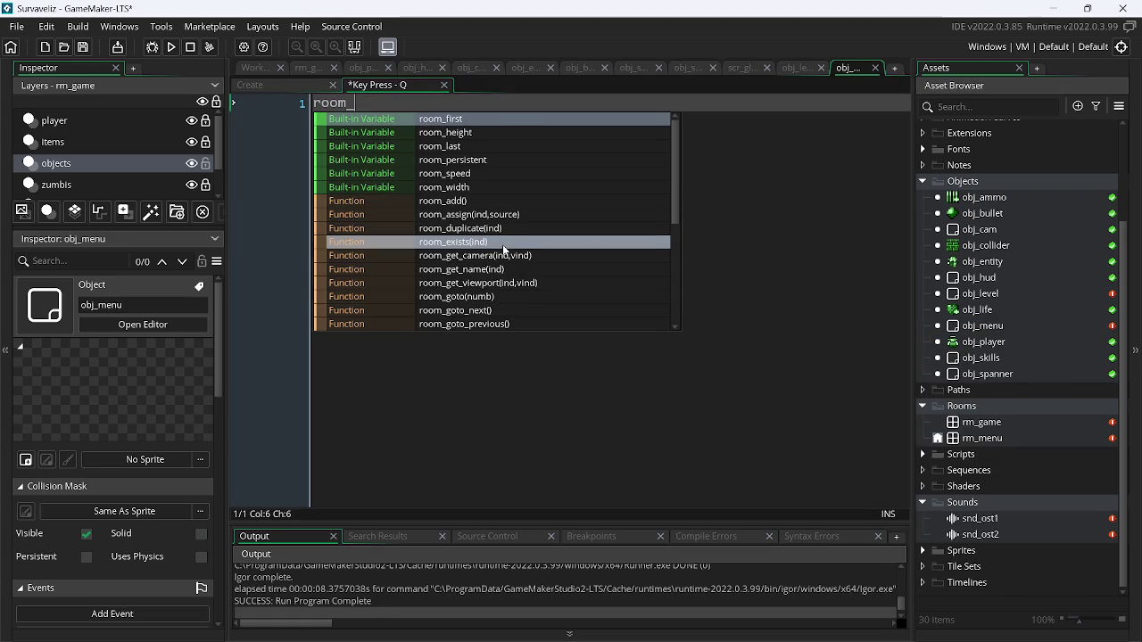
text(g)
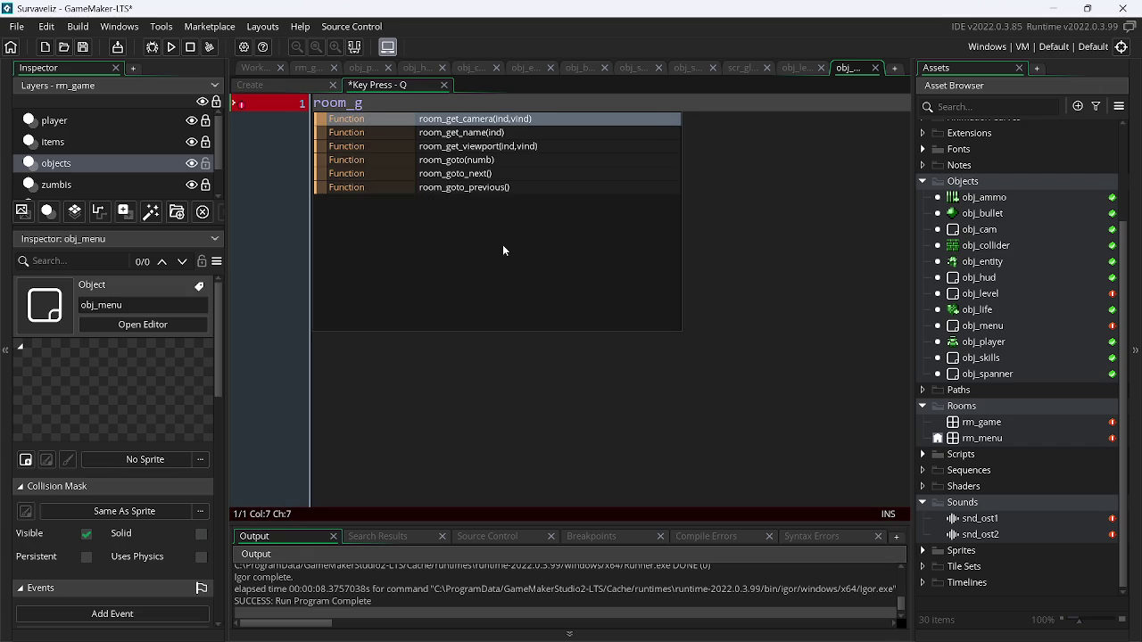
key(Down)
key(Down)
key(Down)
key(Return)
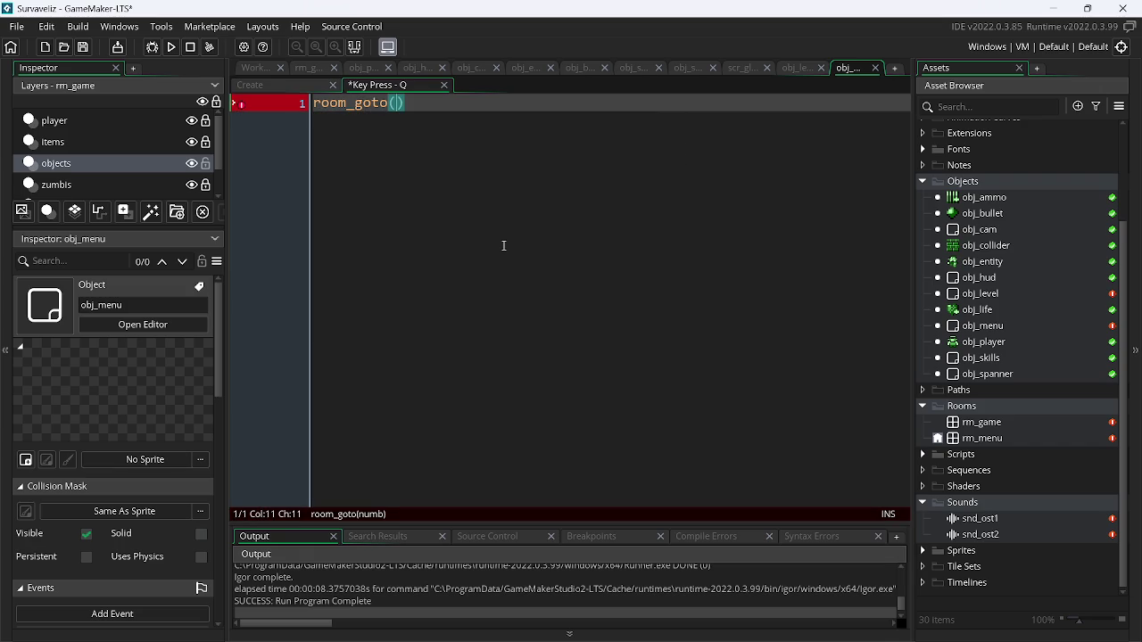
text(rm_)
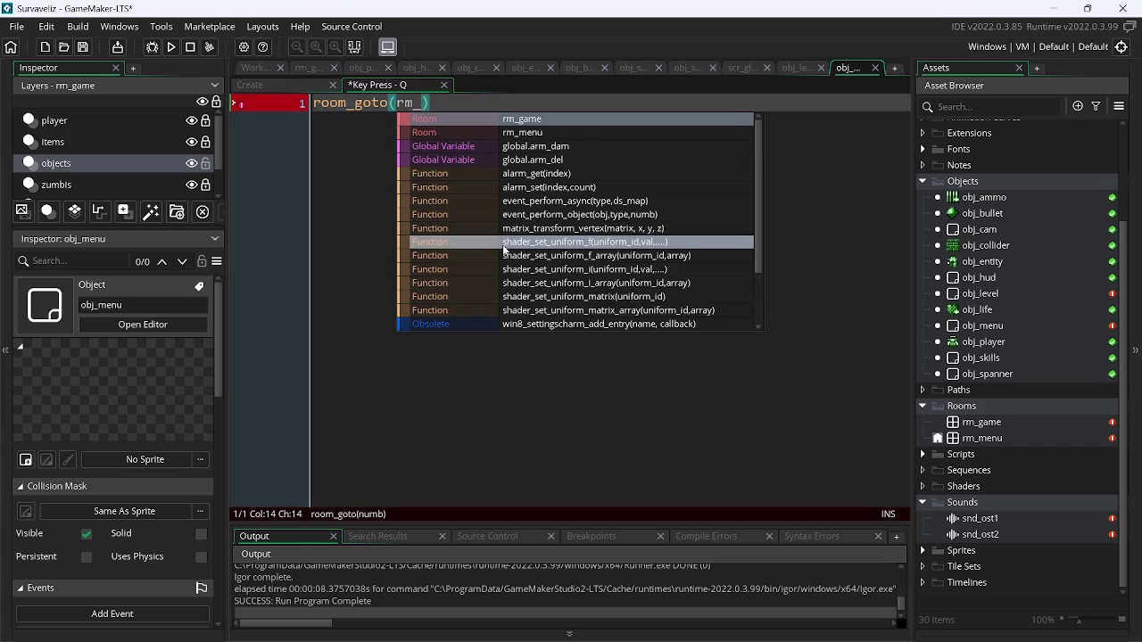
text(g)
key(Return)
text();)
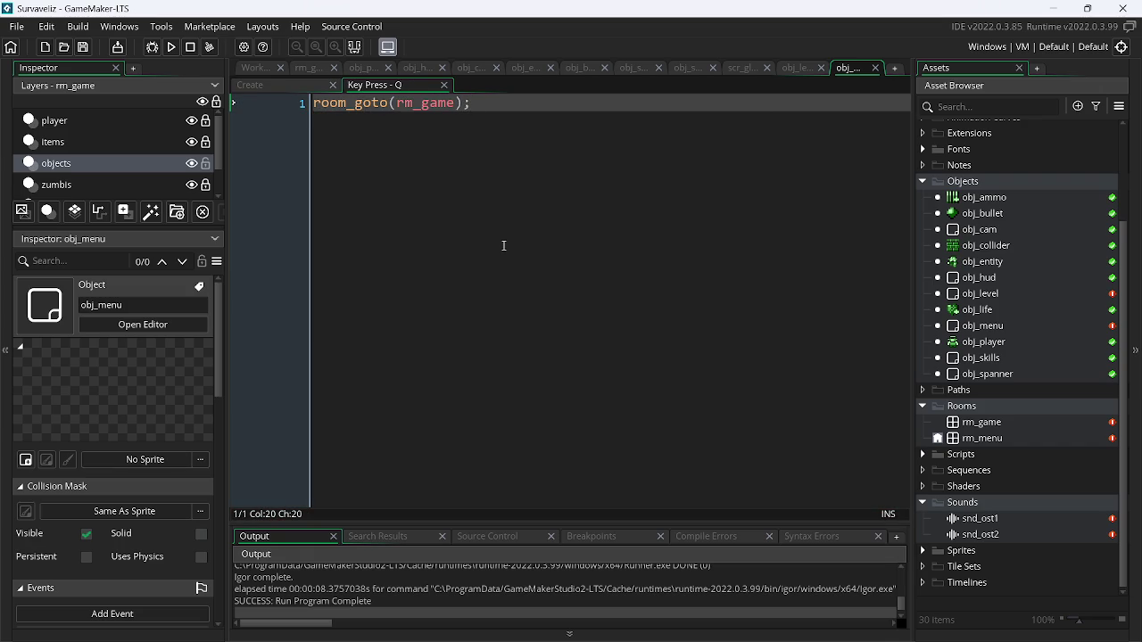
key(F5)
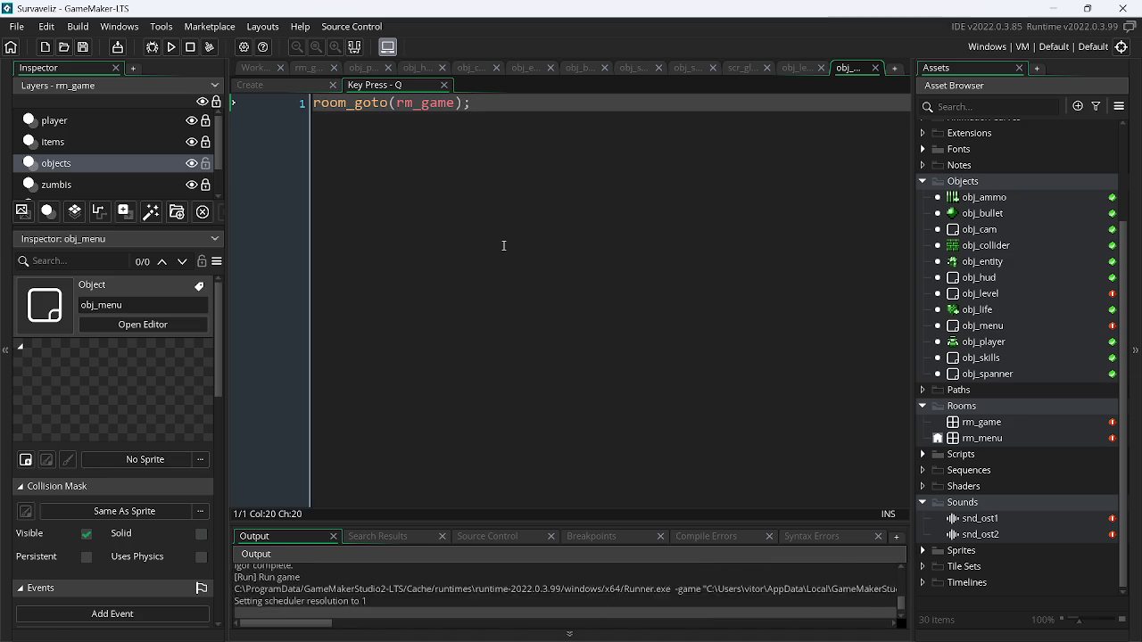
- Press Q to jump from the menu into the game room and walk the player around
key(q)
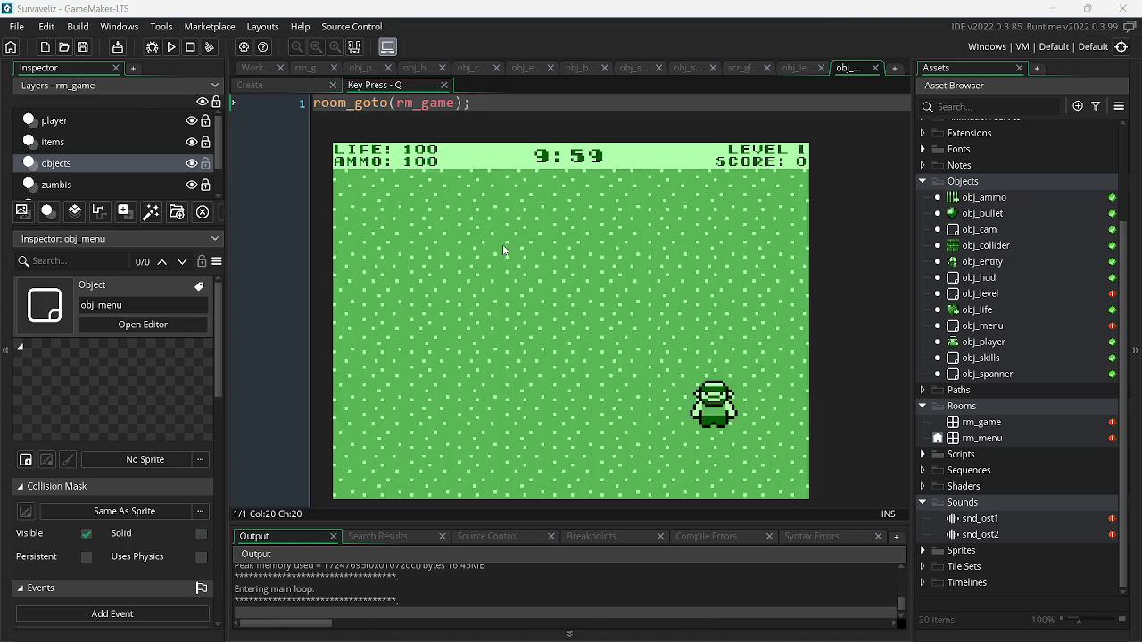
key(s)
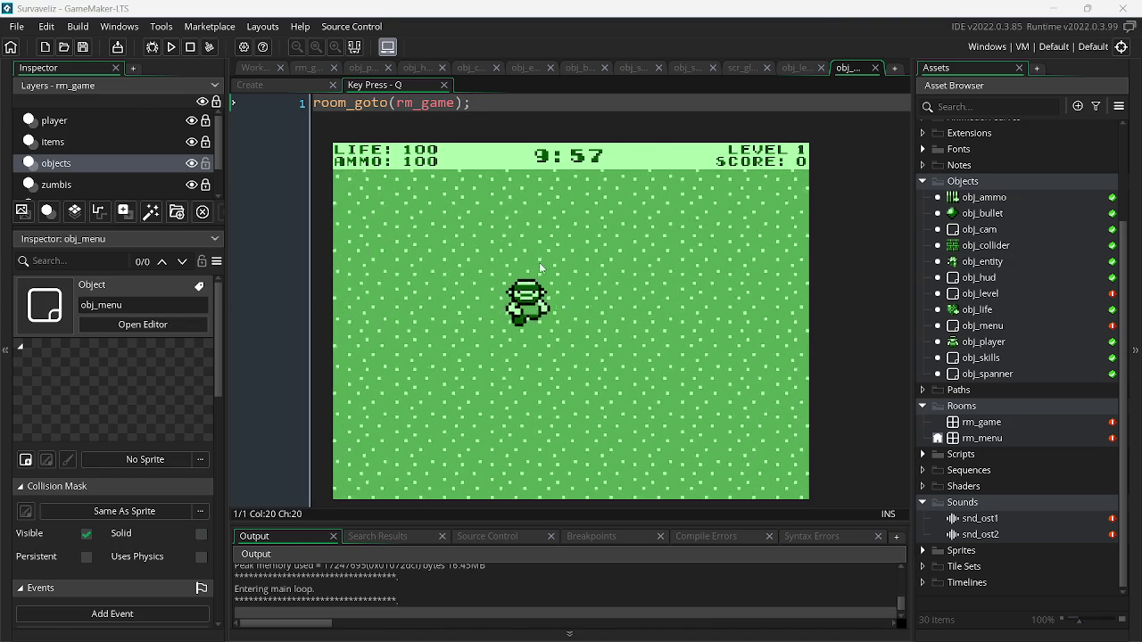
key(a)
key(d)
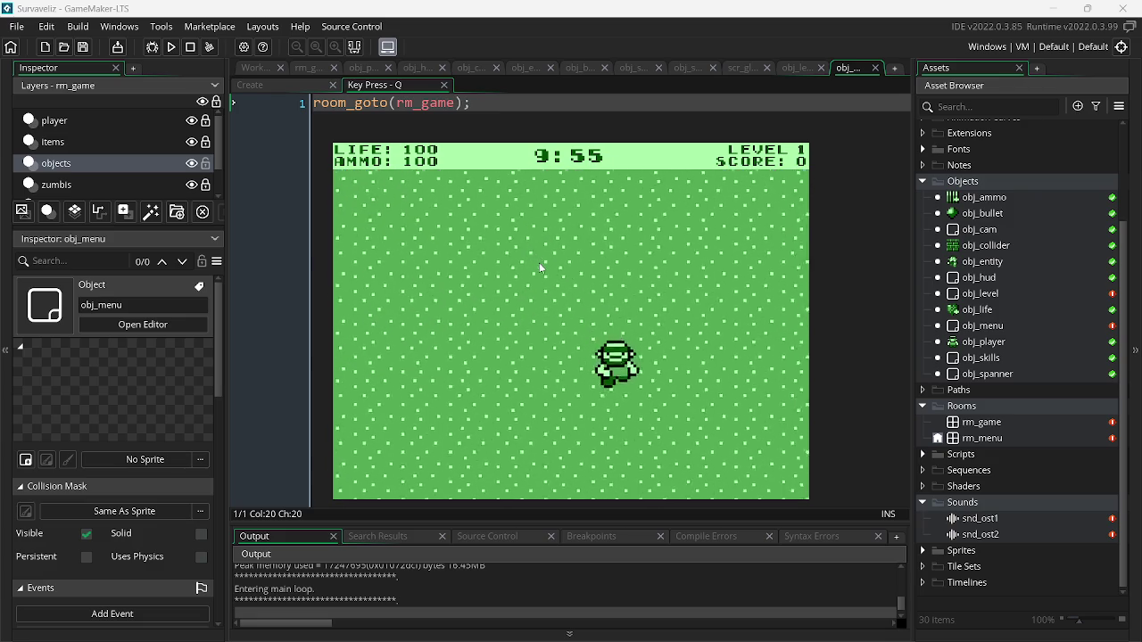
key(w)
key(d)
key(w)
key(s)
key(a)
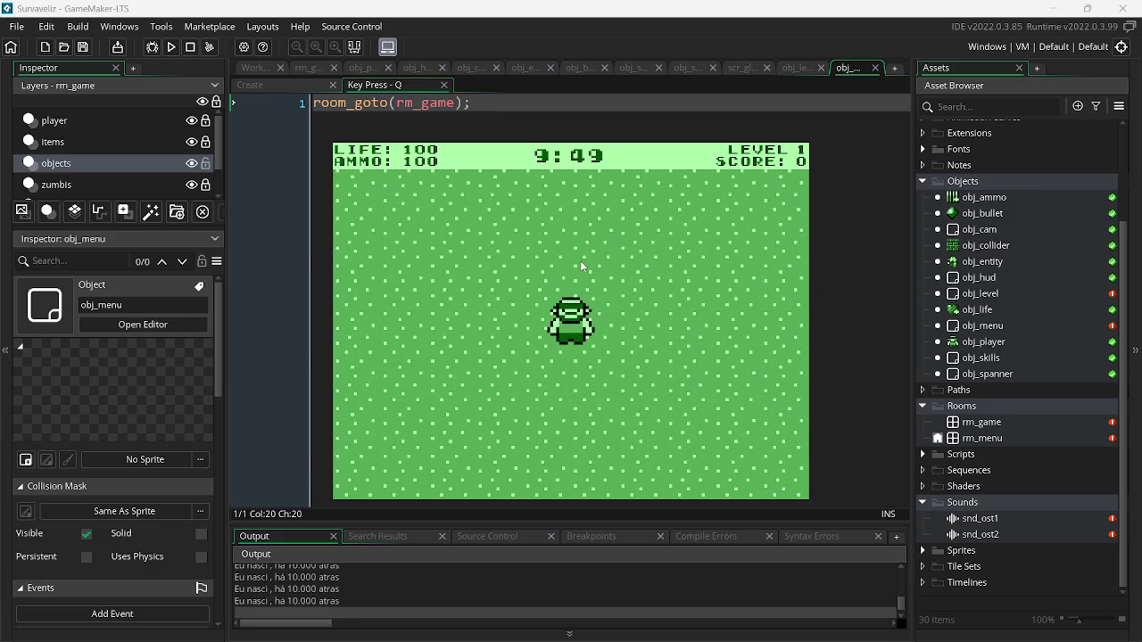
key(s)
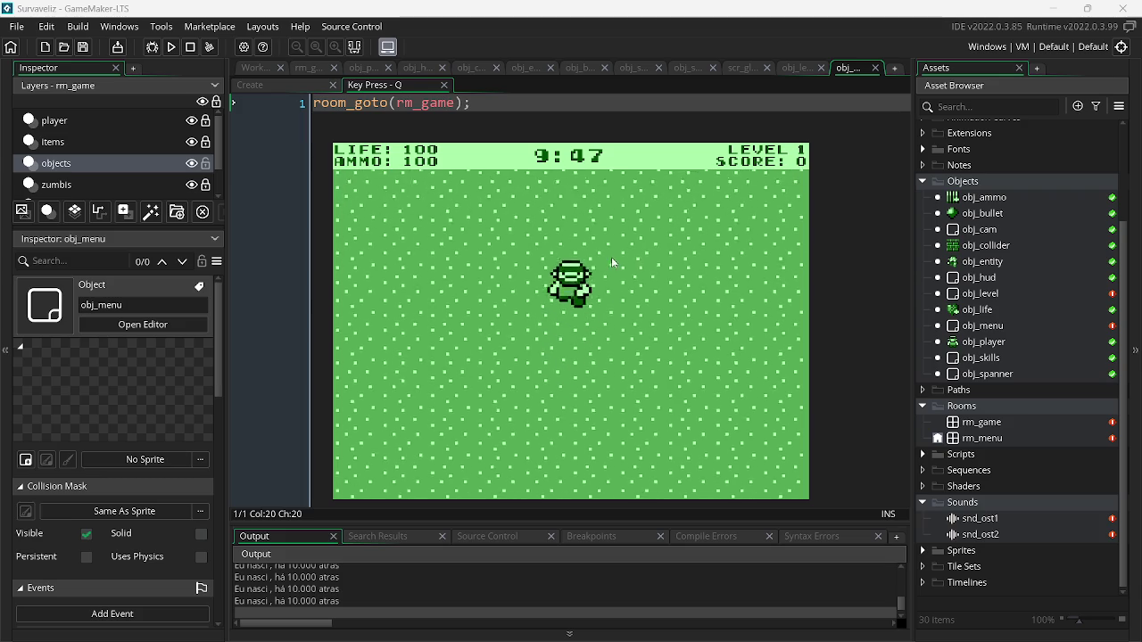
- Shoot the zombies approaching from both sides while picking up ammo
click(705, 245)
click(722, 272)
click(722, 276)
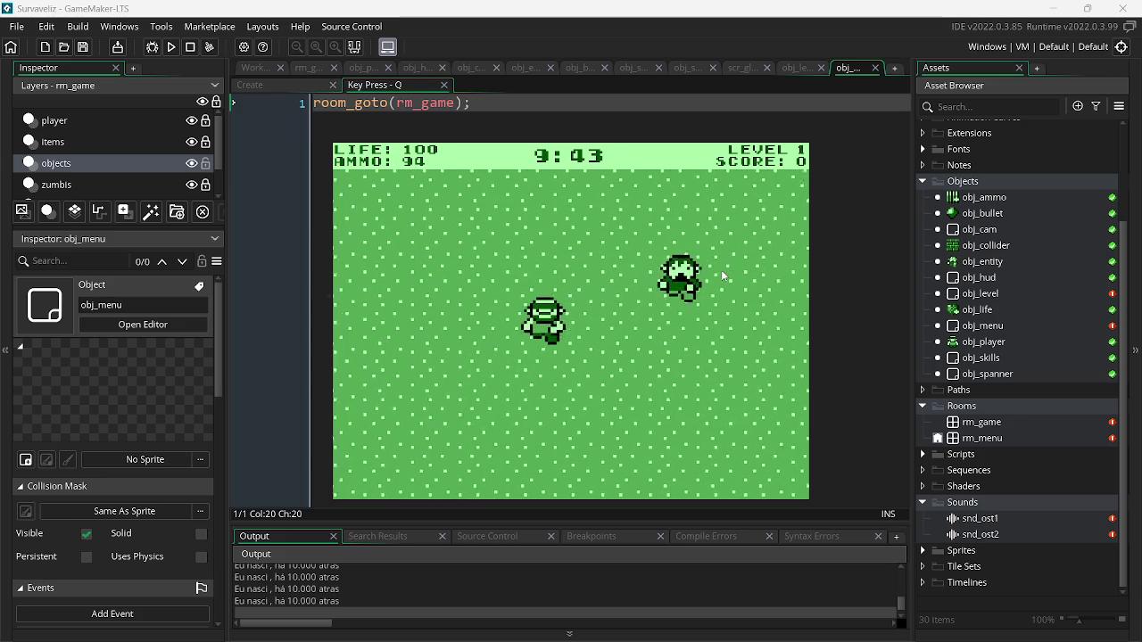
key(d)
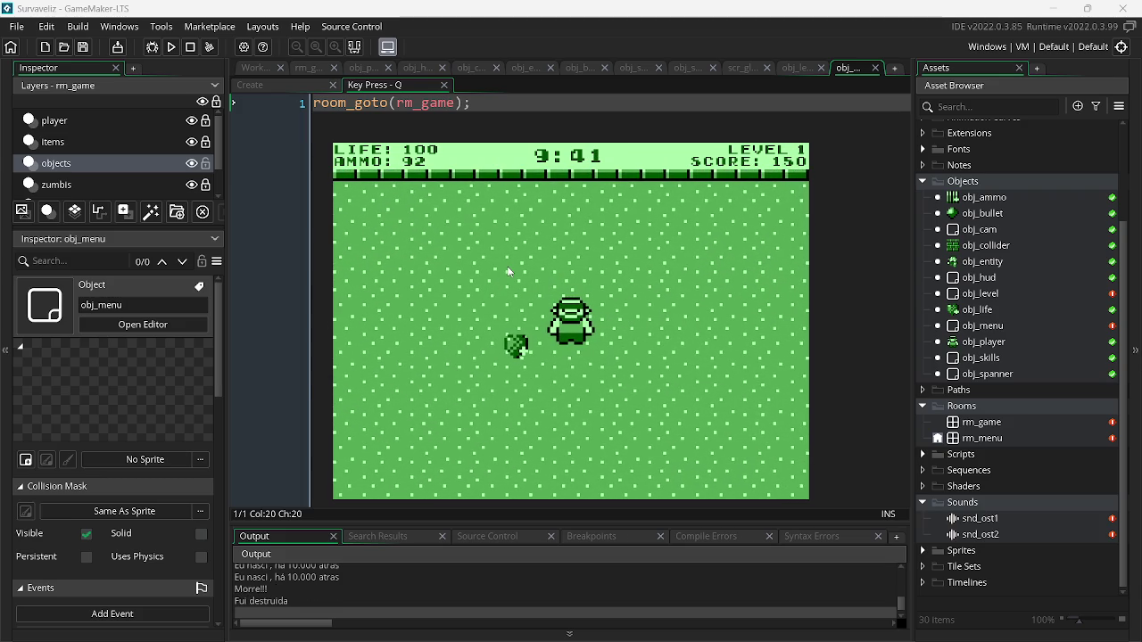
key(a)
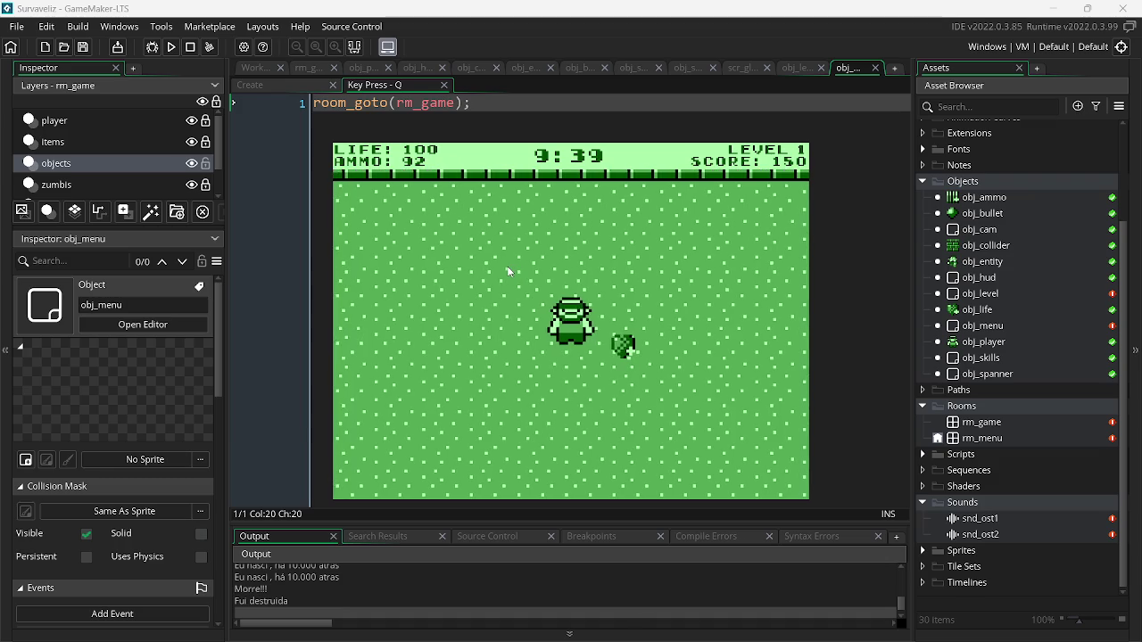
click(507, 265)
click(497, 258)
click(452, 291)
click(452, 290)
click(446, 300)
click(452, 300)
key(w)
key(s)
click(696, 304)
click(701, 305)
click(707, 308)
click(715, 310)
click(720, 323)
key(d)
click(724, 323)
click(731, 315)
click(740, 307)
click(750, 308)
click(571, 232)
click(511, 217)
click(503, 256)
click(458, 272)
click(463, 259)
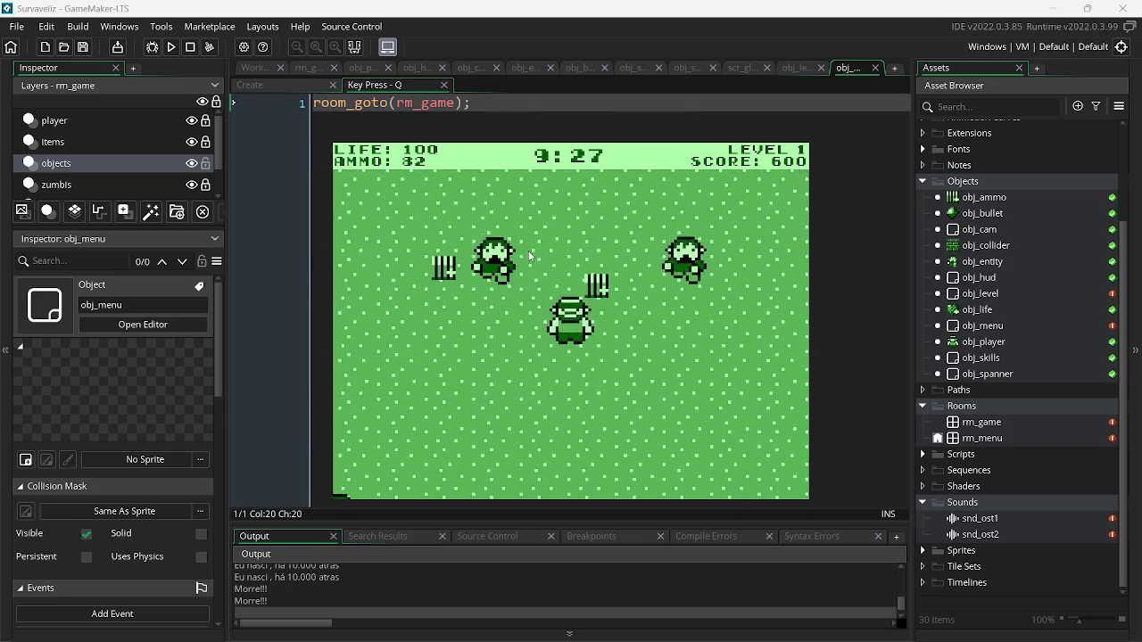
key(d)
click(662, 311)
click(691, 330)
click(719, 347)
click(722, 354)
click(723, 351)
click(721, 346)
click(721, 345)
click(721, 339)
click(721, 329)
click(723, 326)
- Keep clearing zombie waves near the brick wall to advance to the next levels
key(d)
click(734, 305)
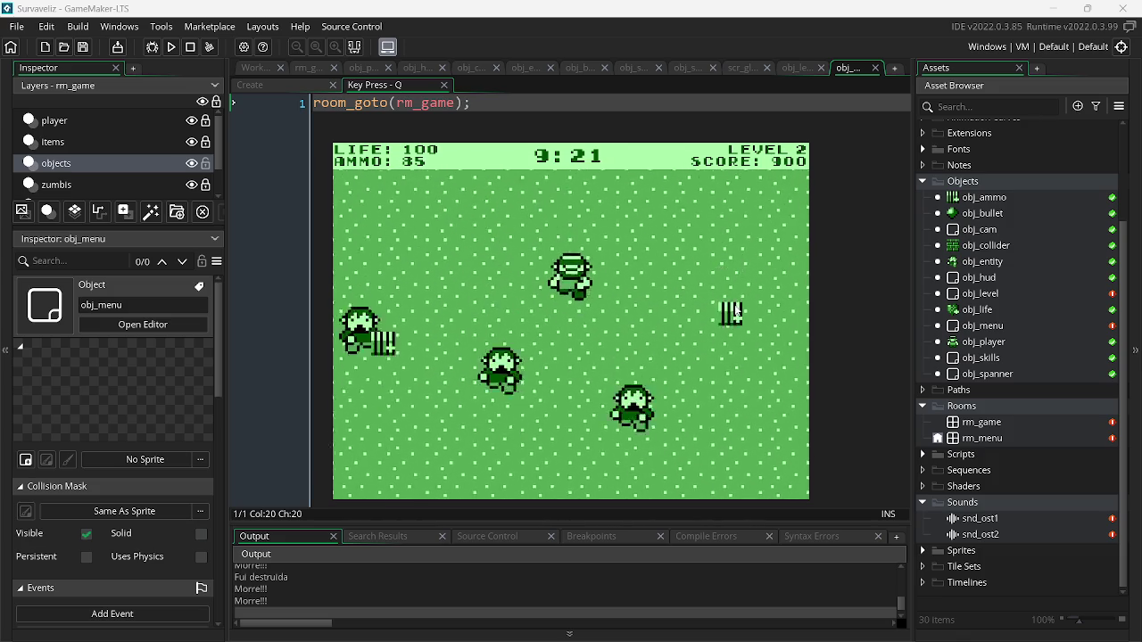
key(a)
click(707, 307)
click(580, 250)
click(684, 277)
click(687, 282)
click(694, 287)
click(703, 296)
click(710, 304)
click(721, 315)
click(730, 325)
click(736, 334)
key(a)
click(736, 334)
click(737, 335)
click(737, 334)
click(737, 335)
key(d)
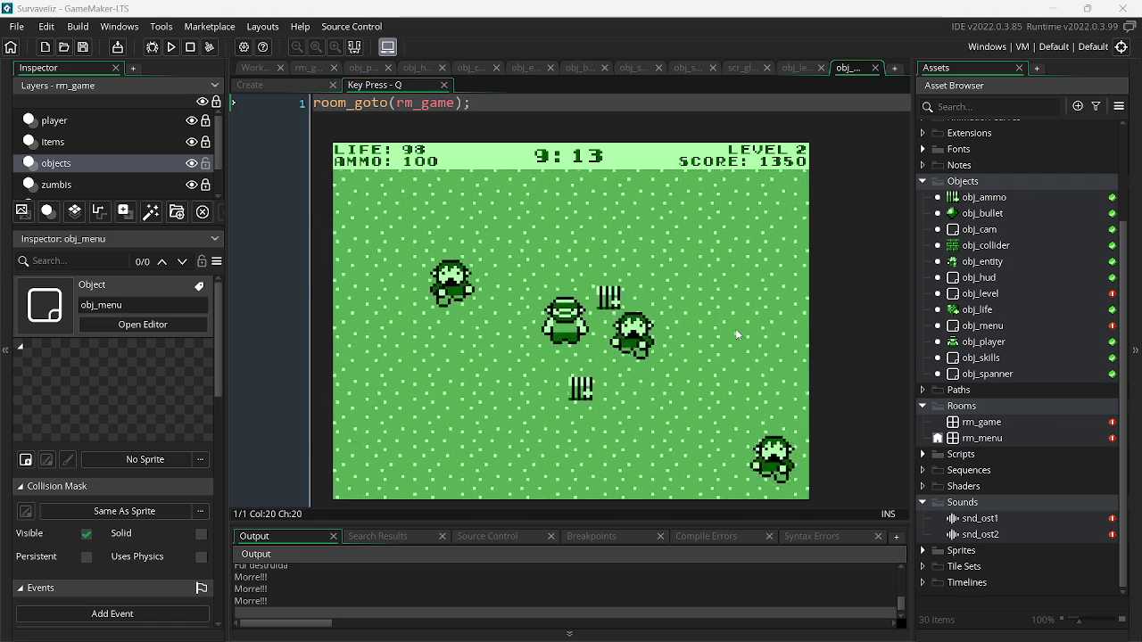
key(d)
click(428, 323)
click(399, 337)
click(400, 337)
click(398, 328)
click(398, 328)
click(402, 323)
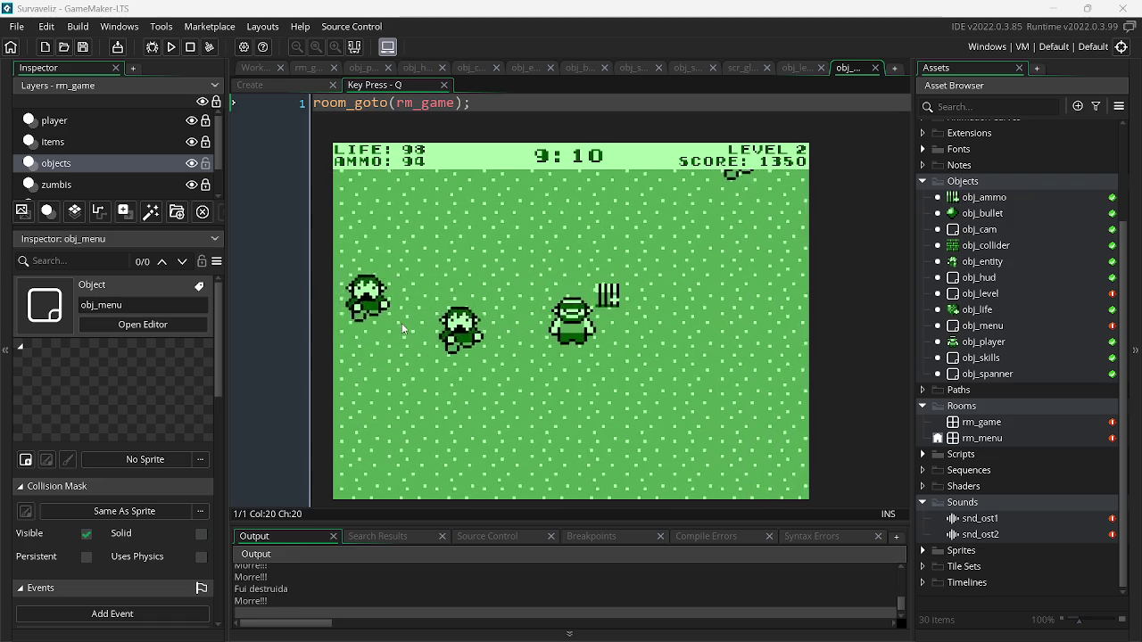
click(401, 323)
click(402, 323)
click(536, 285)
click(640, 256)
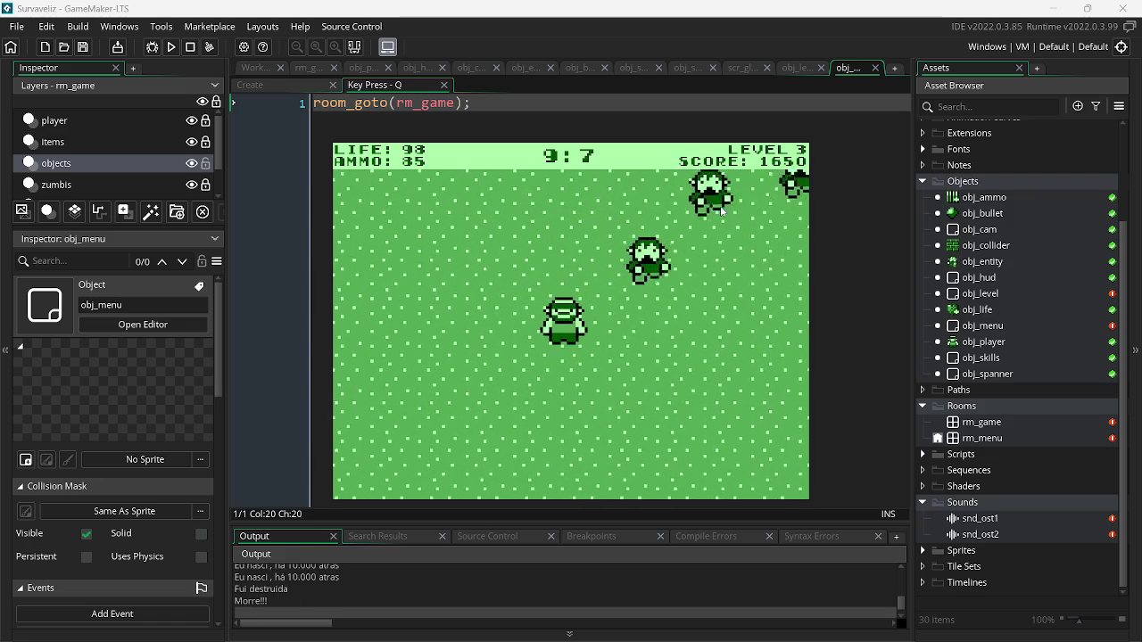
click(768, 241)
click(767, 242)
click(785, 268)
- Collect ammo and a heart, reach level 4 with score 3450, then quit and rebuild
key(w)
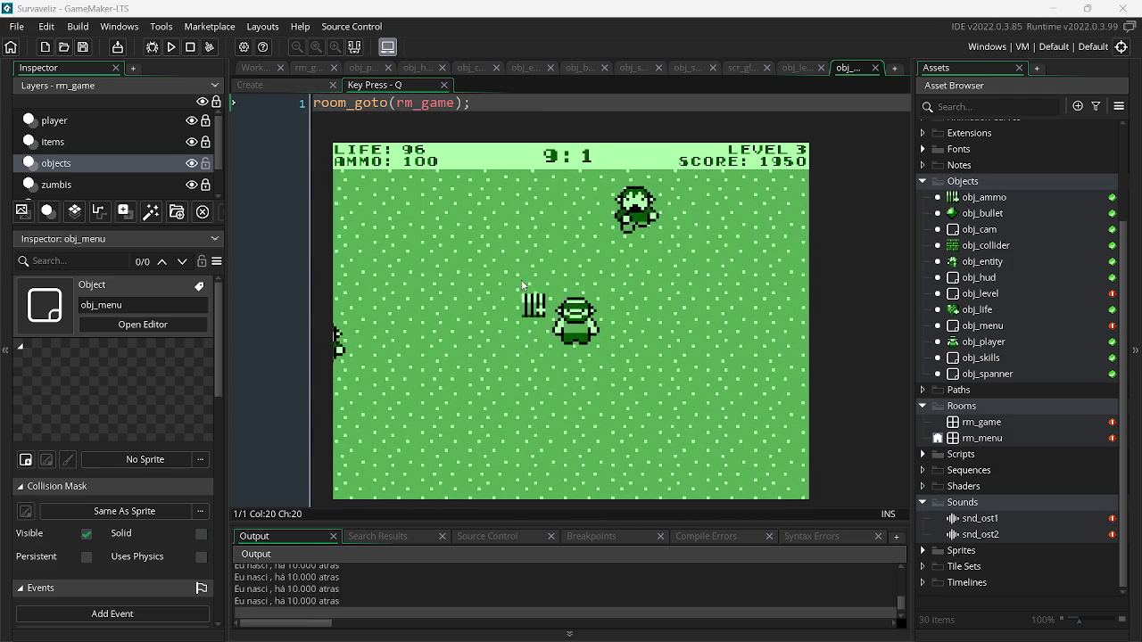
click(477, 239)
click(476, 232)
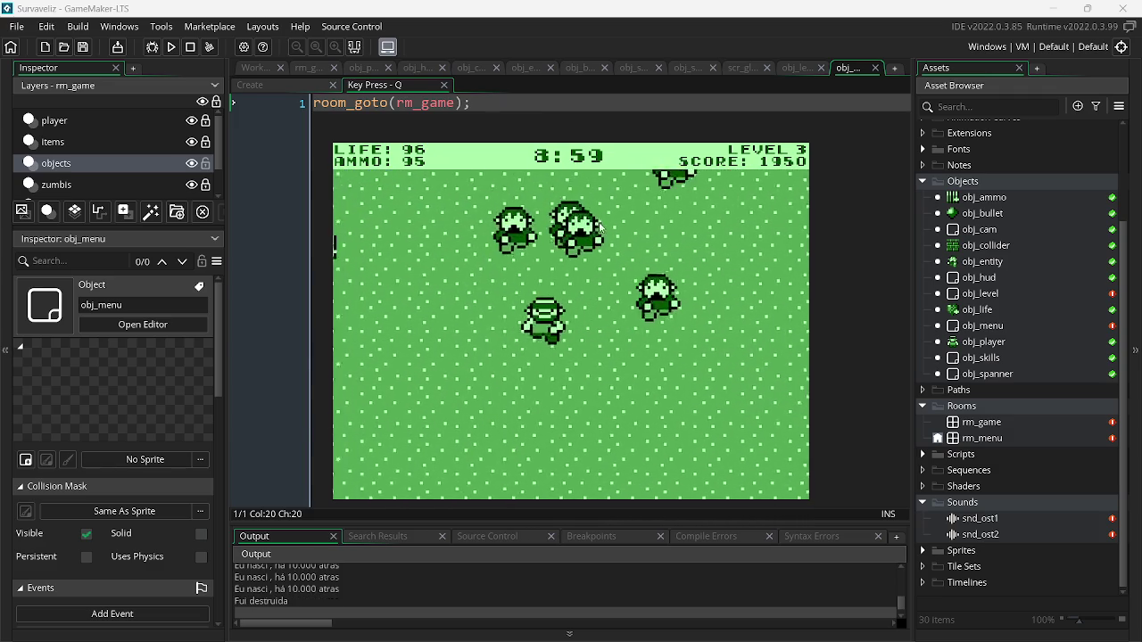
click(605, 204)
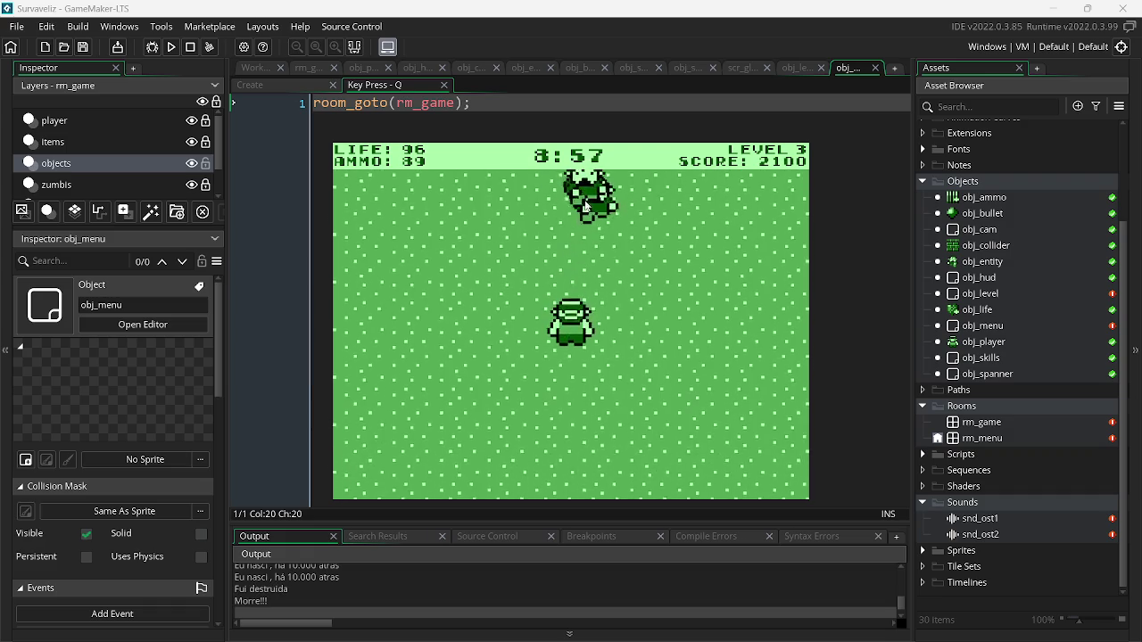
click(459, 273)
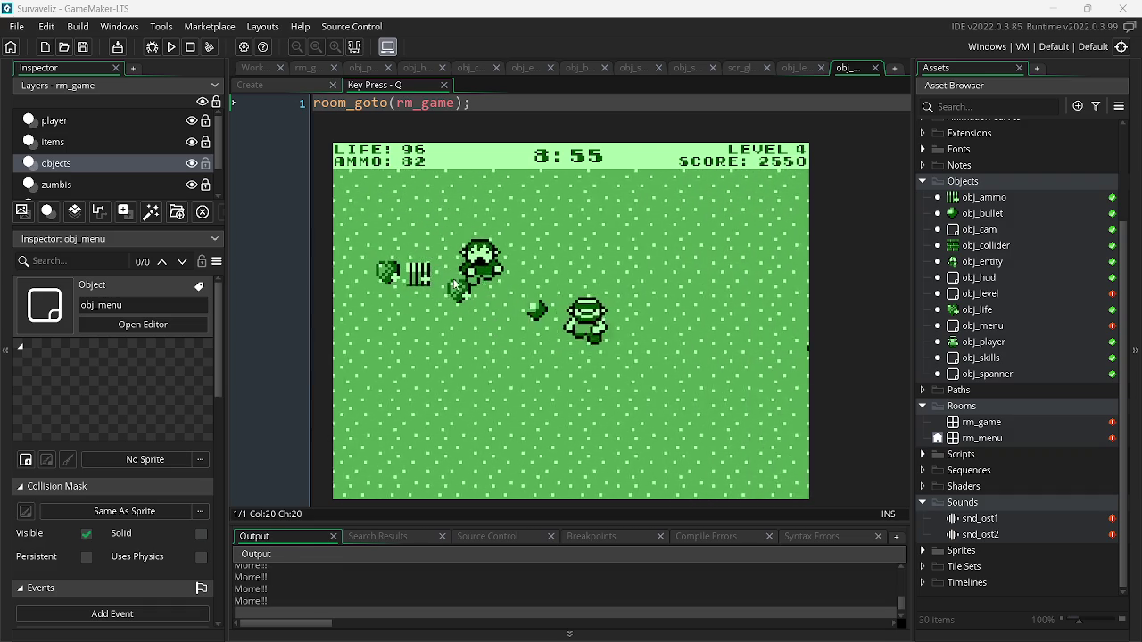
click(765, 299)
key(d)
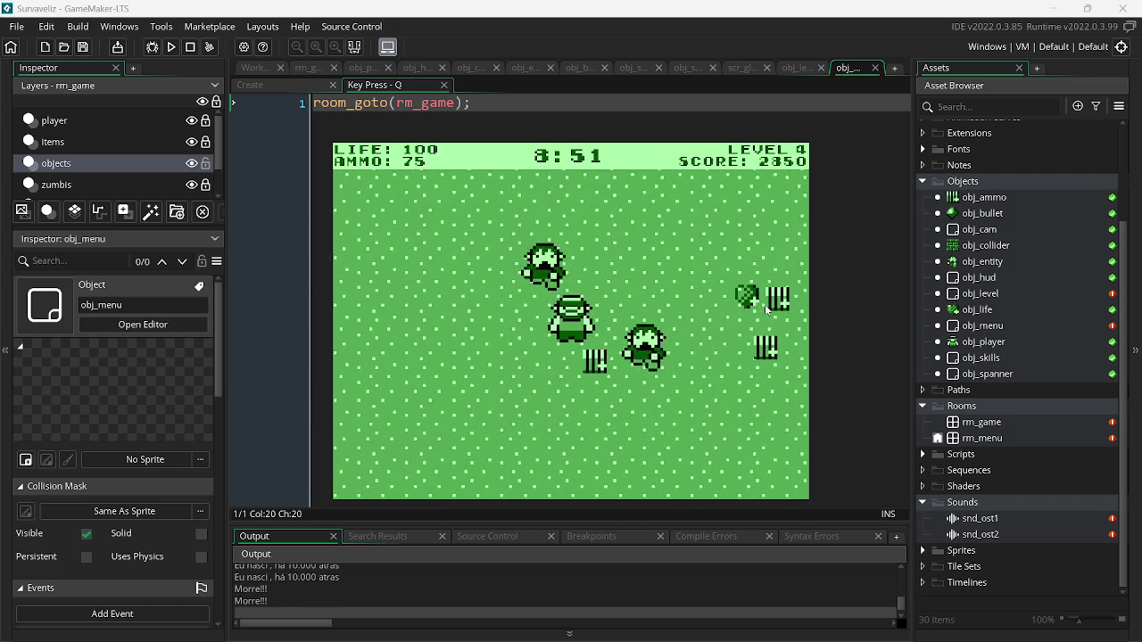
key(w)
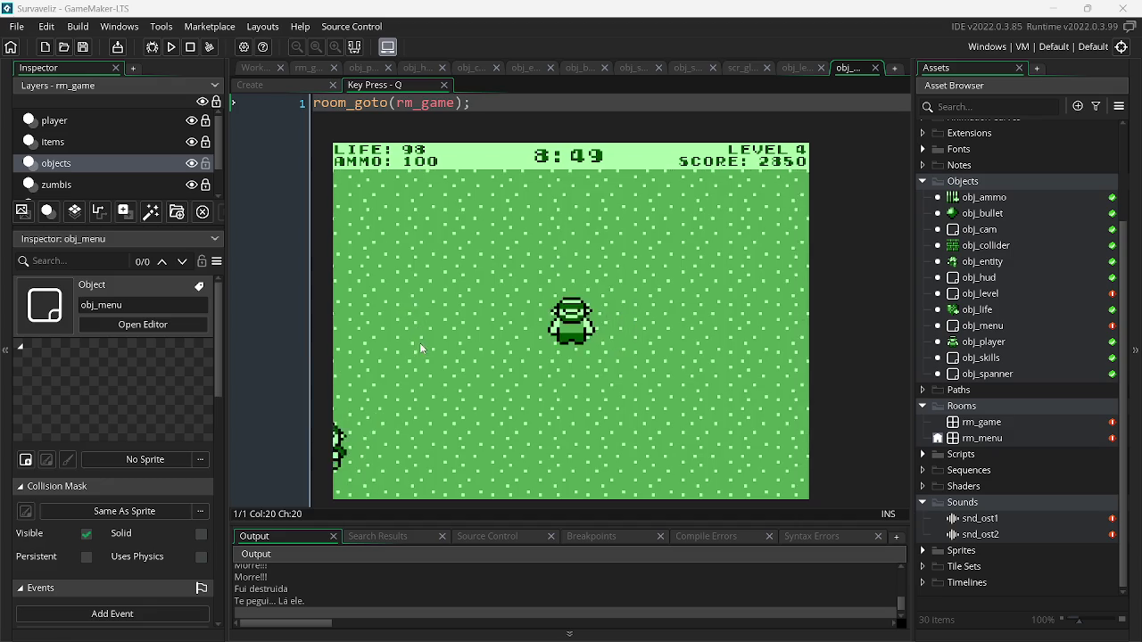
key(a)
click(639, 285)
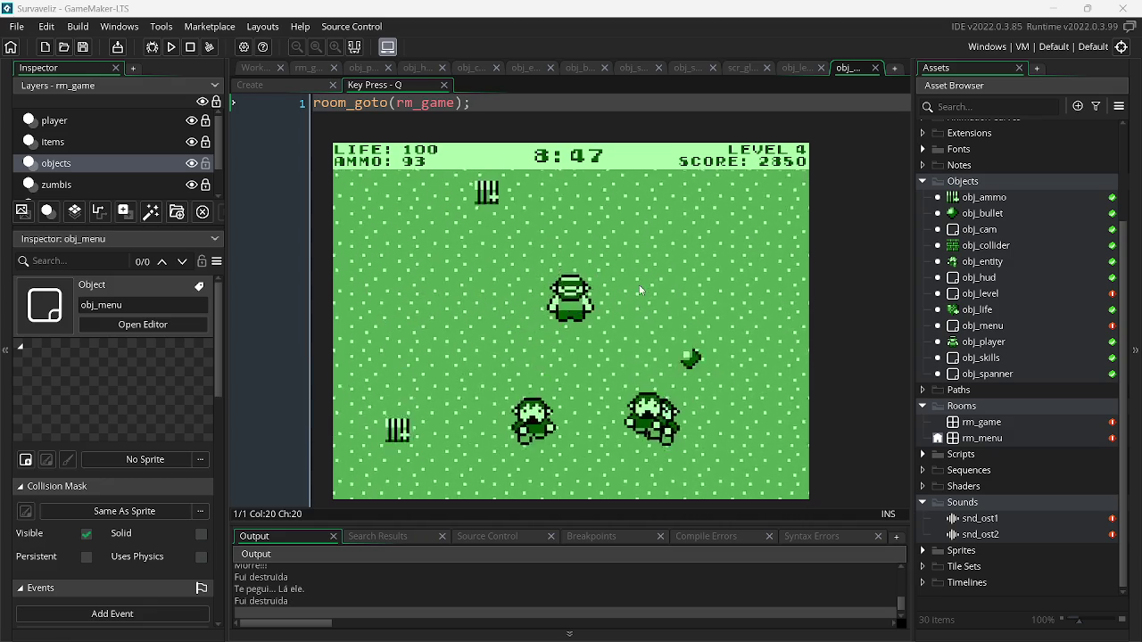
key(d)
click(755, 339)
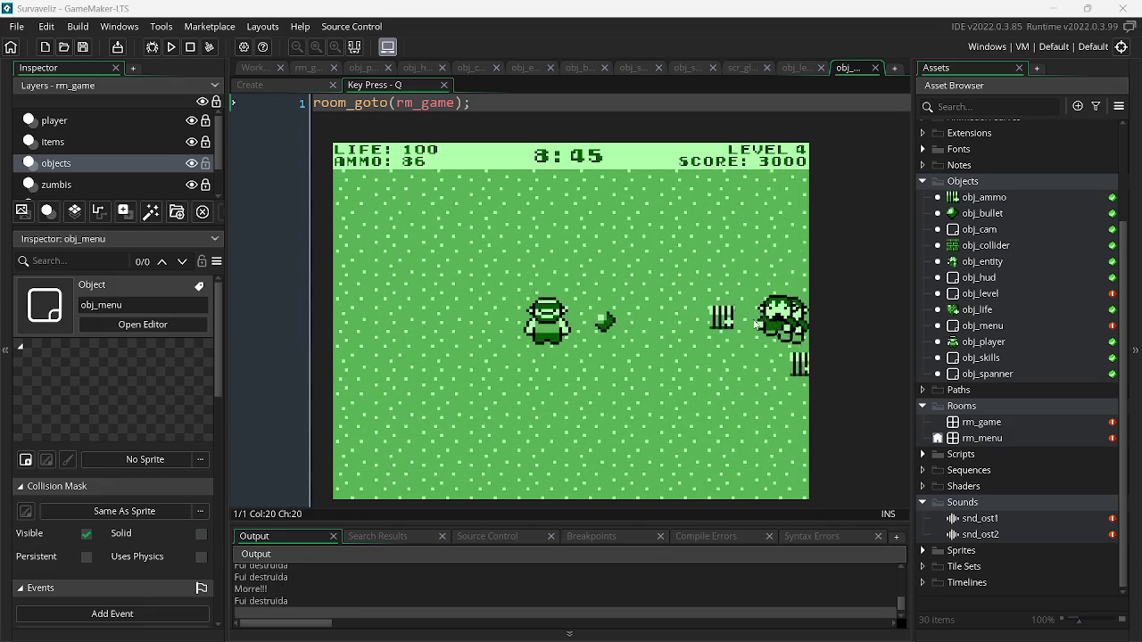
key(a)
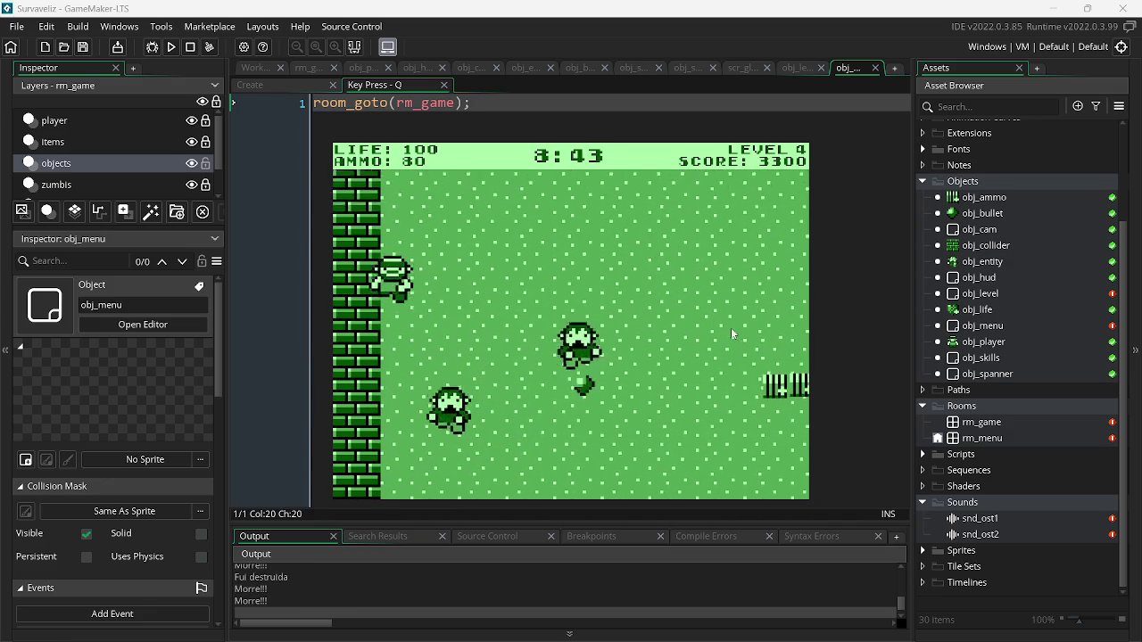
click(725, 336)
key(w)
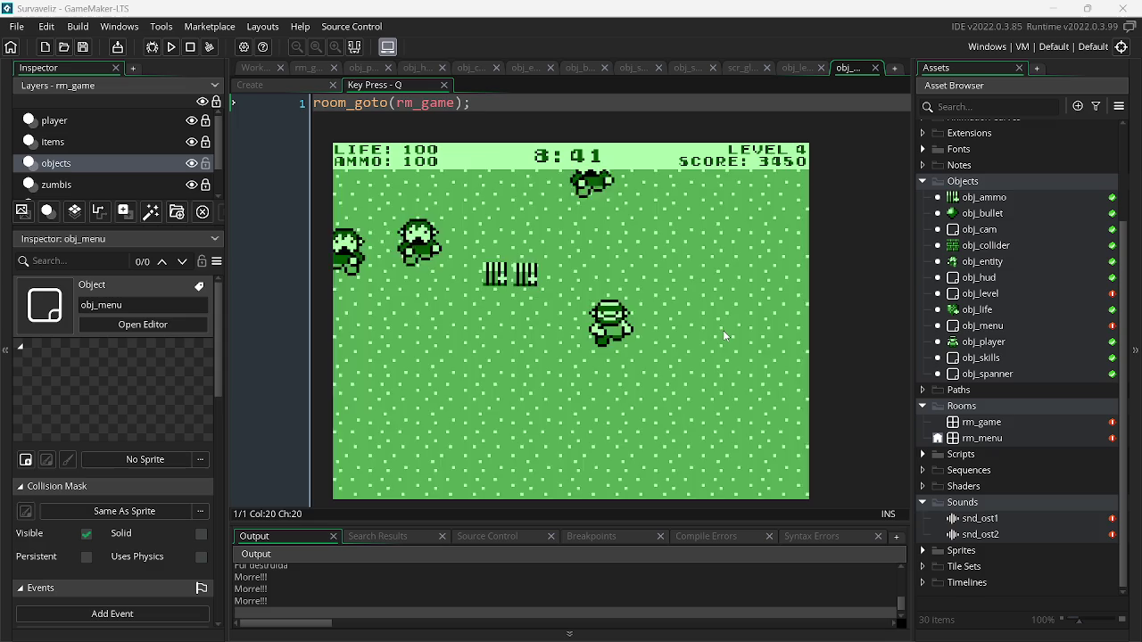
key(Escape)
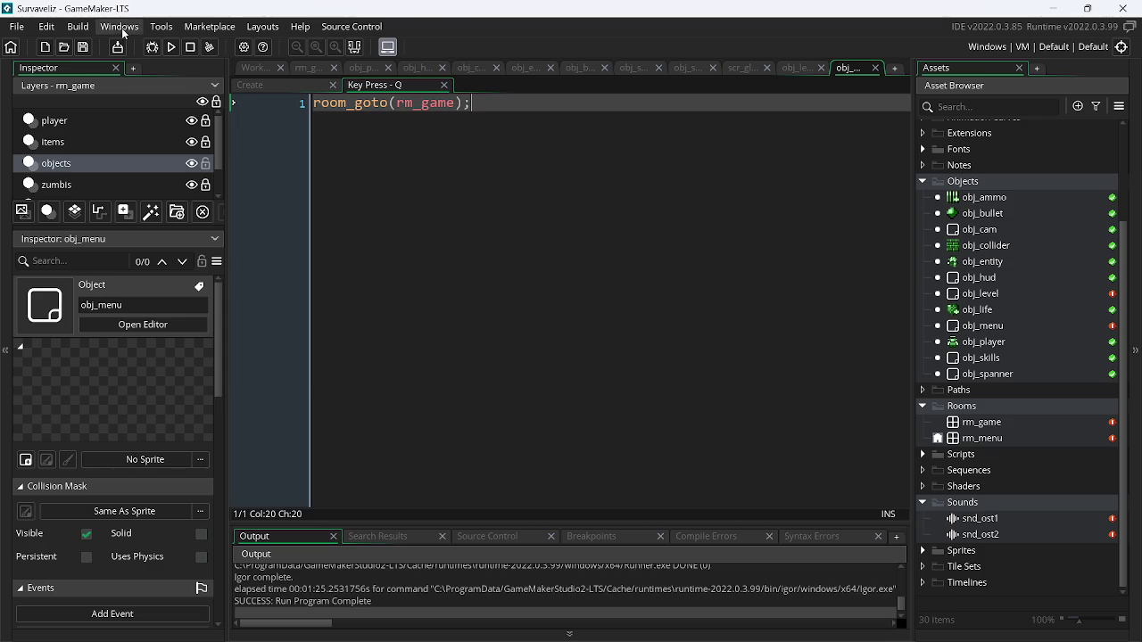
click(170, 49)
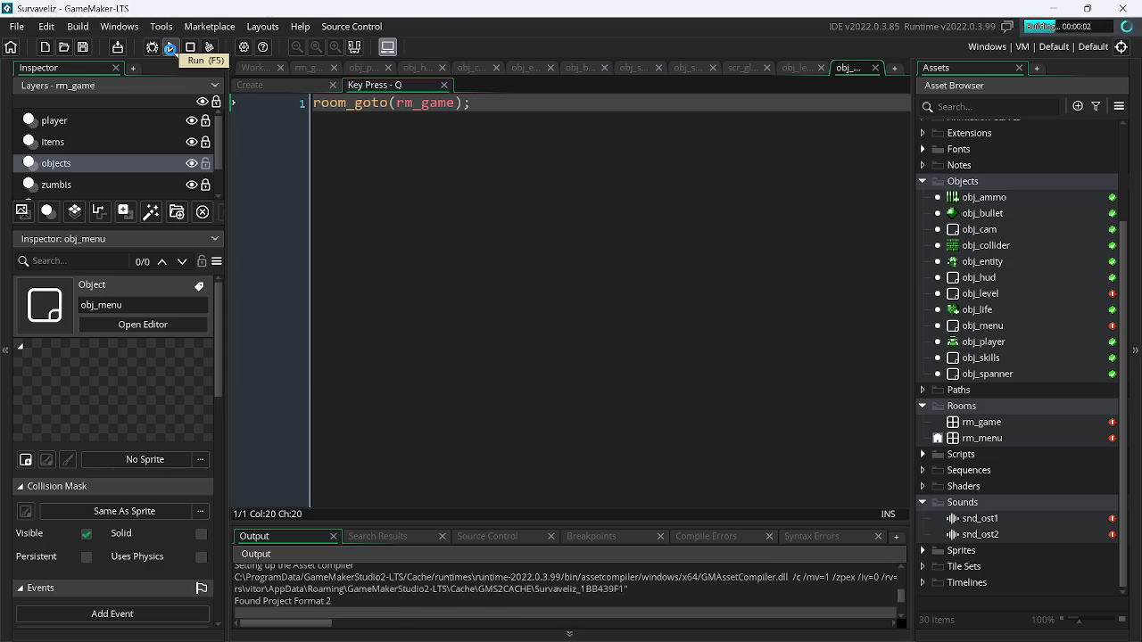
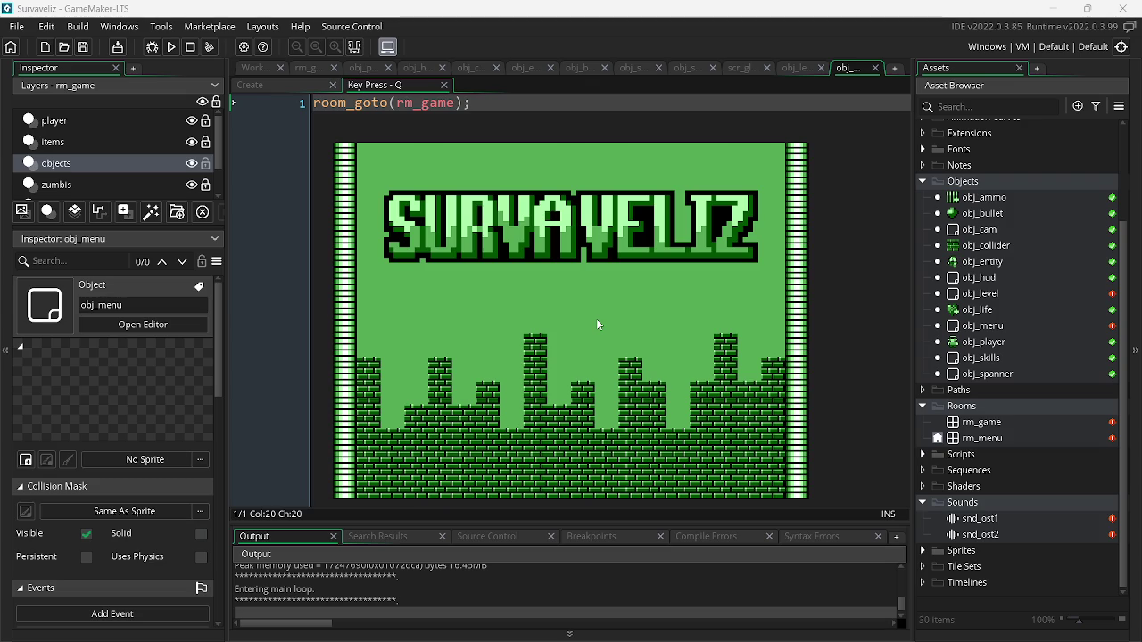
- Jump from the title screen to rm_game with Q, close the game, and open obj_menu
key(q)
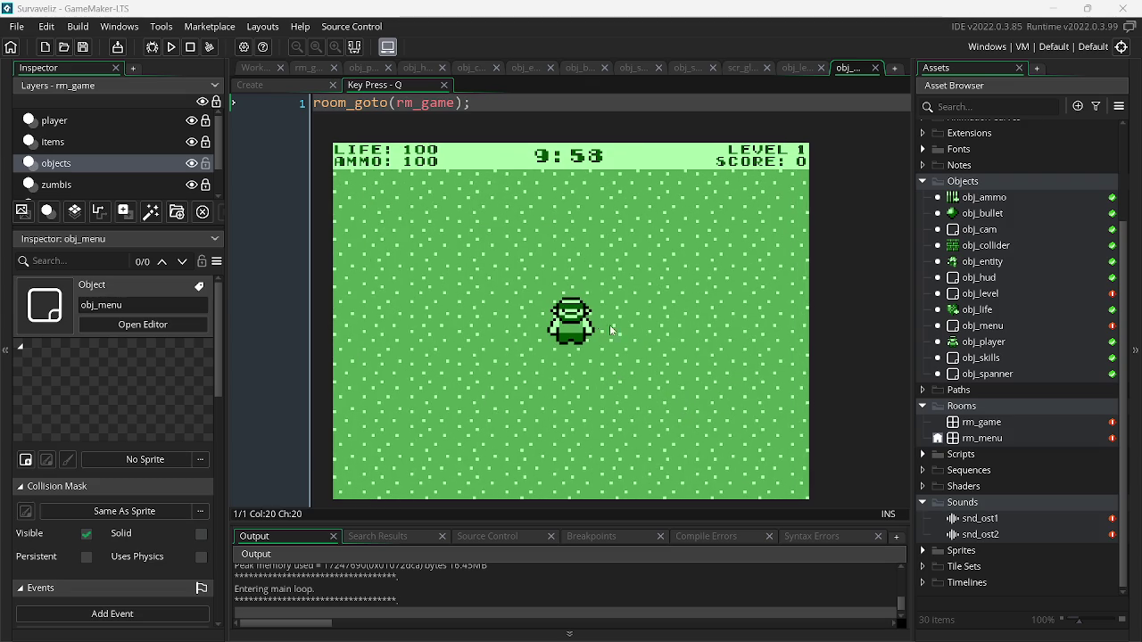
key(Escape)
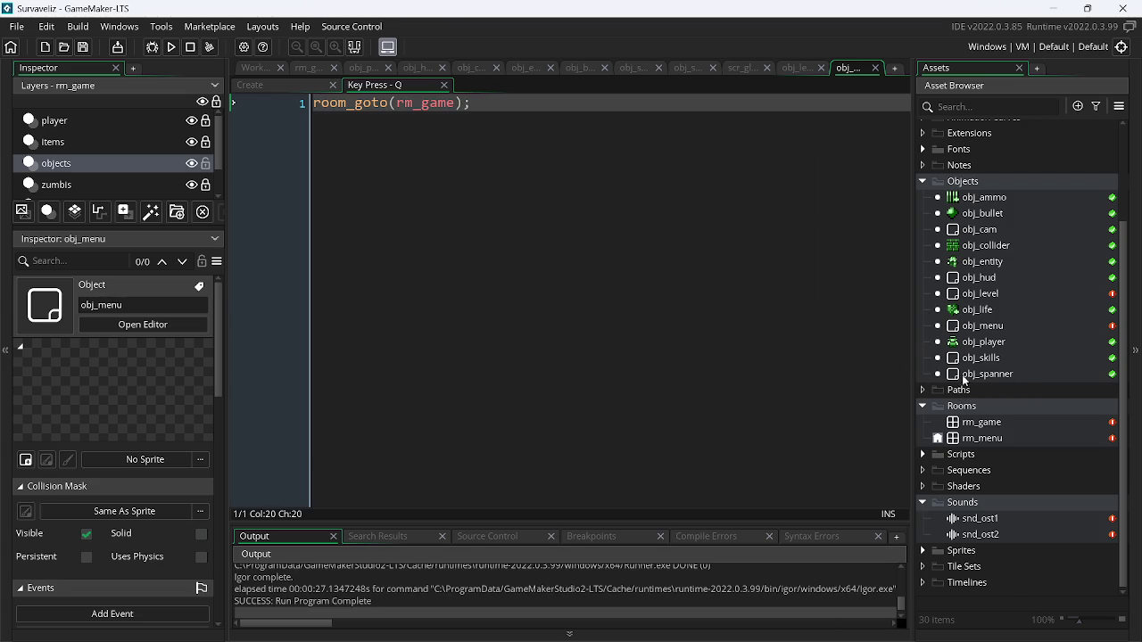
double_click(991, 325)
- Change obj_menu's Key Press - Q event to Key Pressed - Enter
right_click(560, 127)
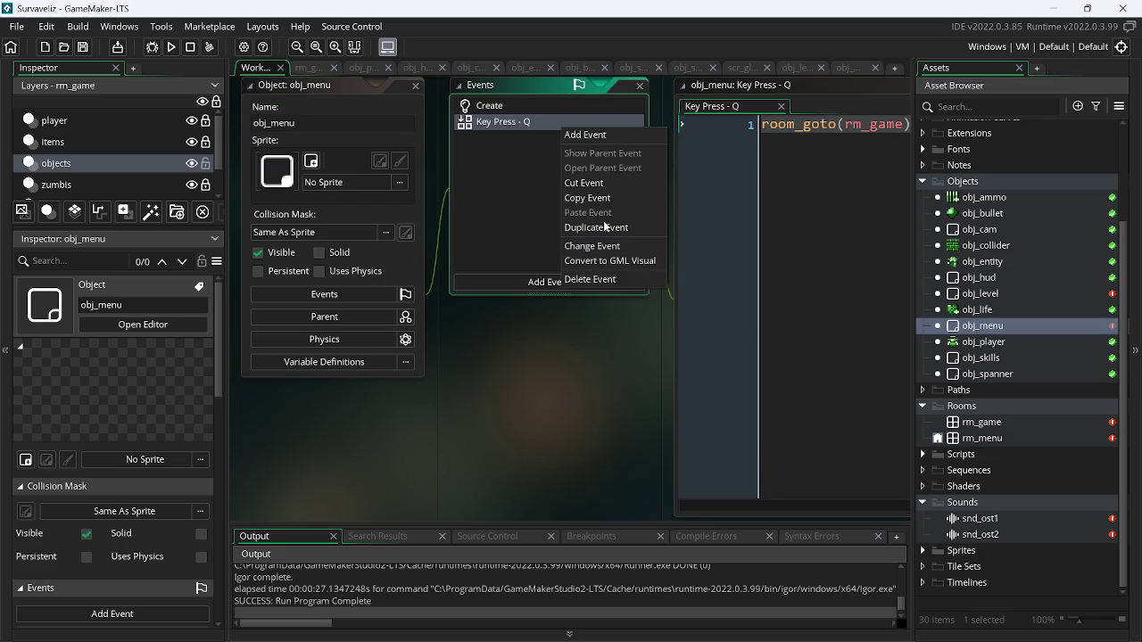
click(618, 246)
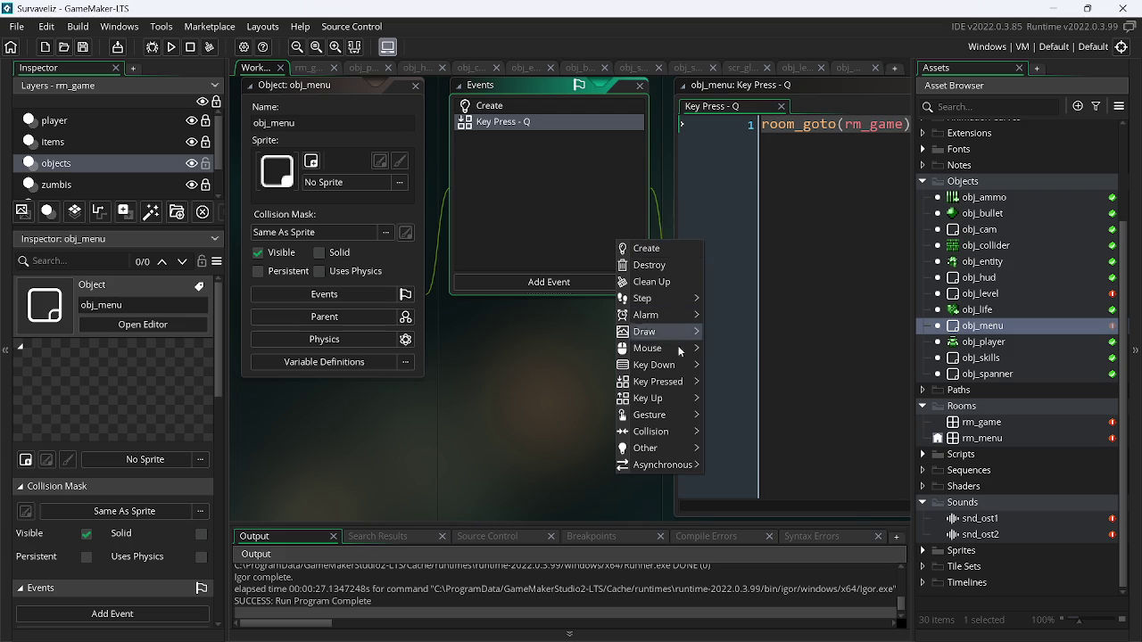
mouse_move(671, 384)
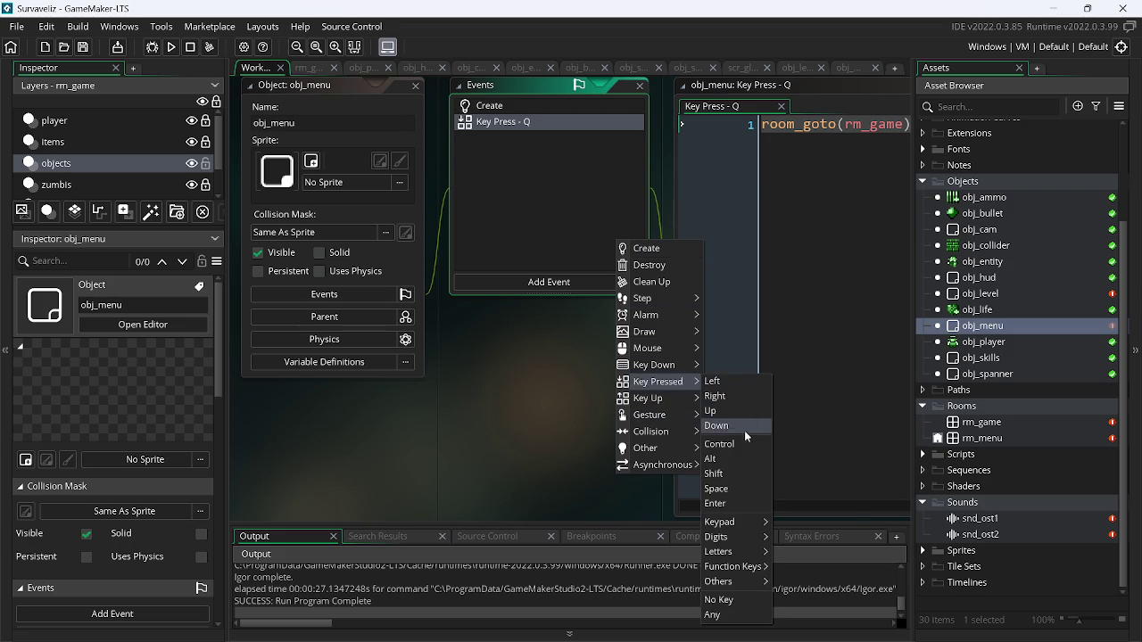
click(728, 503)
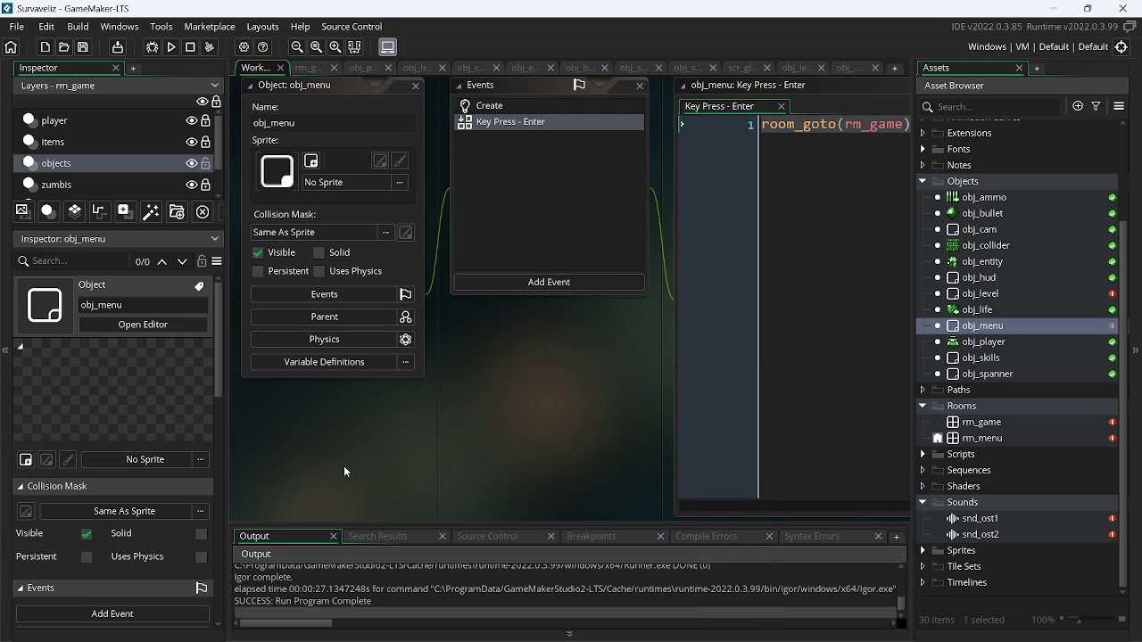
- Add a plain Draw event to obj_menu, removing a mistakenly added Draw GUI event
click(555, 283)
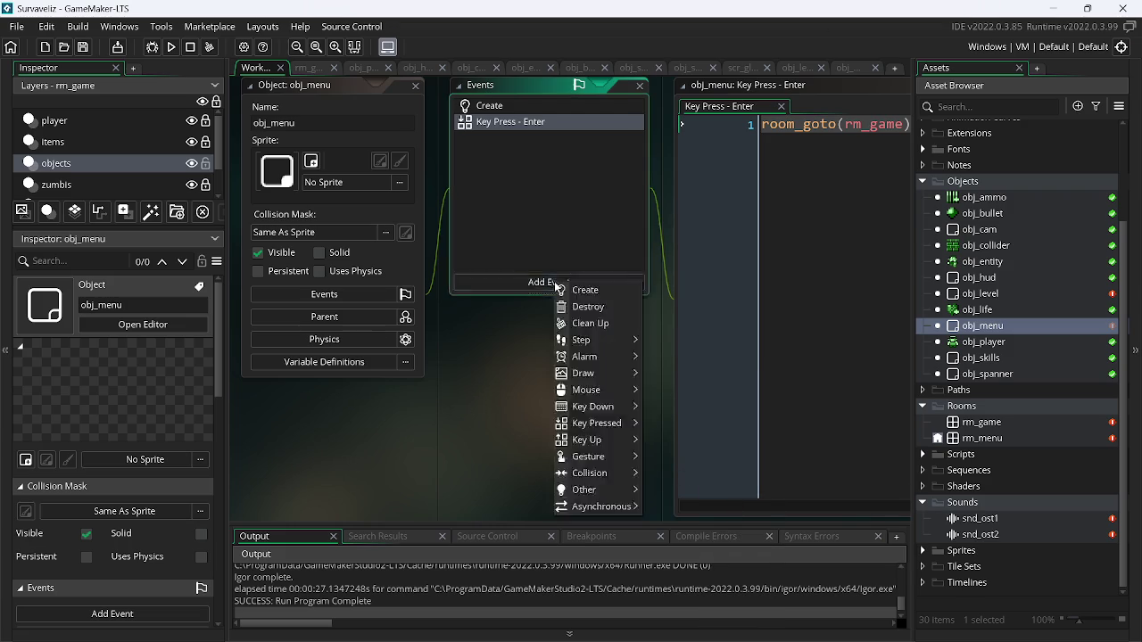
mouse_move(606, 381)
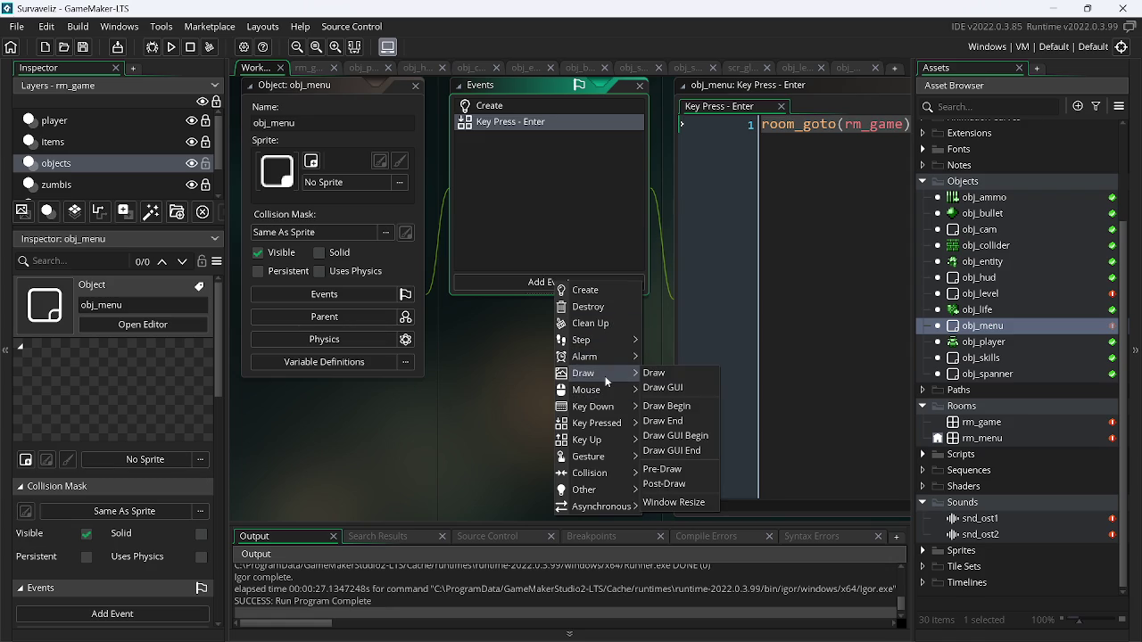
click(655, 387)
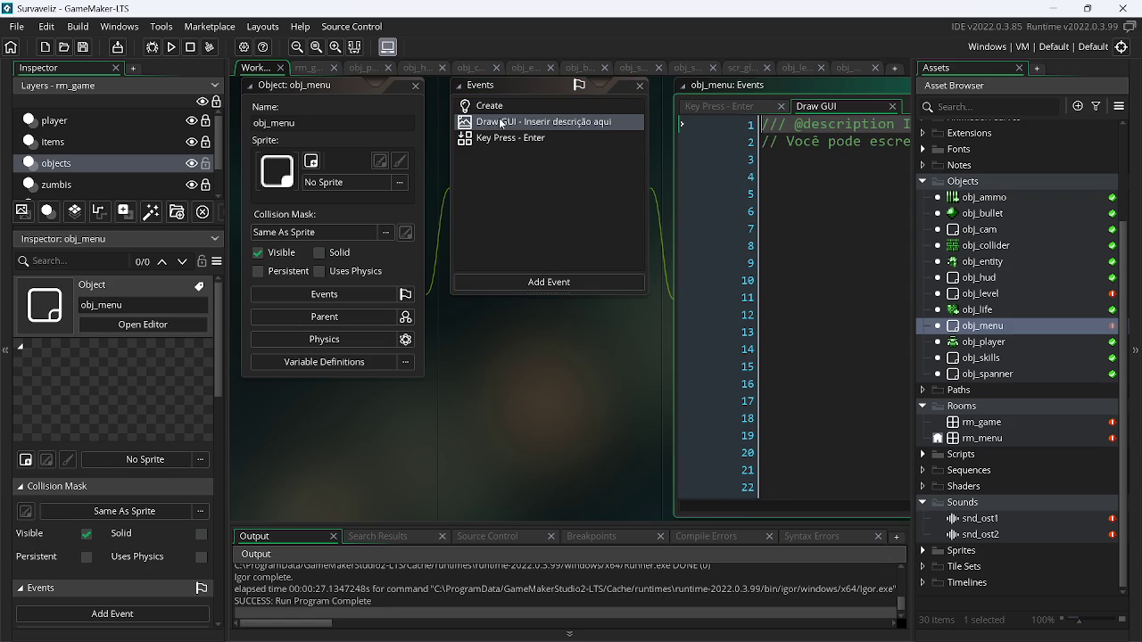
right_click(501, 124)
click(520, 271)
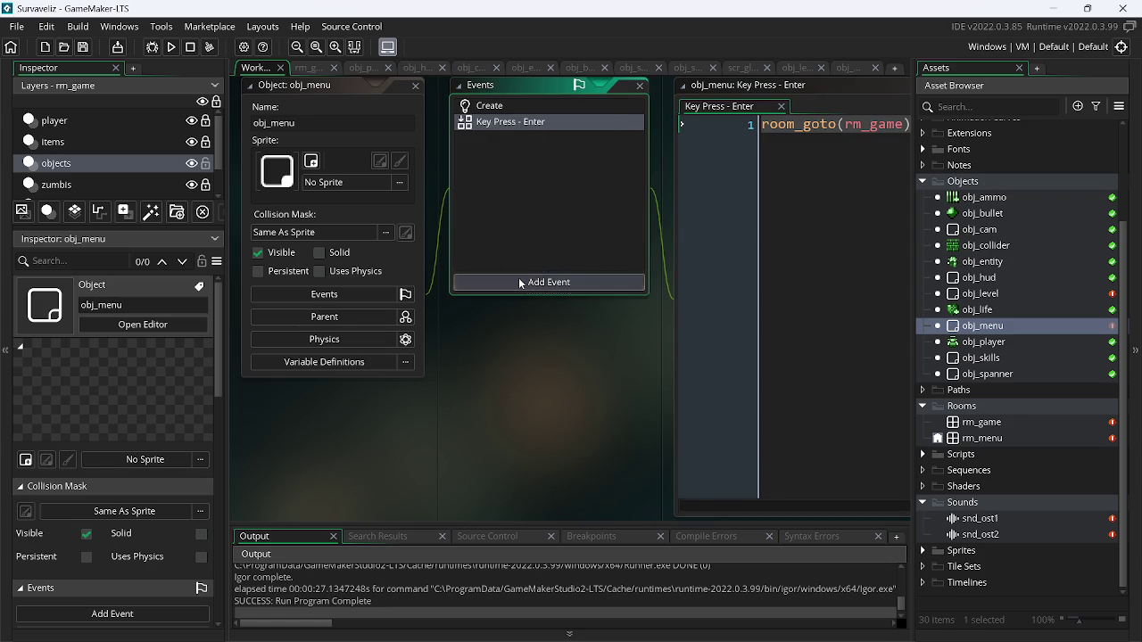
click(520, 281)
mouse_move(572, 374)
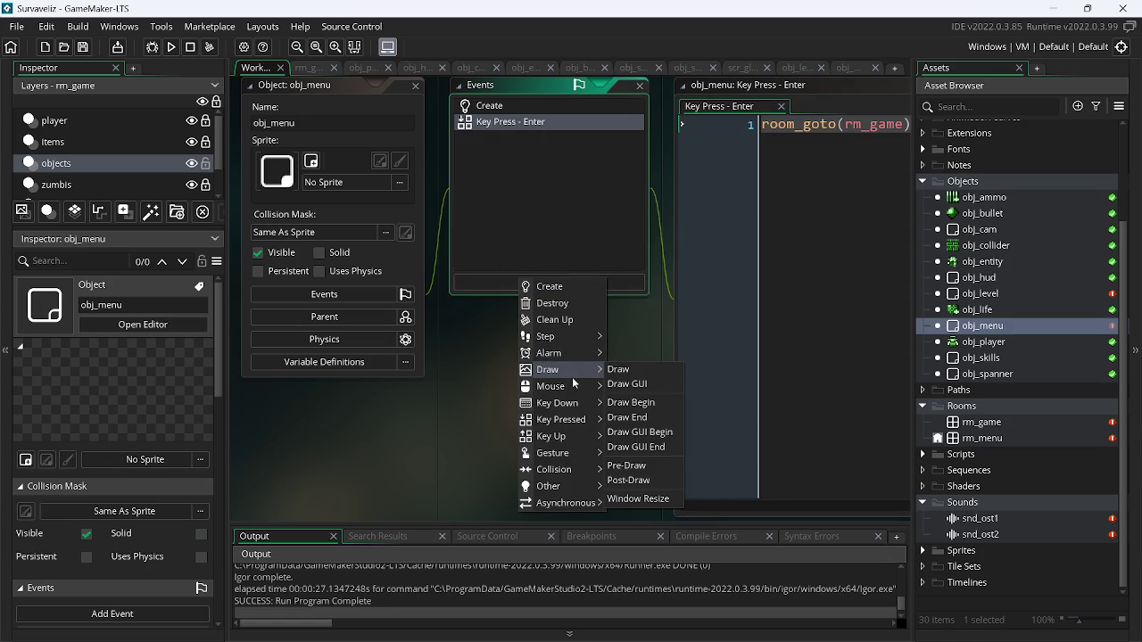
click(624, 370)
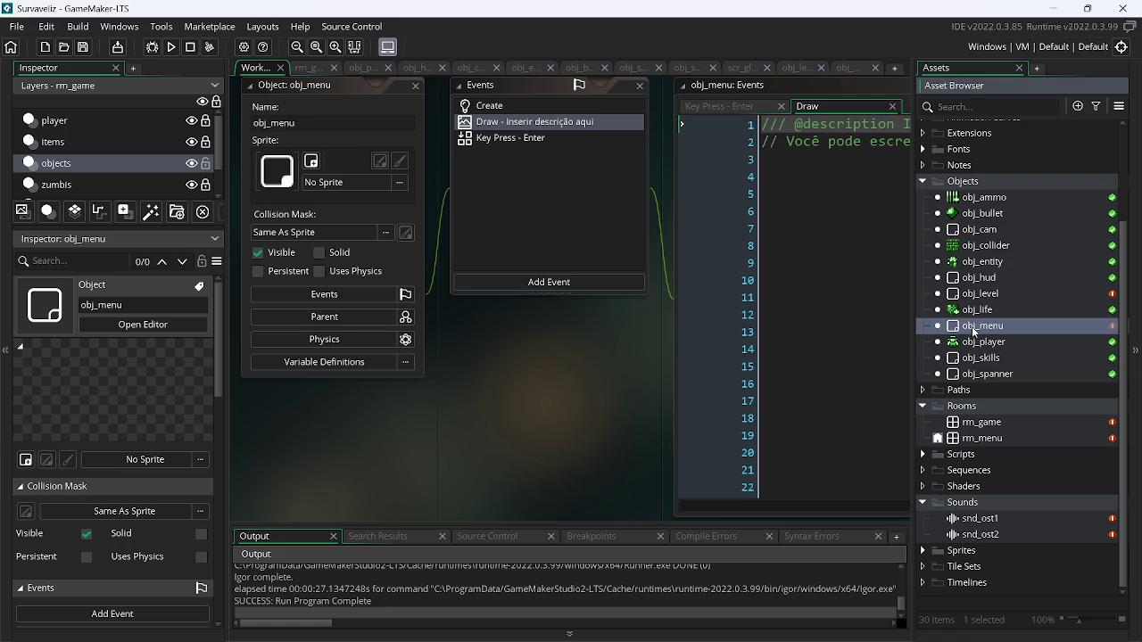
- Open all of obj_menu's event scripts with the Draw code focused
right_click(972, 329)
click(835, 363)
click(654, 272)
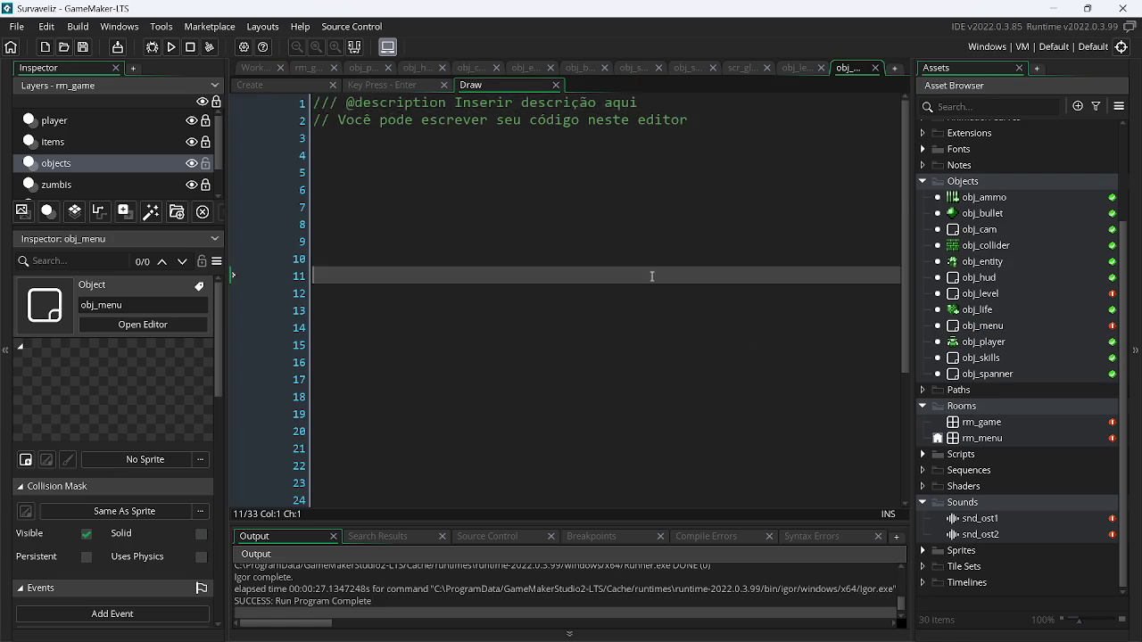
- Clear the Draw event's template code and duplicate the fnt_guit_text font
key(ctrl+a)
key(BackSpace)
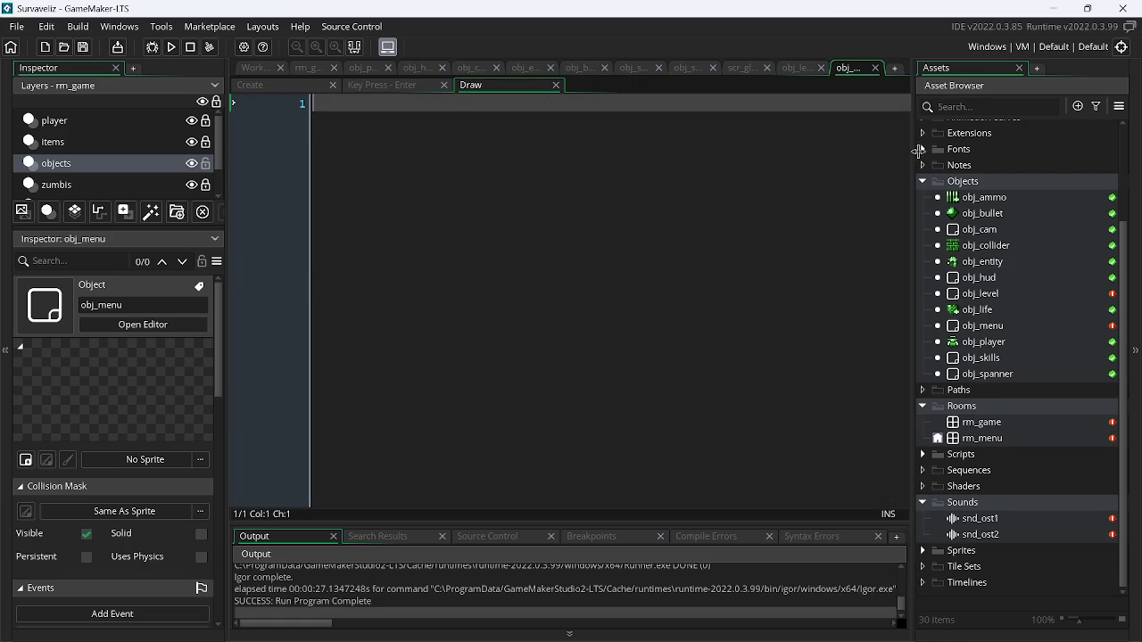
click(923, 149)
click(994, 167)
key(ctrl+d)
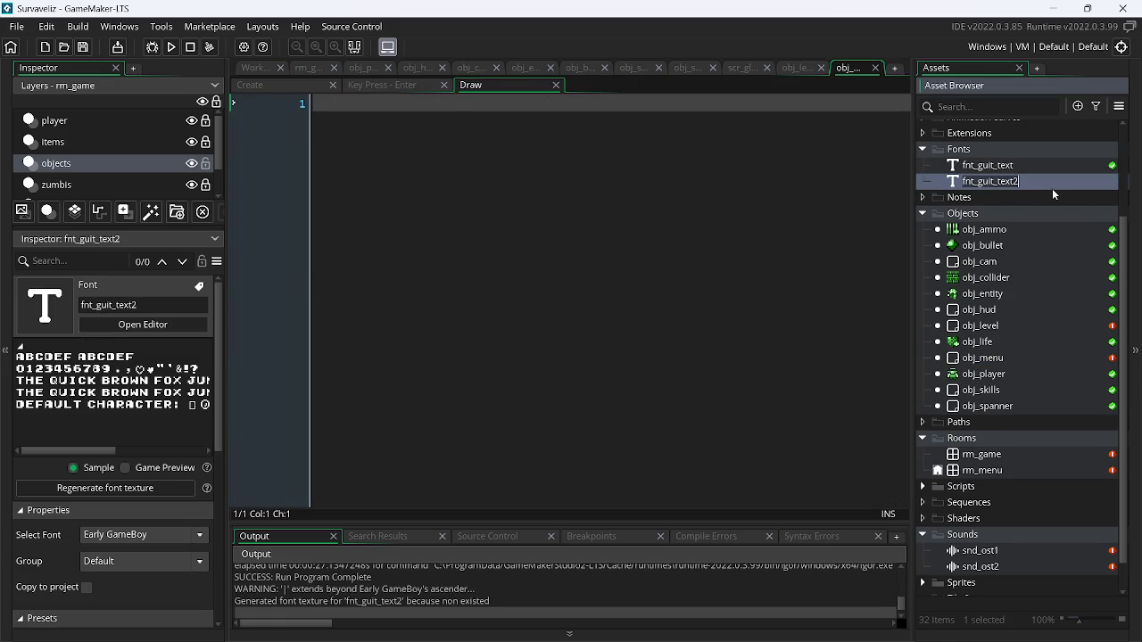
- Rename the duplicated font to fnt_button
key(BackSpace)
key(BackSpace)
key(BackSpace)
key(BackSpace)
text(buut)
key(BackSpace)
key(BackSpace)
text(tton)
key(Return)
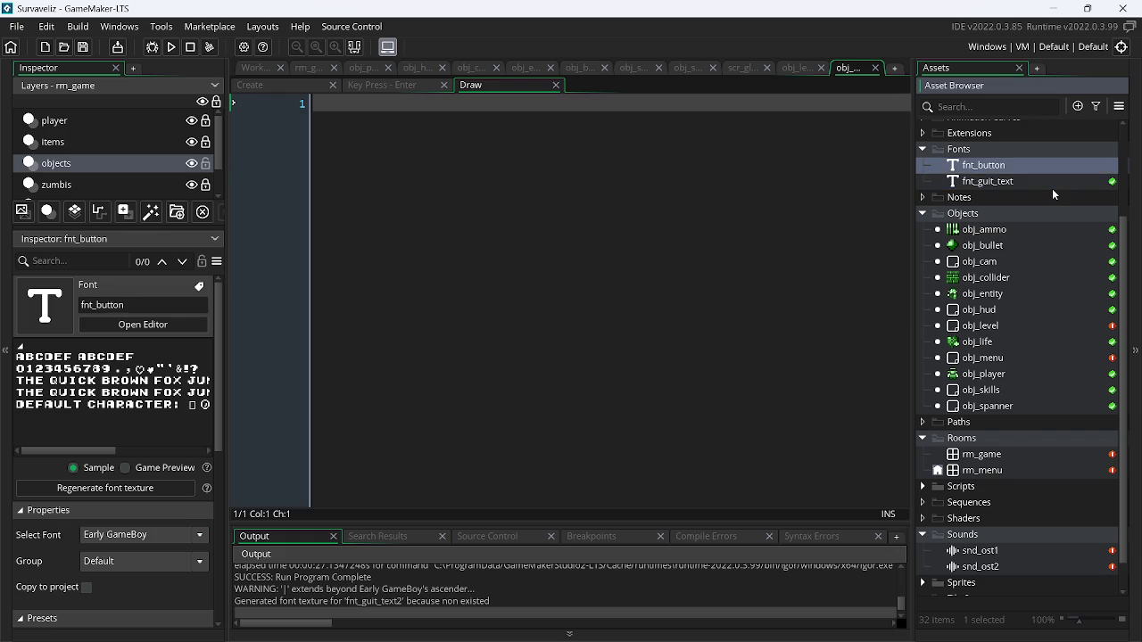
key(alt+Tab)
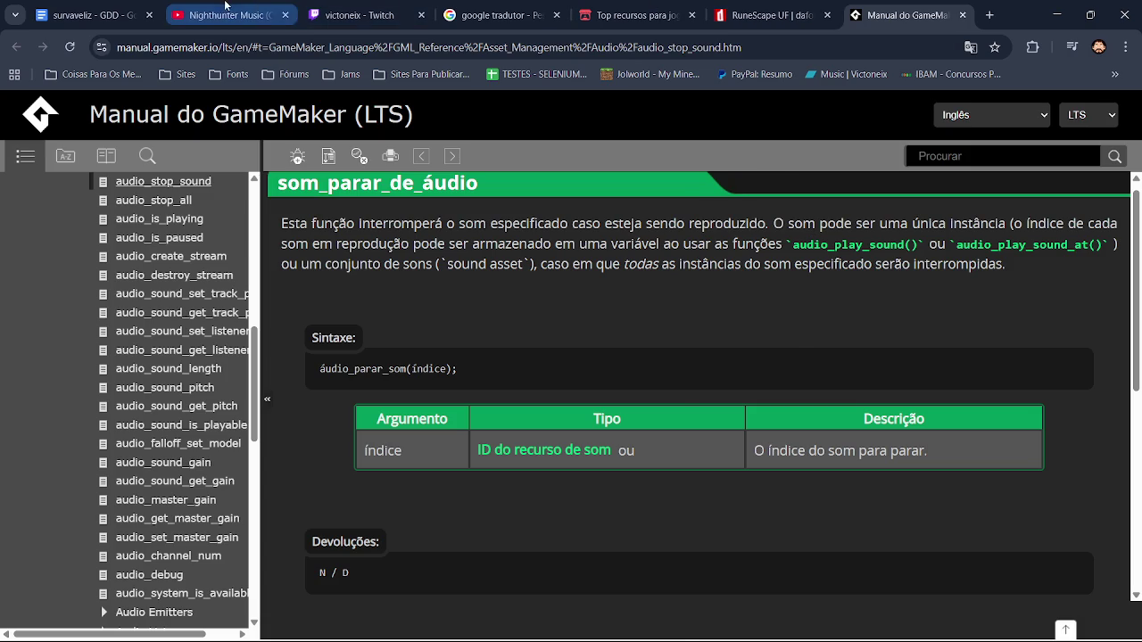
- In the browser, go to YouTube and close the GameMaker manual tab
click(223, 16)
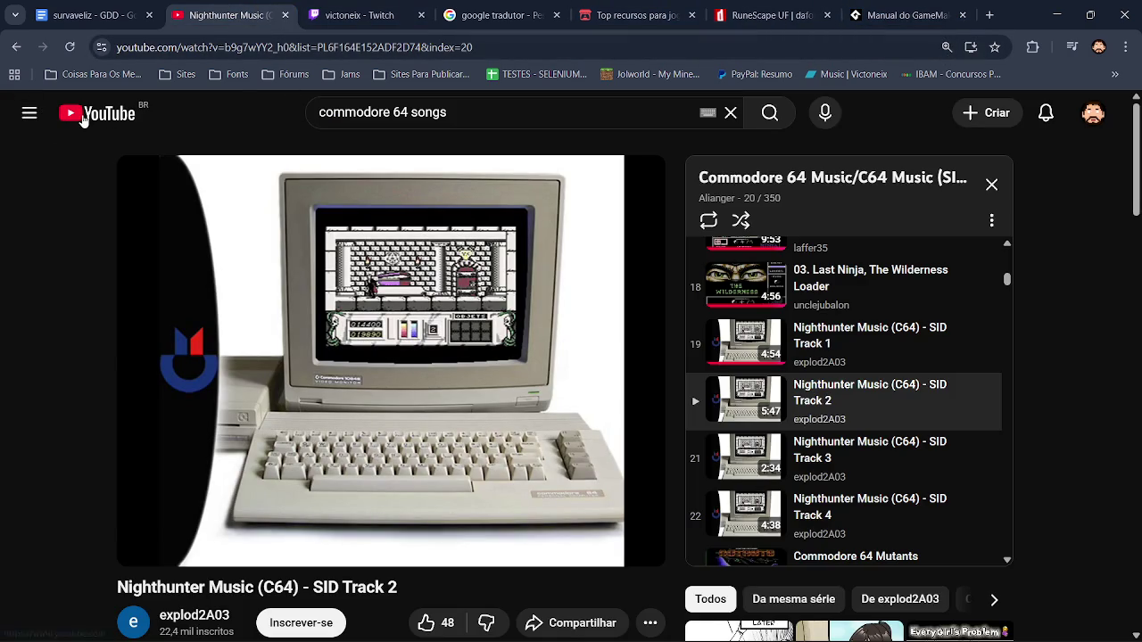
click(82, 116)
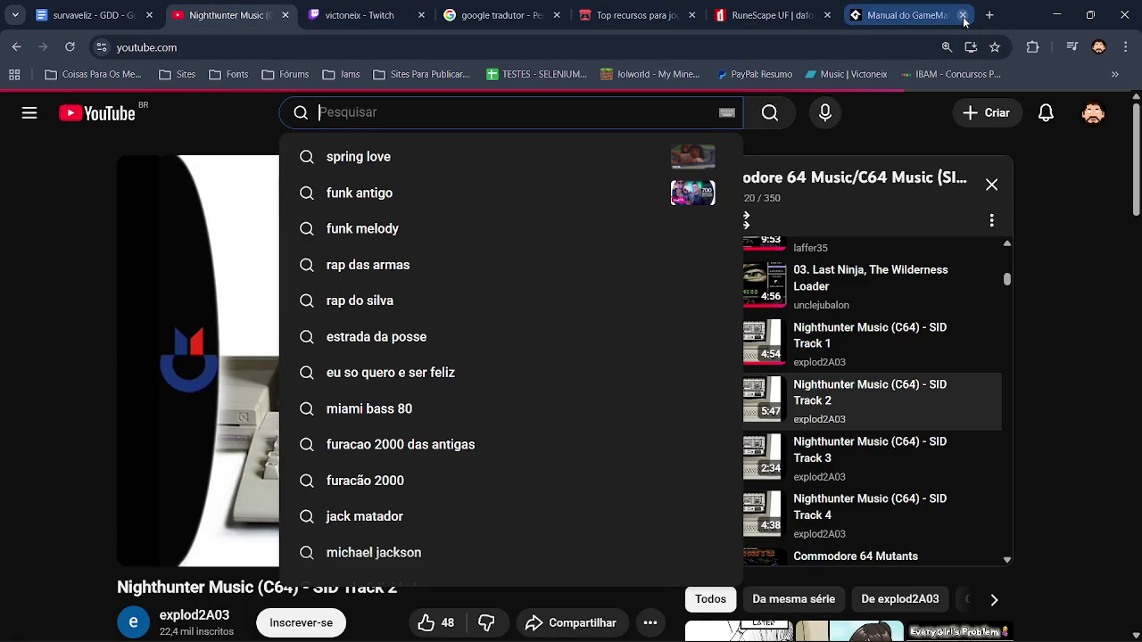
click(963, 15)
click(913, 131)
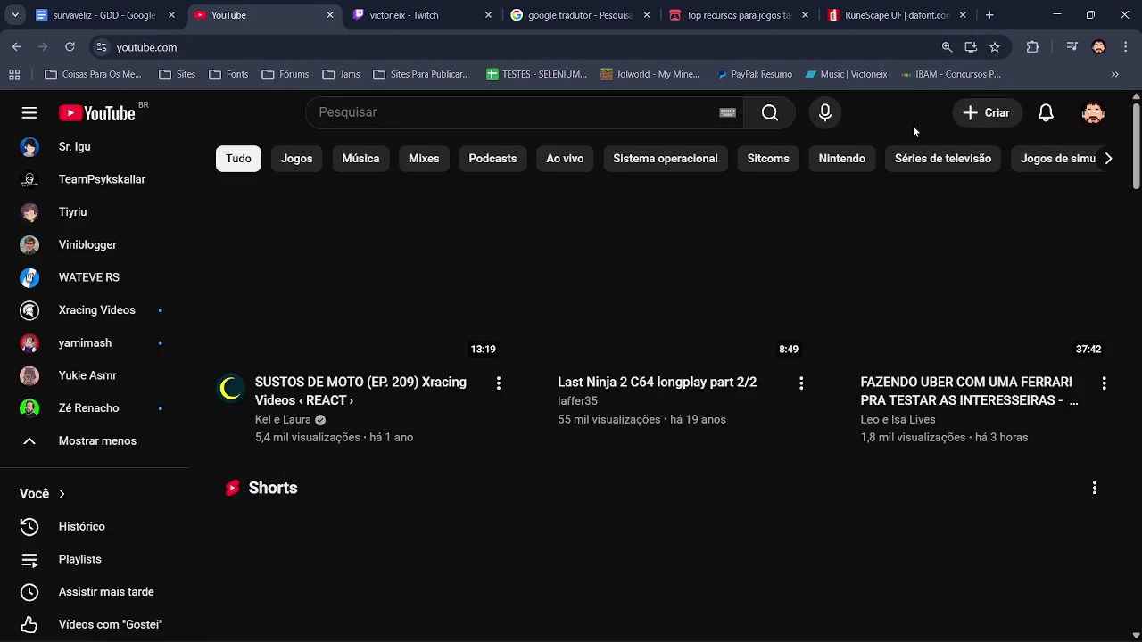
- Play all of the saved Classic YTPMV playlist and skip to its second video
click(489, 108)
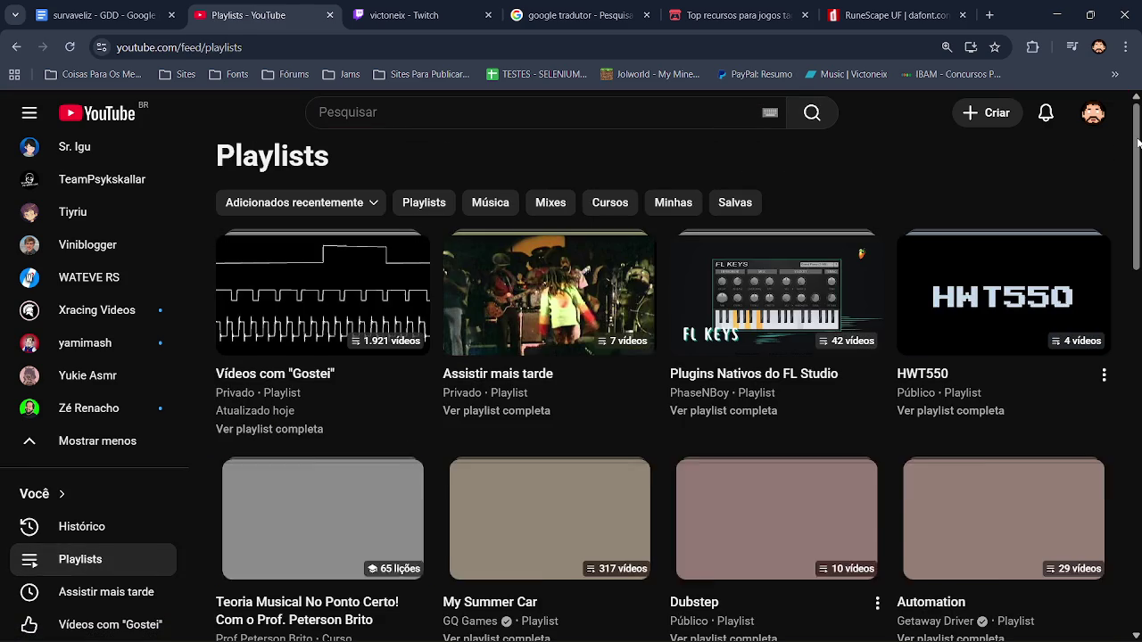
scroll(1138, 143, down, 7)
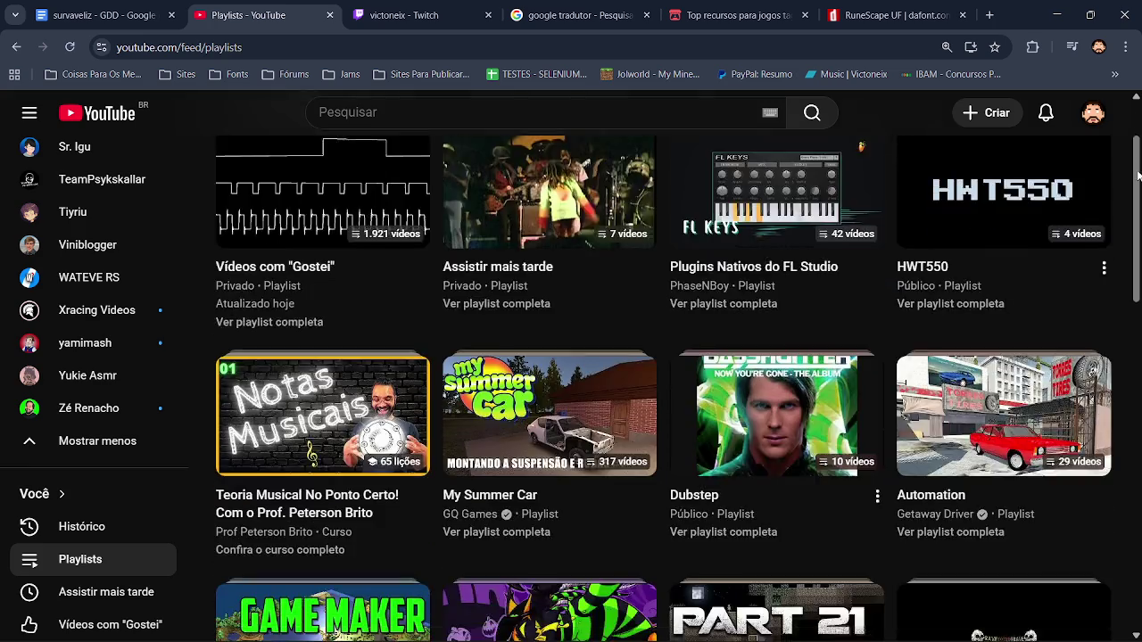
scroll(678, 366, down, 6)
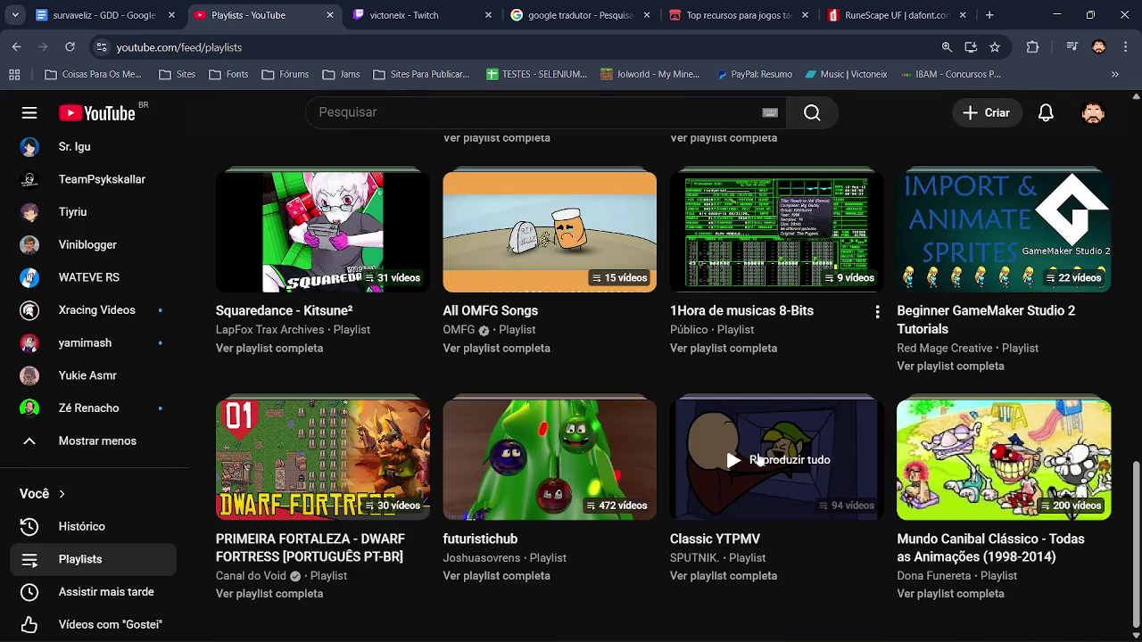
click(750, 459)
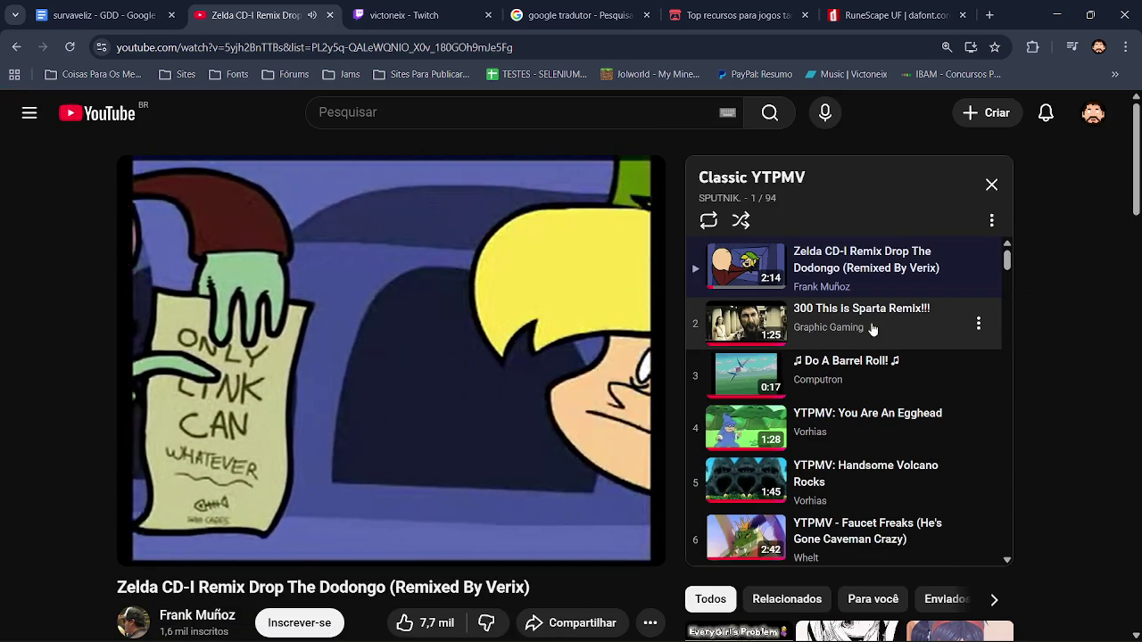
click(872, 330)
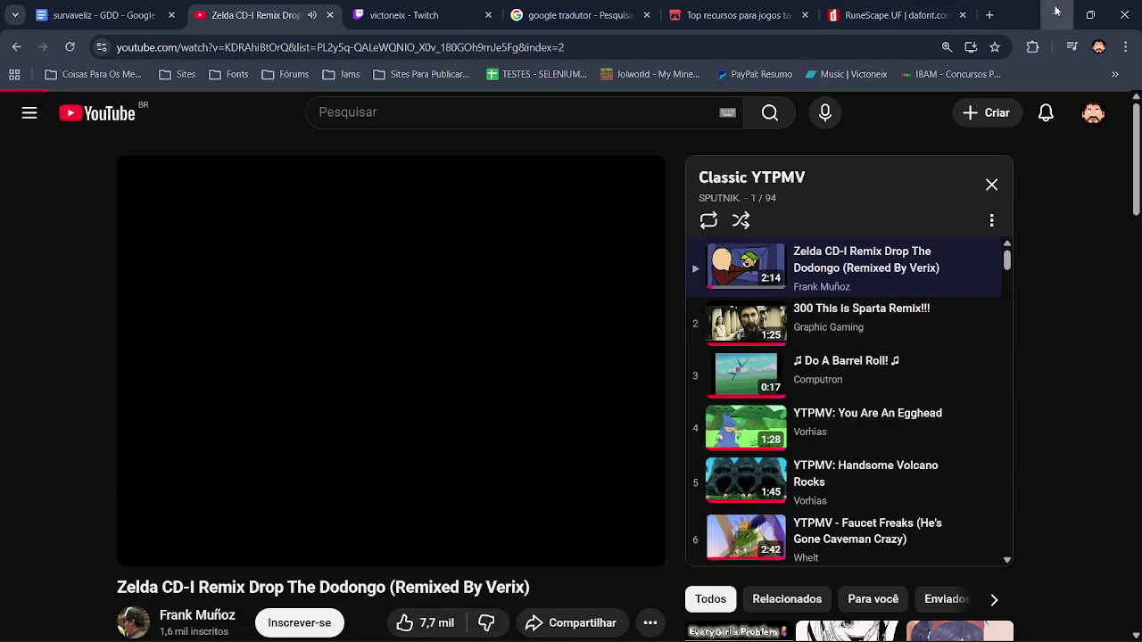
key(alt+Tab)
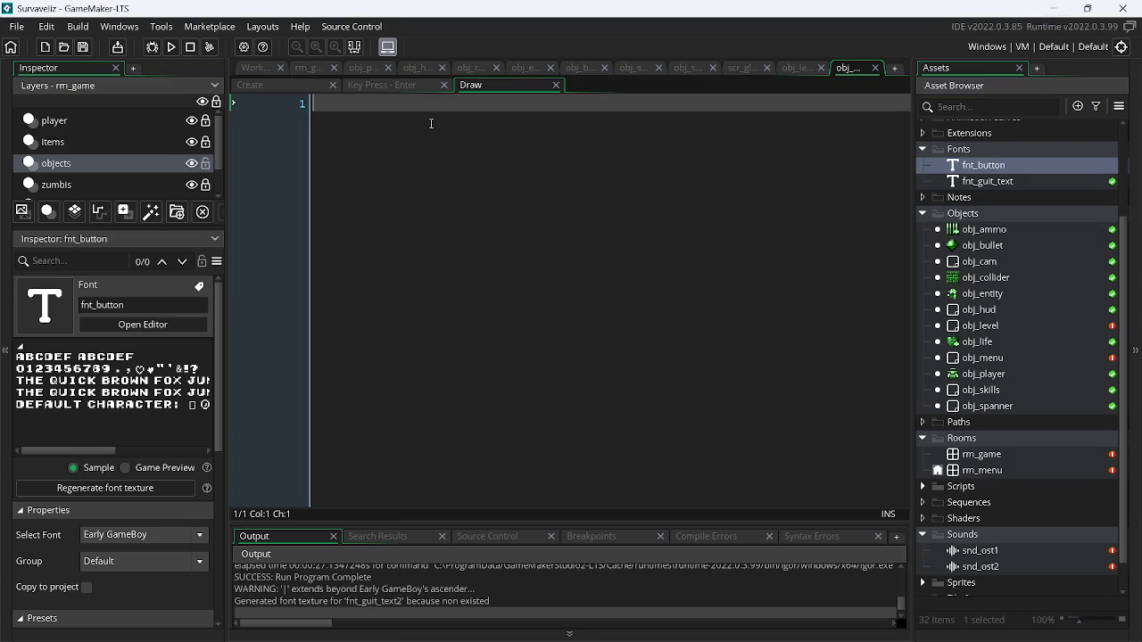
- Translate the Portuguese word 'botão' in Google Translate, then return to GameMaker
key(alt+Tab)
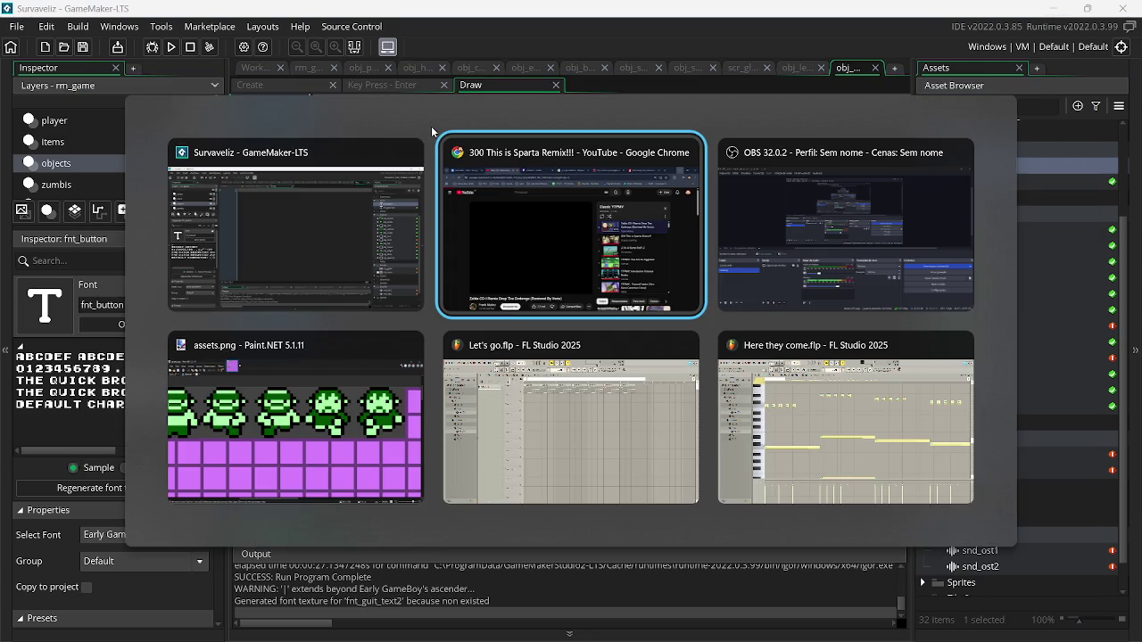
key(ctrl+Tab)
key(ctrl+Tab)
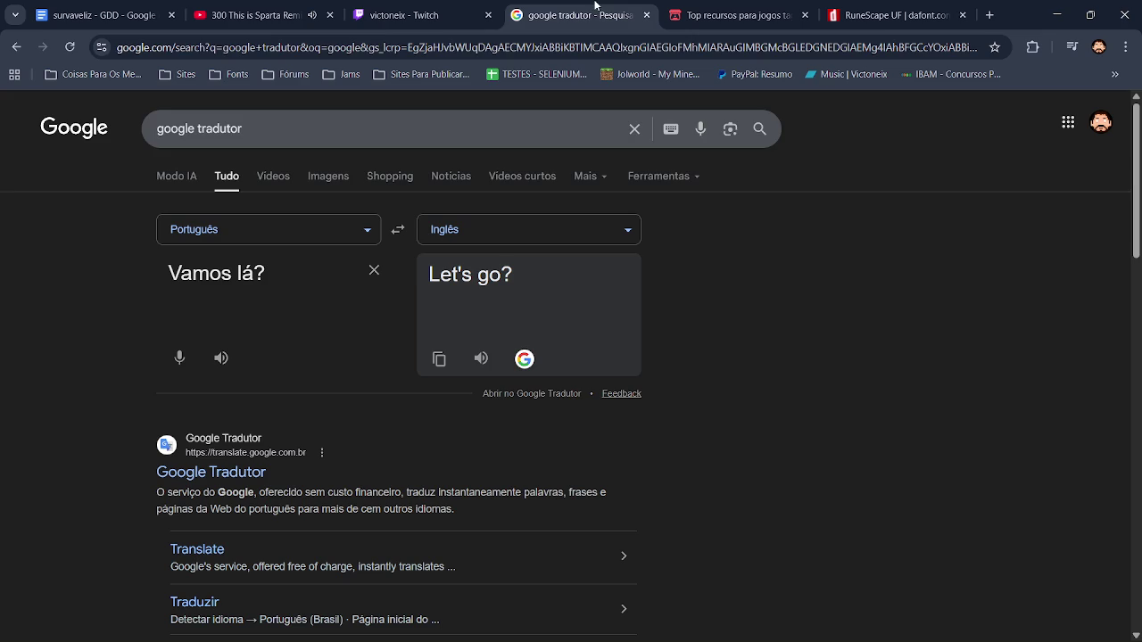
click(374, 269)
text(b)
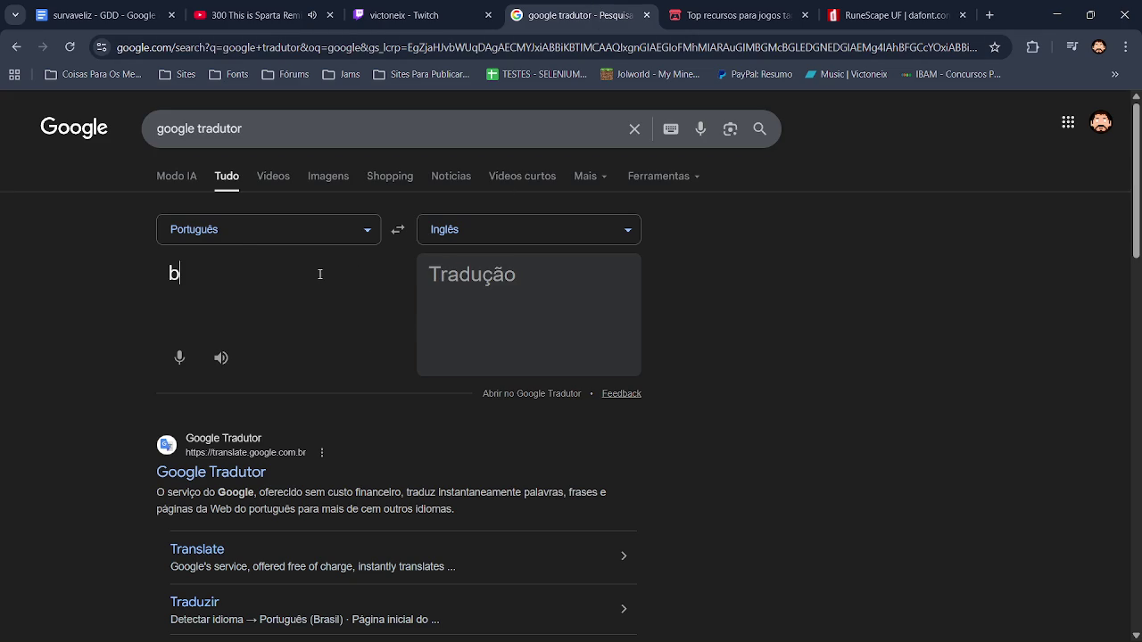
text(otão)
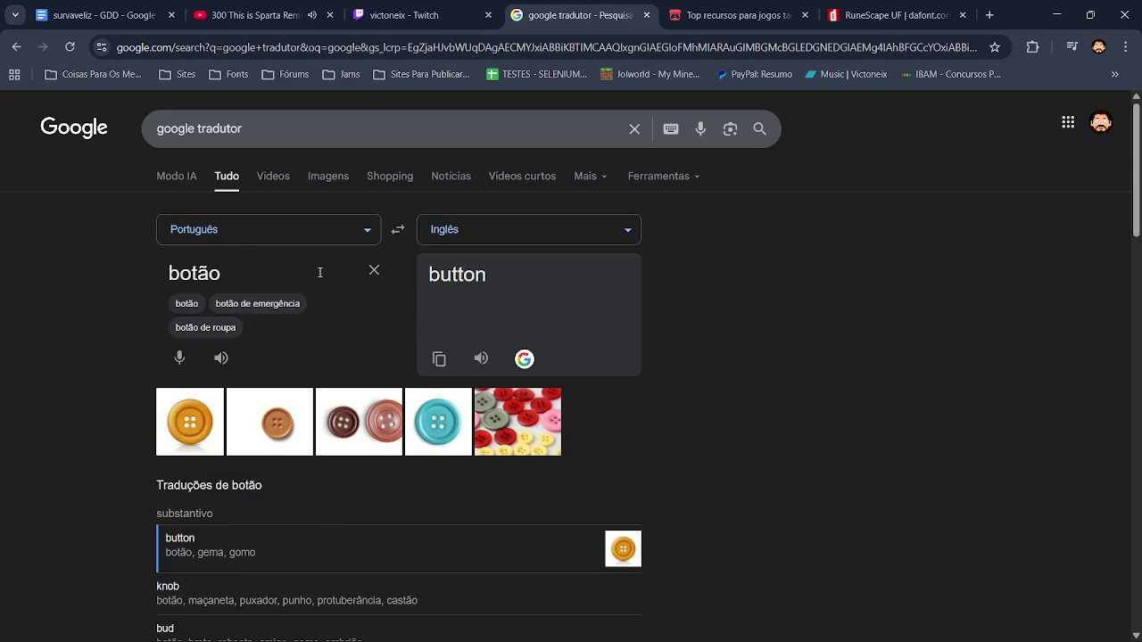
key(alt+Tab)
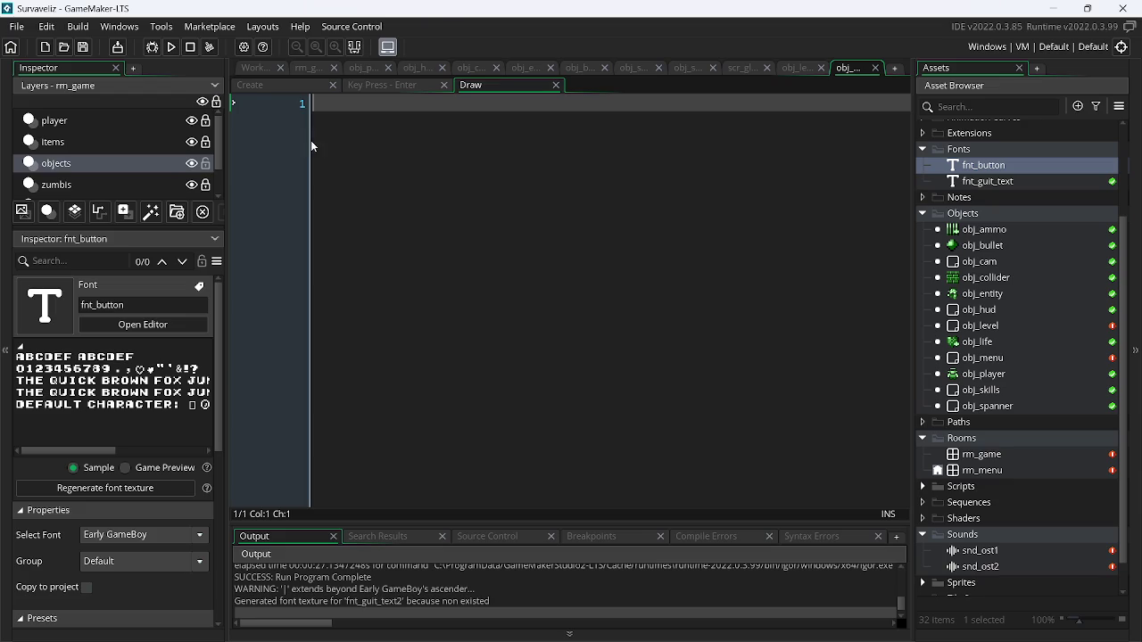
- Raise fnt_button's size from 12 to 16, then return to obj_menu's code
double_click(1003, 171)
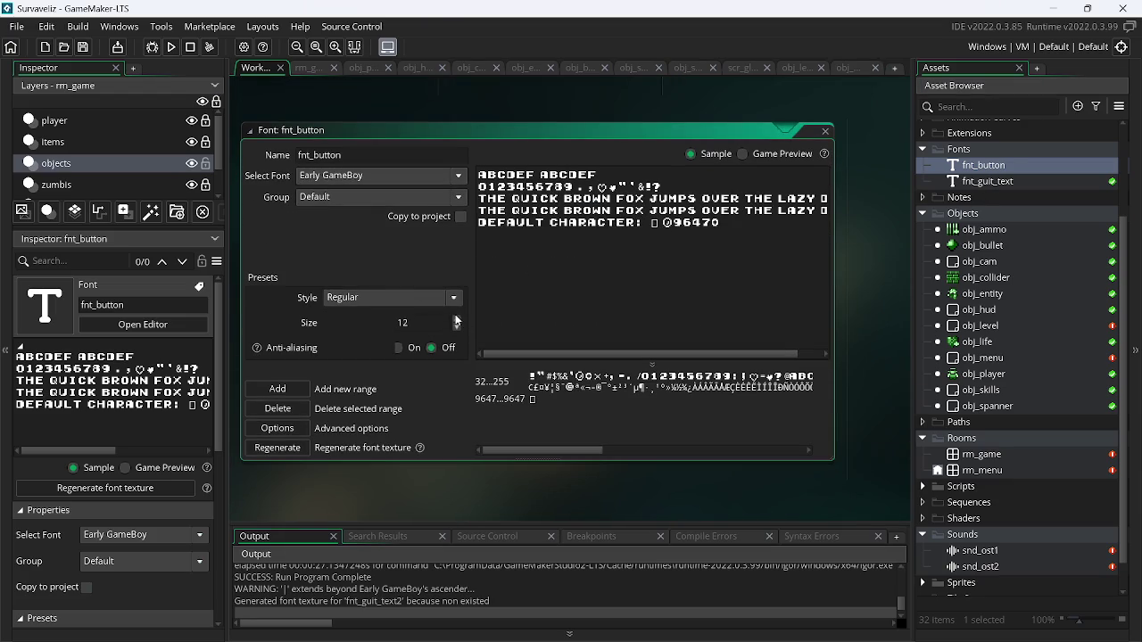
click(457, 320)
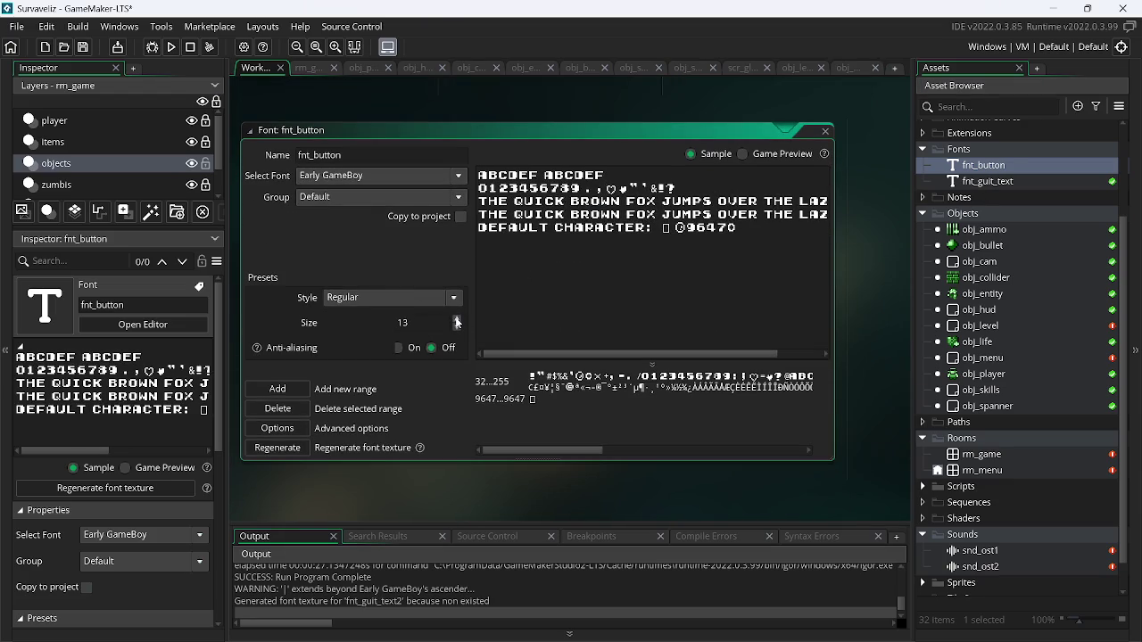
click(457, 321)
click(457, 320)
click(457, 320)
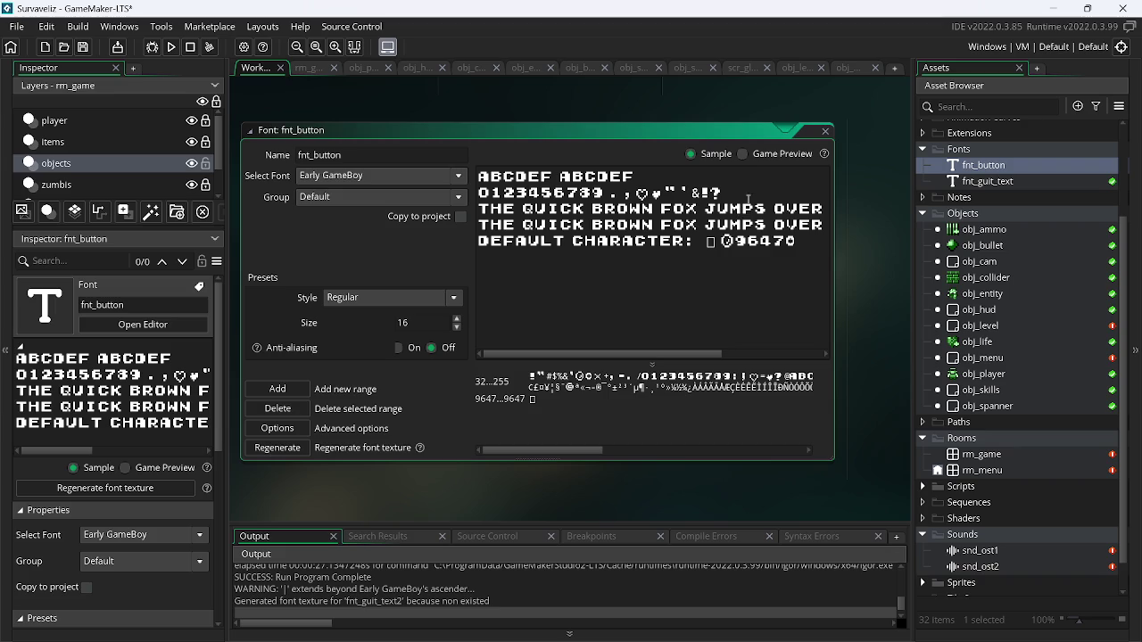
click(845, 74)
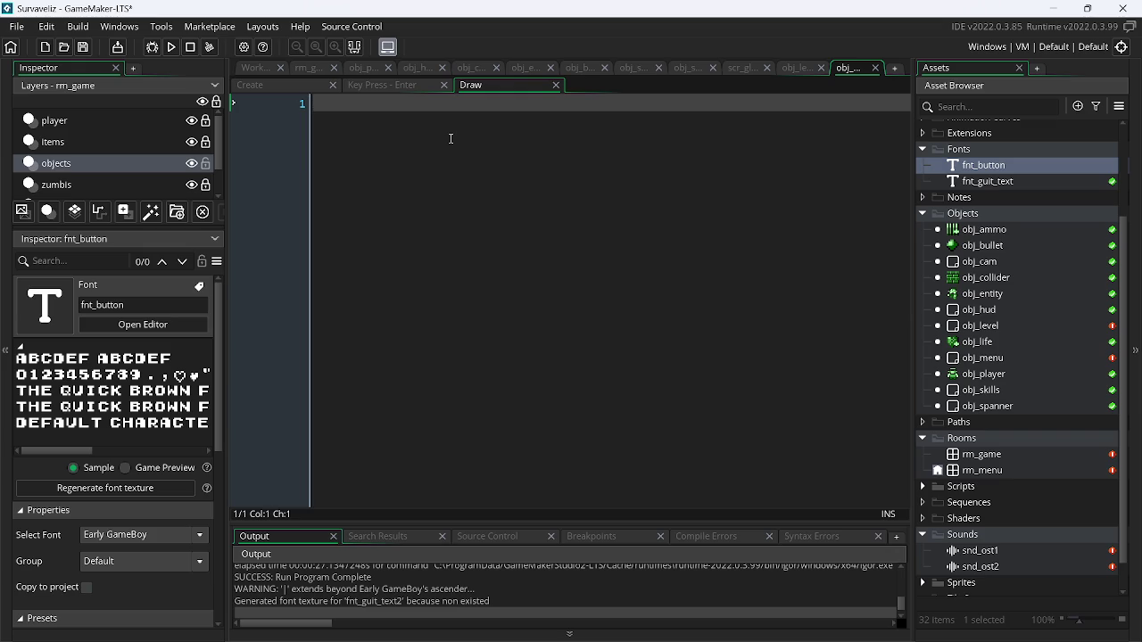
- Convert obj_menu's Draw event into a Draw GUI event
text(dra)
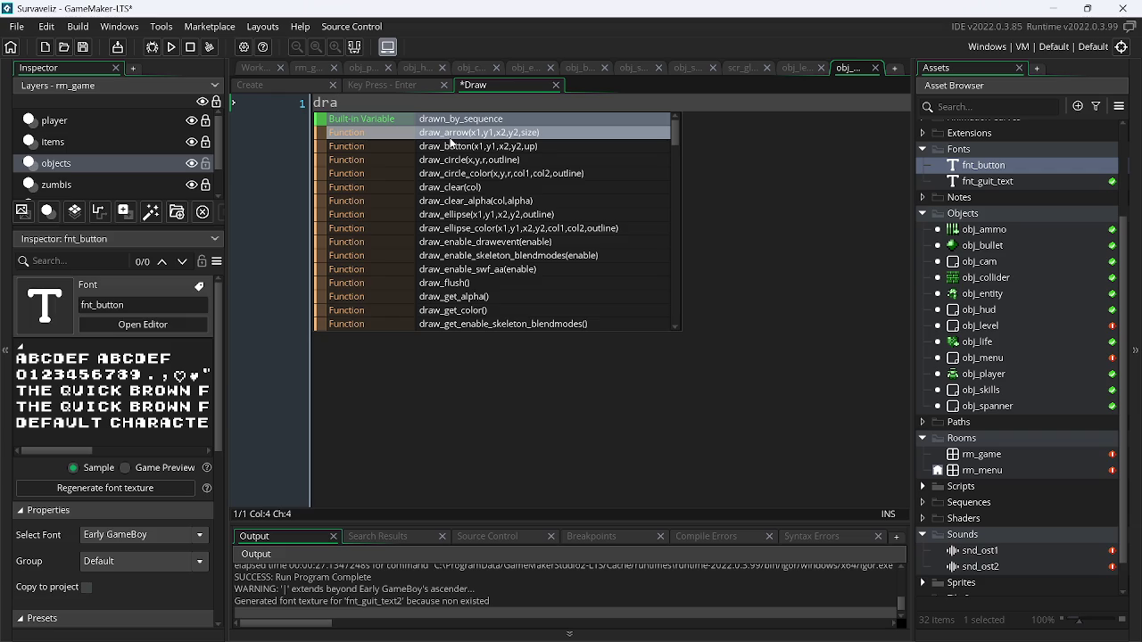
text(w)
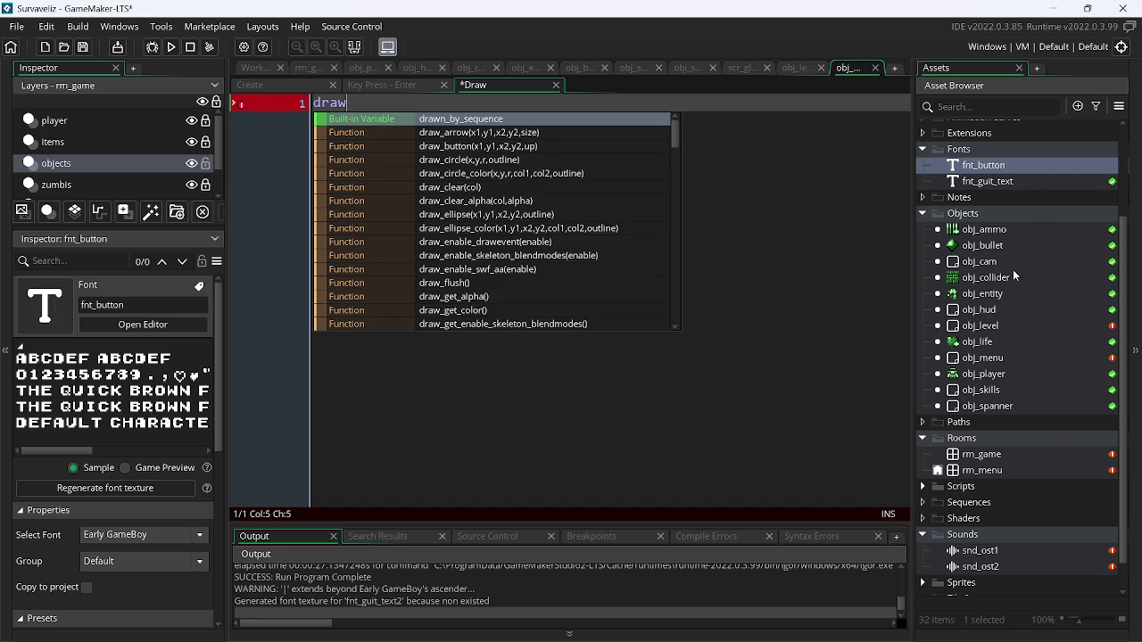
double_click(1011, 359)
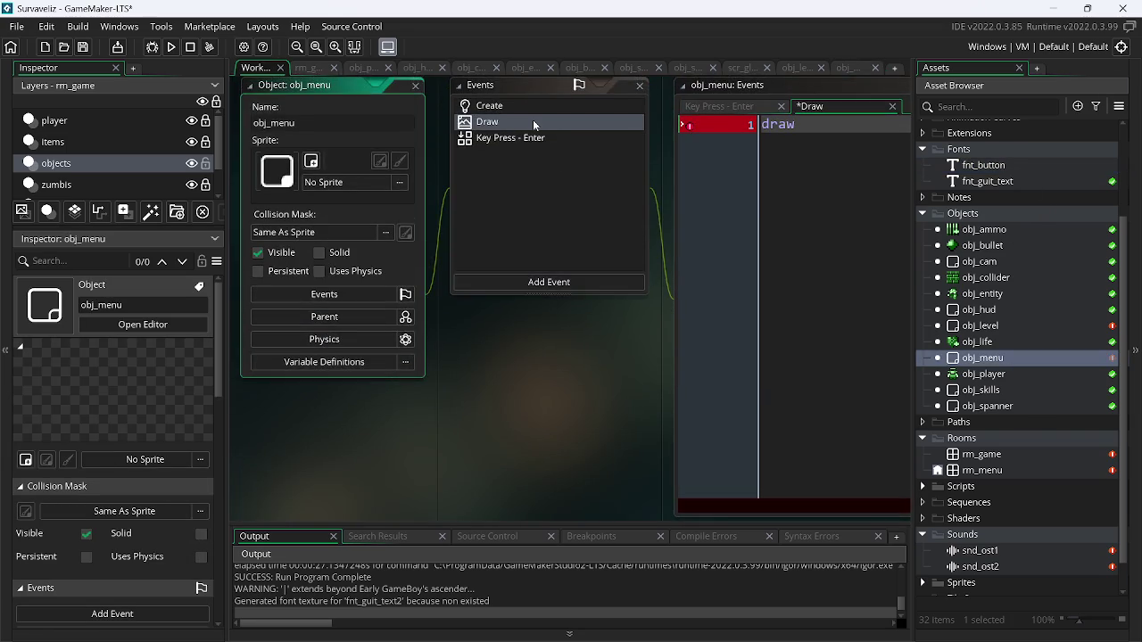
right_click(534, 125)
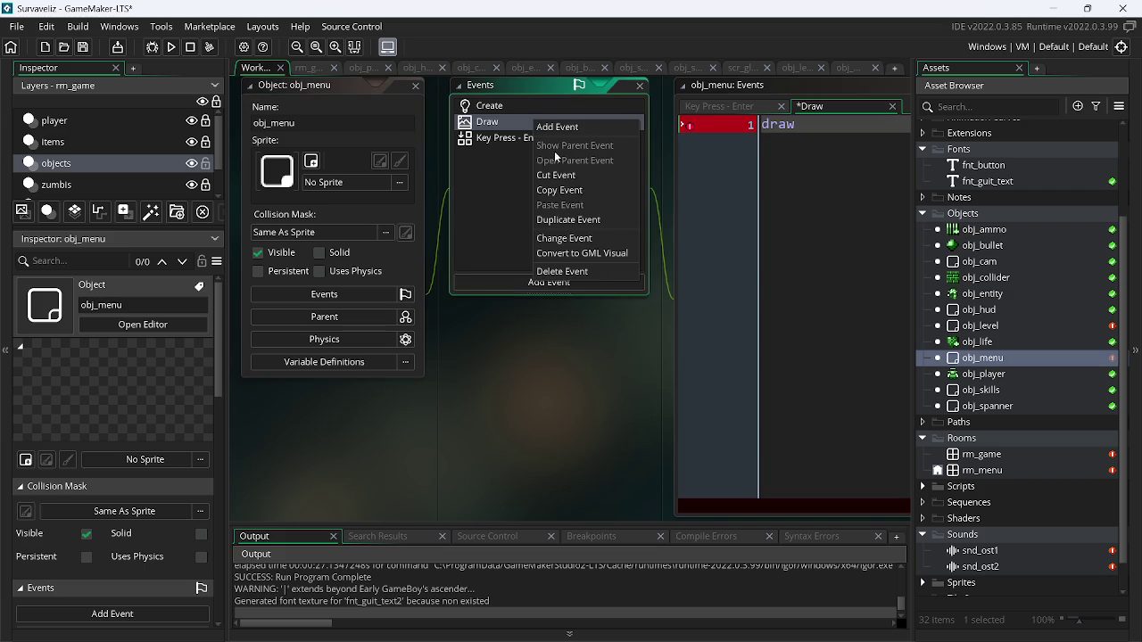
click(589, 239)
mouse_move(647, 329)
click(700, 345)
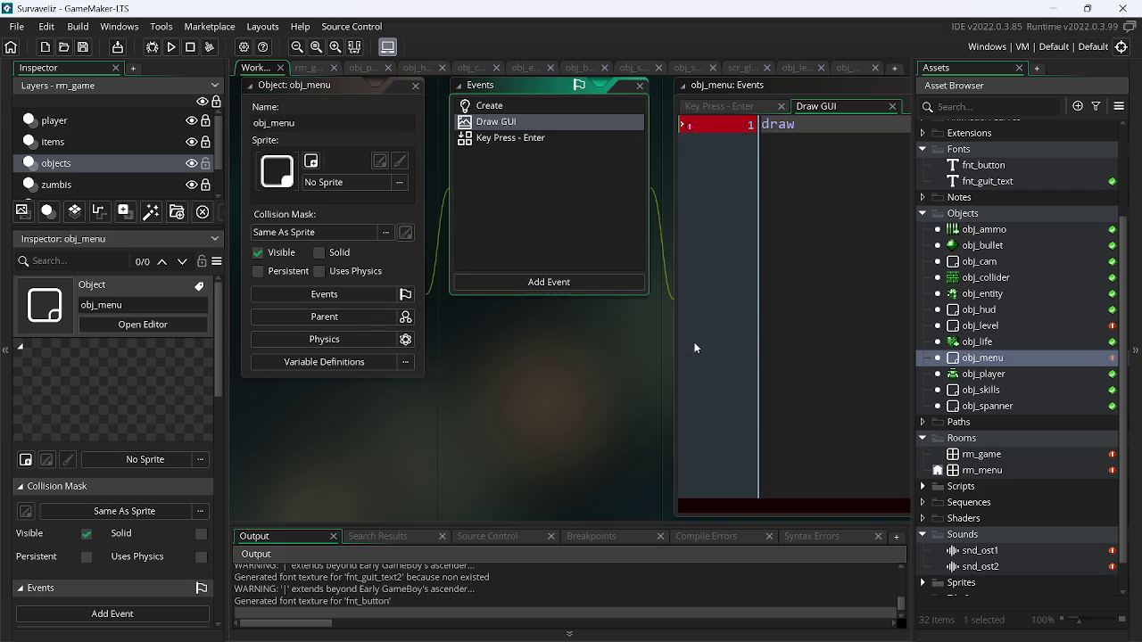
- Open all of obj_menu's event scripts from the Asset Browser
scroll(695, 348, up, 2)
scroll(740, 357, down, 3)
scroll(407, 435, up, 2)
right_click(407, 434)
right_click(971, 361)
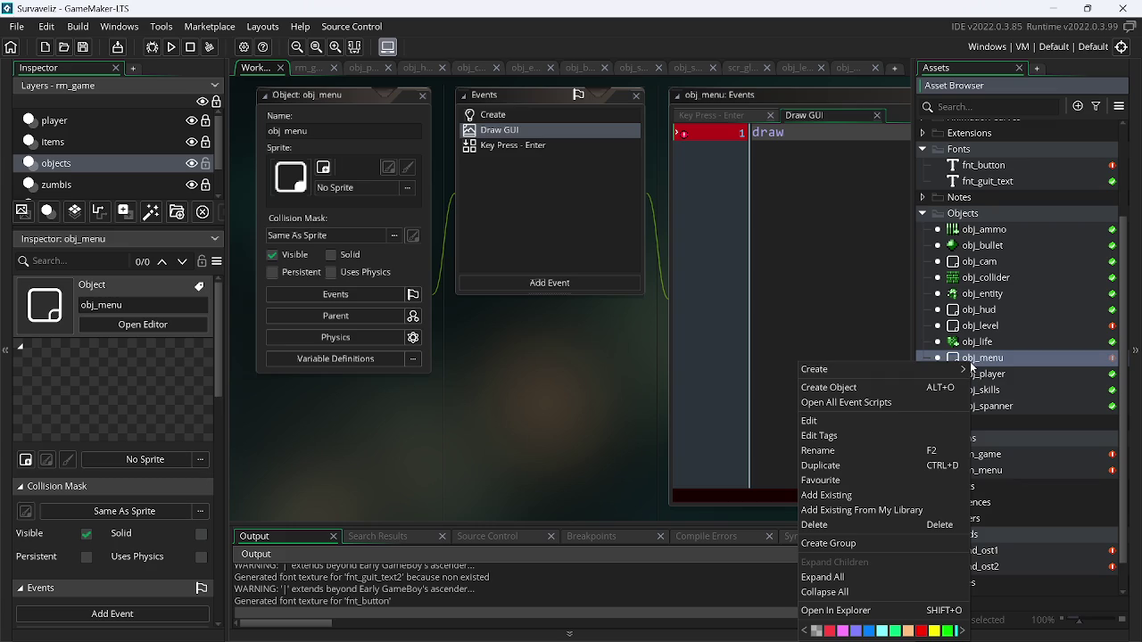
click(835, 403)
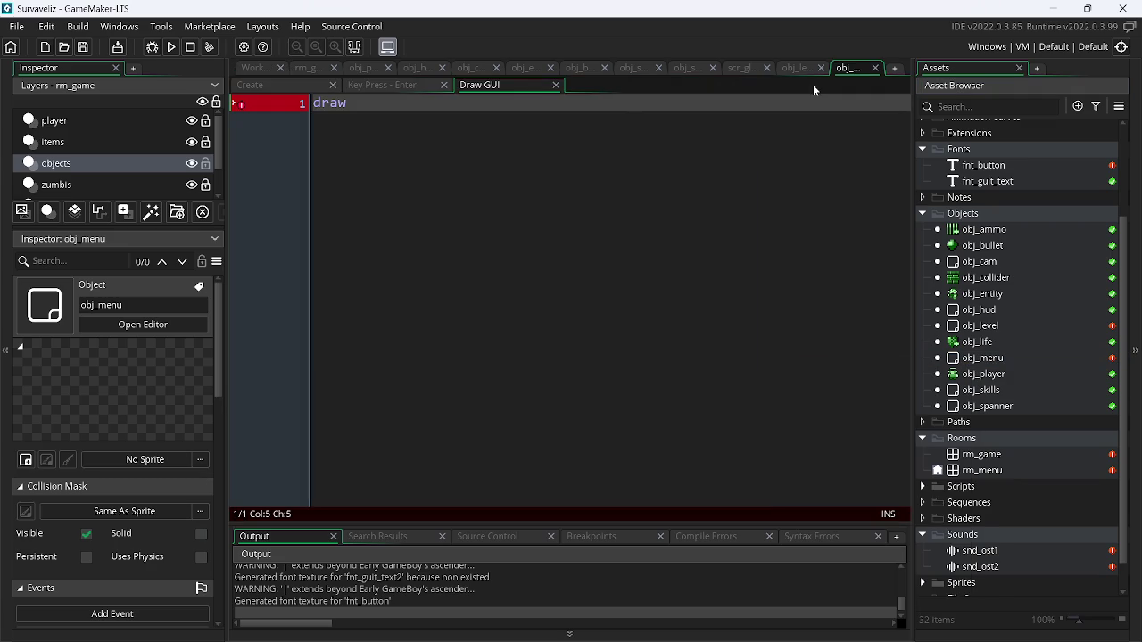
- Copy the cam_w, cam_h and display_set_gui_size lines from obj_hud's Create into obj_menu's Create
click(417, 67)
click(303, 88)
drag(625, 144, 320, 111)
key(ctrl+c)
click(868, 68)
click(263, 85)
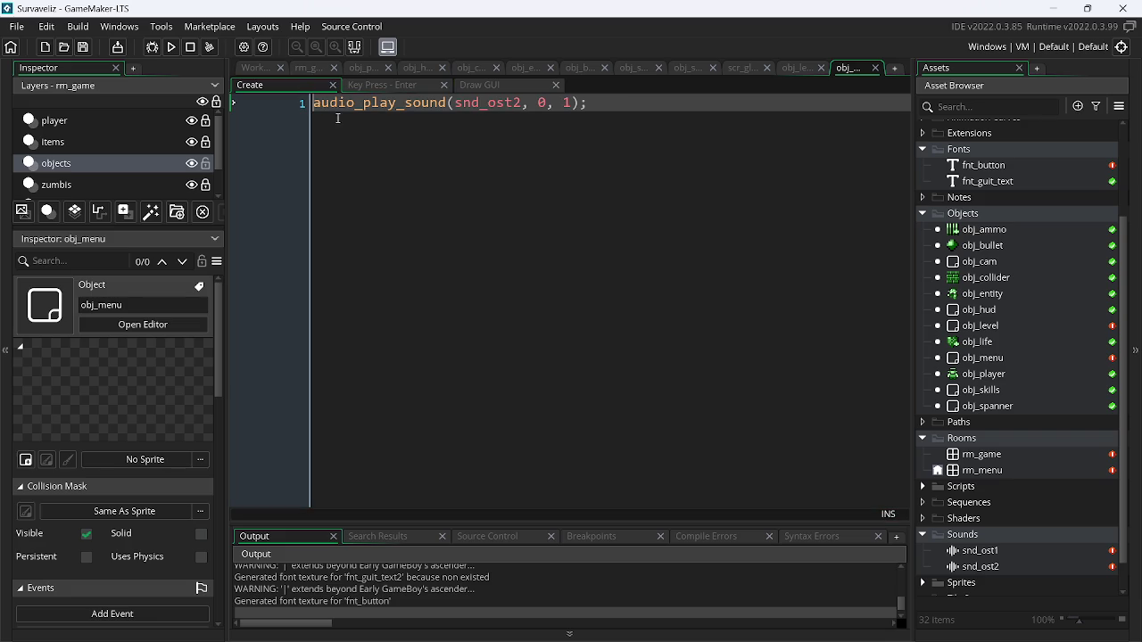
click(627, 107)
key(Return)
key(ctrl+v)
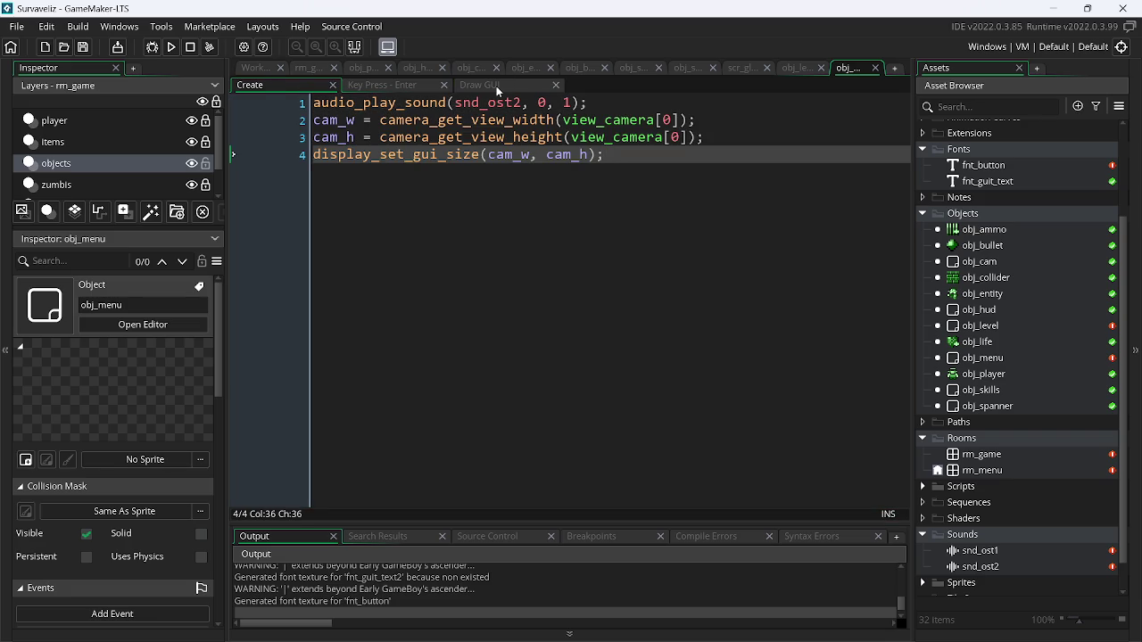
- Write draw_text(cam_w/2, cam_h/2, "Presse enter to start"); in Draw GUI and test-run it
click(497, 86)
text(_text()
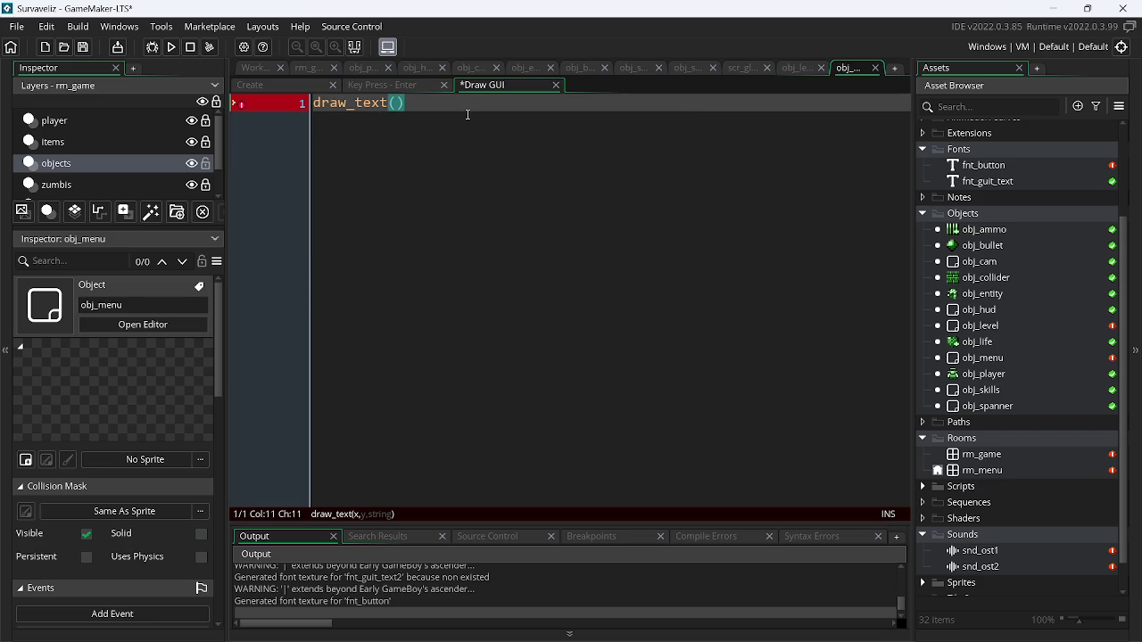
text(cam)
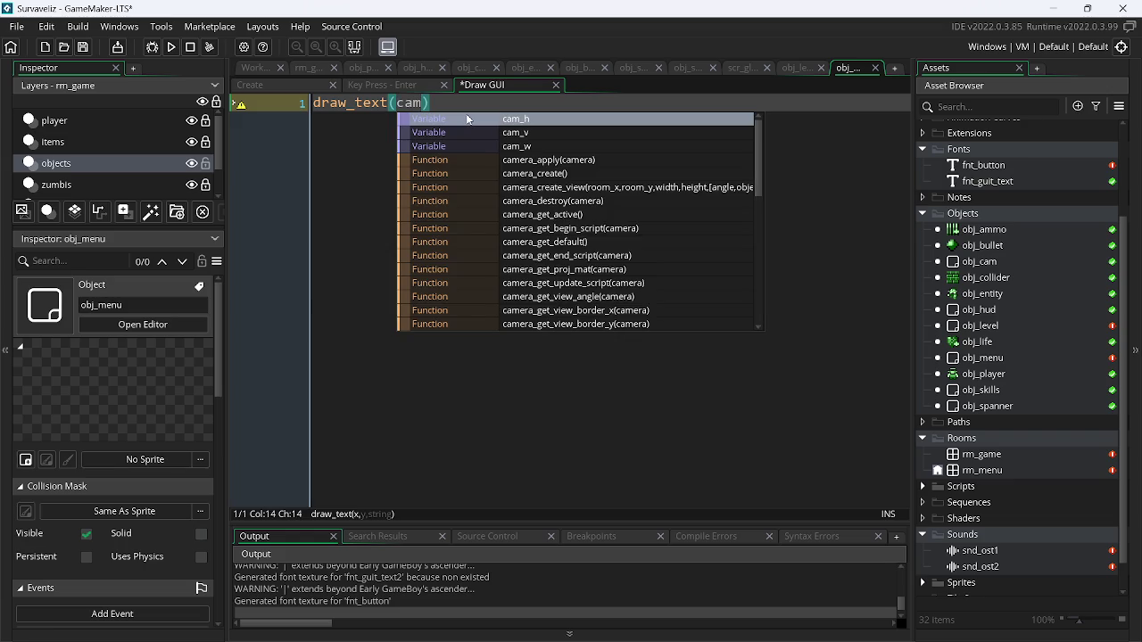
click(467, 119)
key(BackSpace)
text(w/)
text(2, cam)
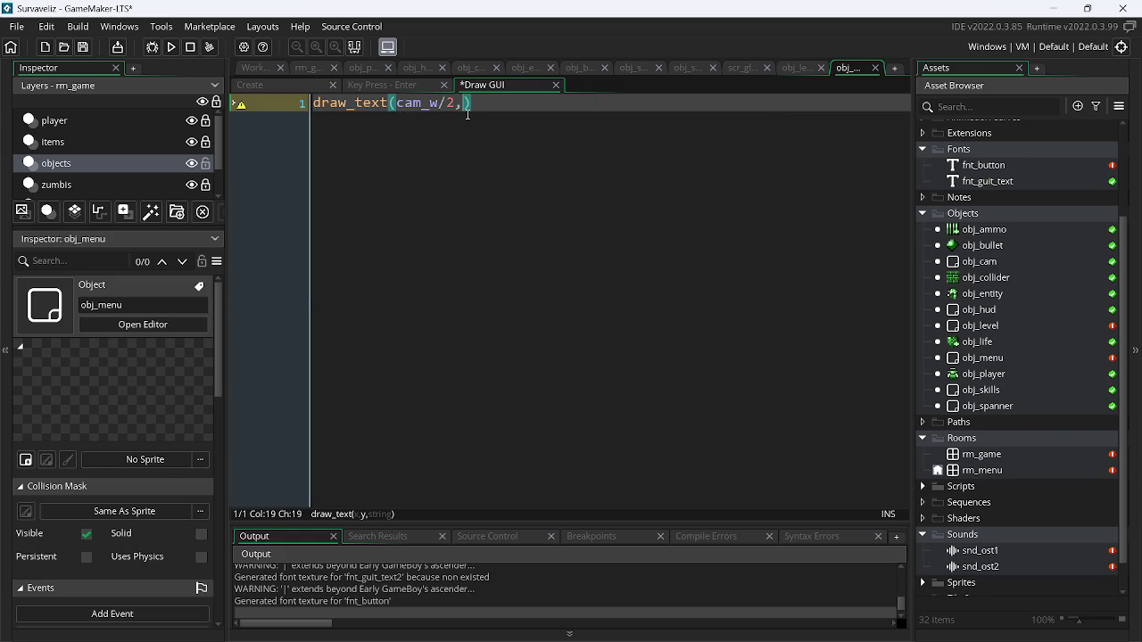
key(Down)
key(Up)
key(Return)
text(/2, "Presse )
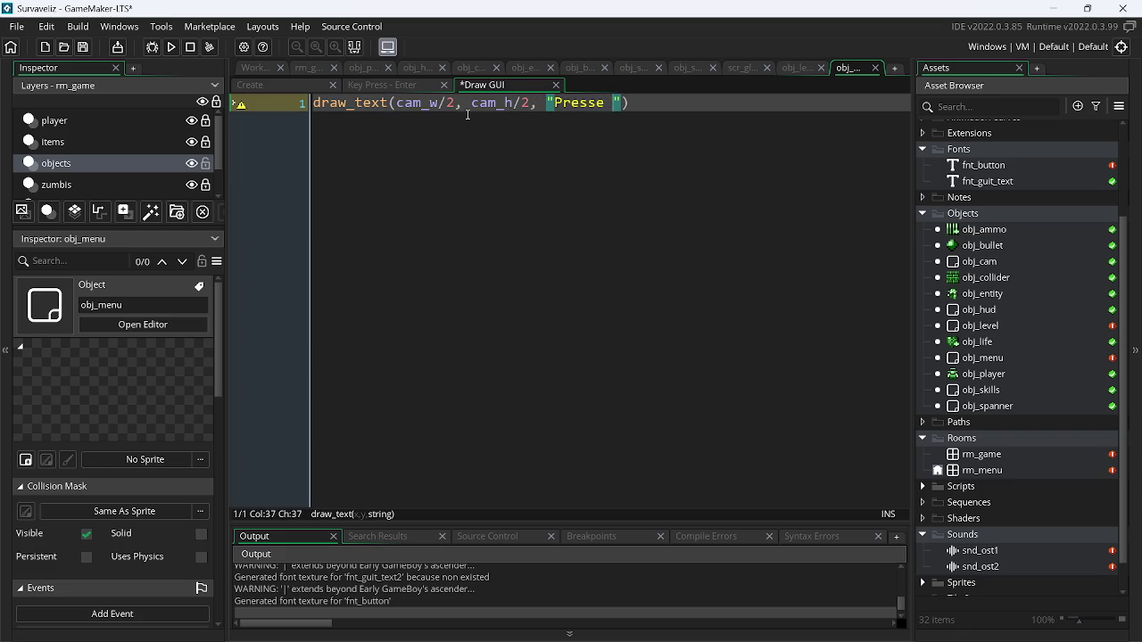
text(n)
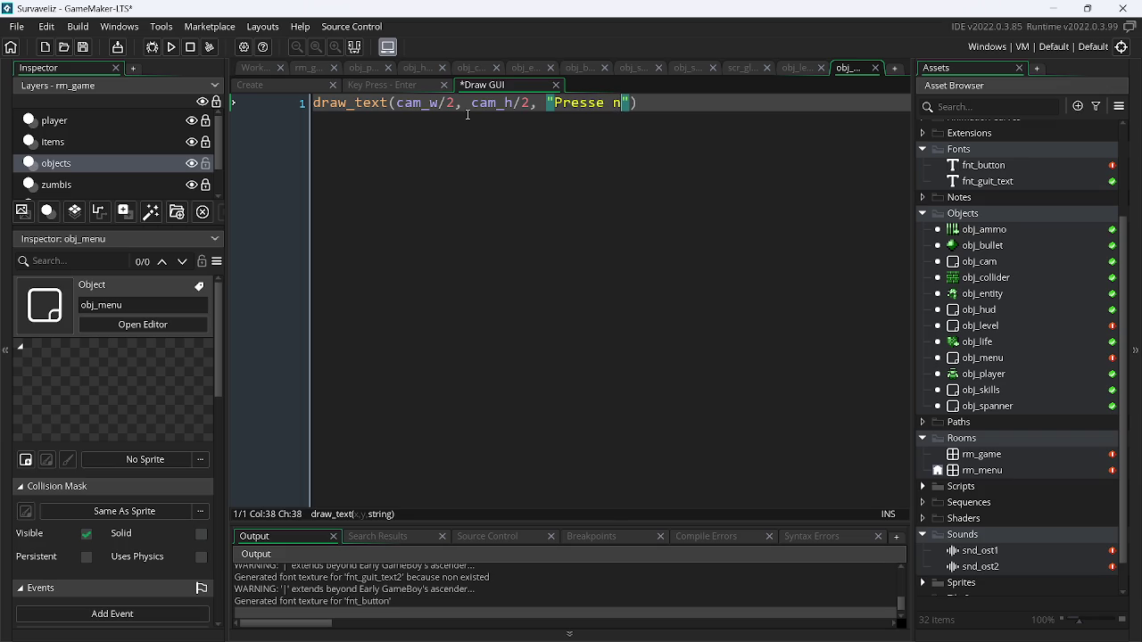
key(BackSpace)
text(enter)
text( to start");)
key(F5)
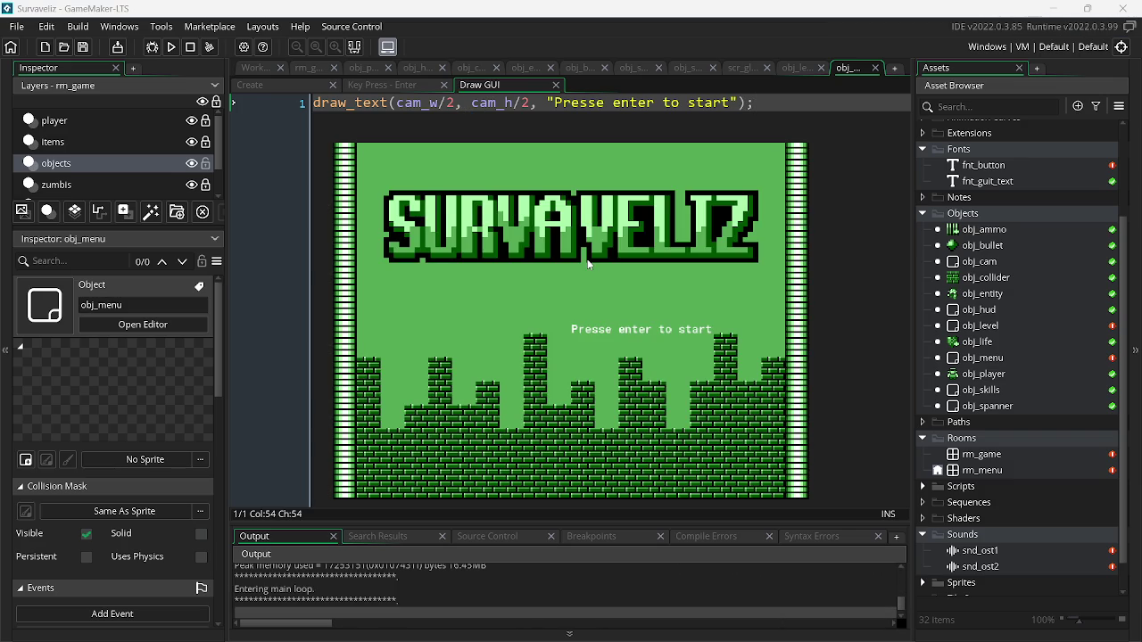
key(Escape)
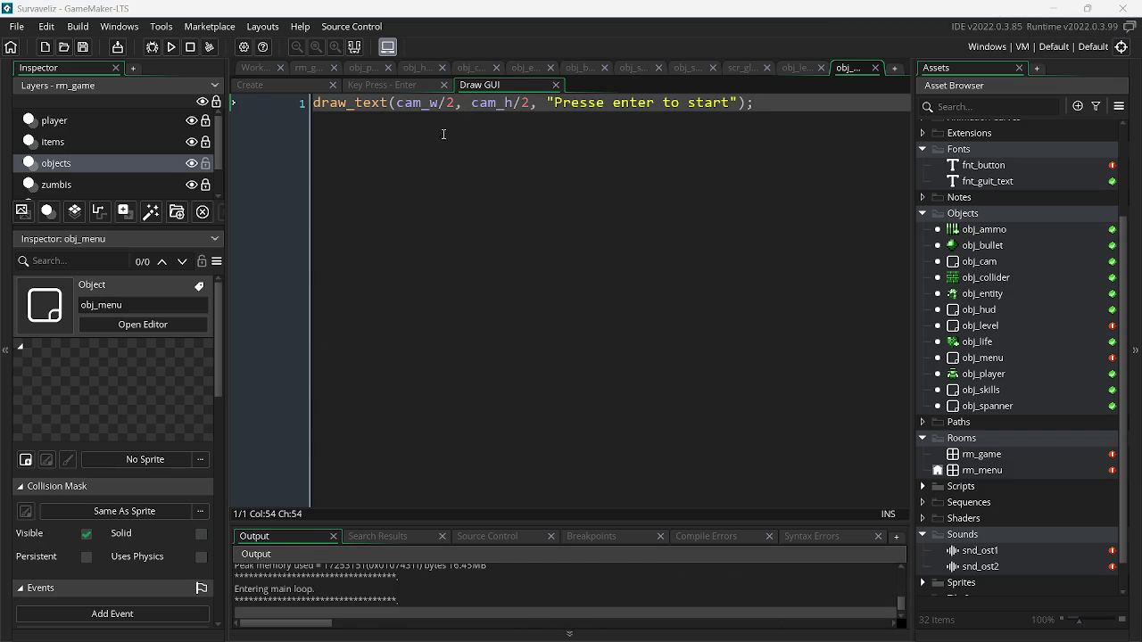
- Add draw_set_font(fnt_button); above the draw_text line and copy that line
key(Return)
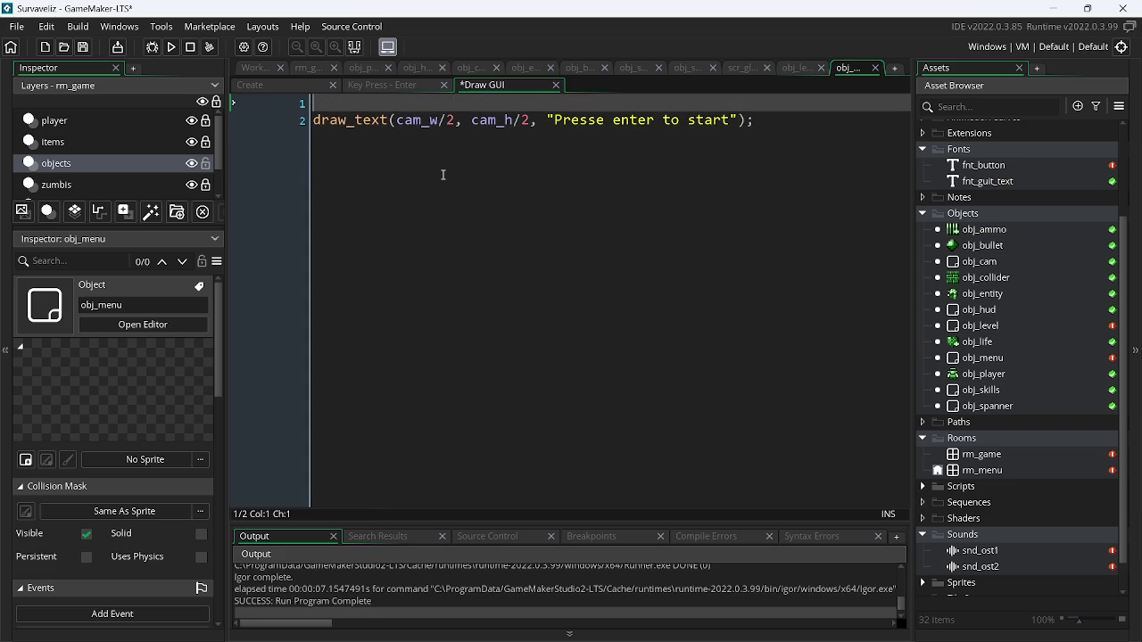
text(draw_)
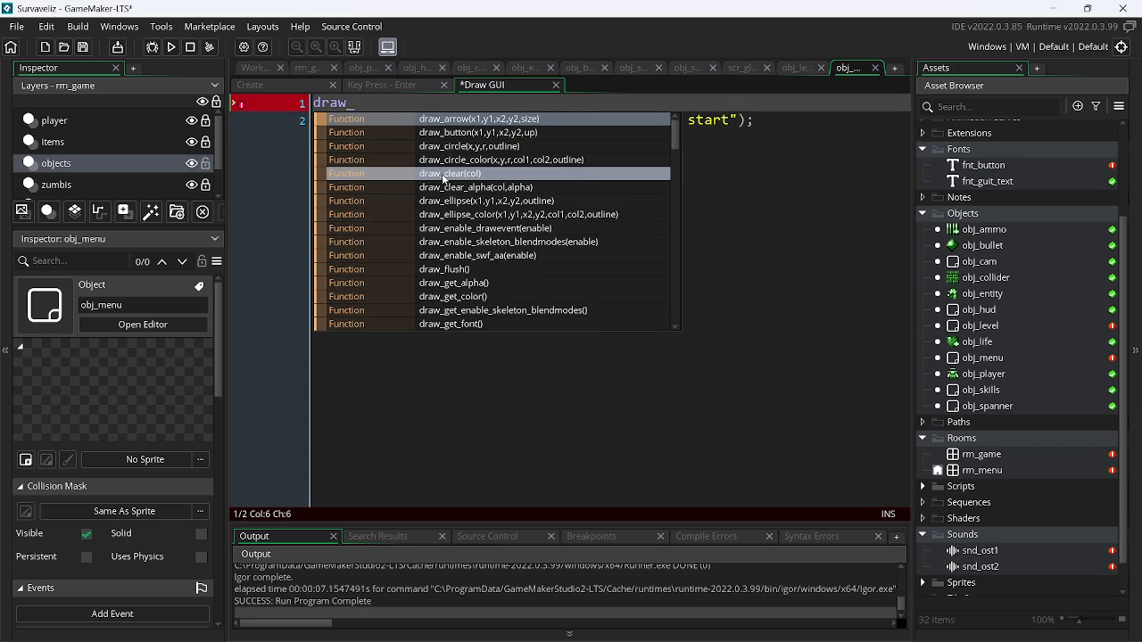
text(set)
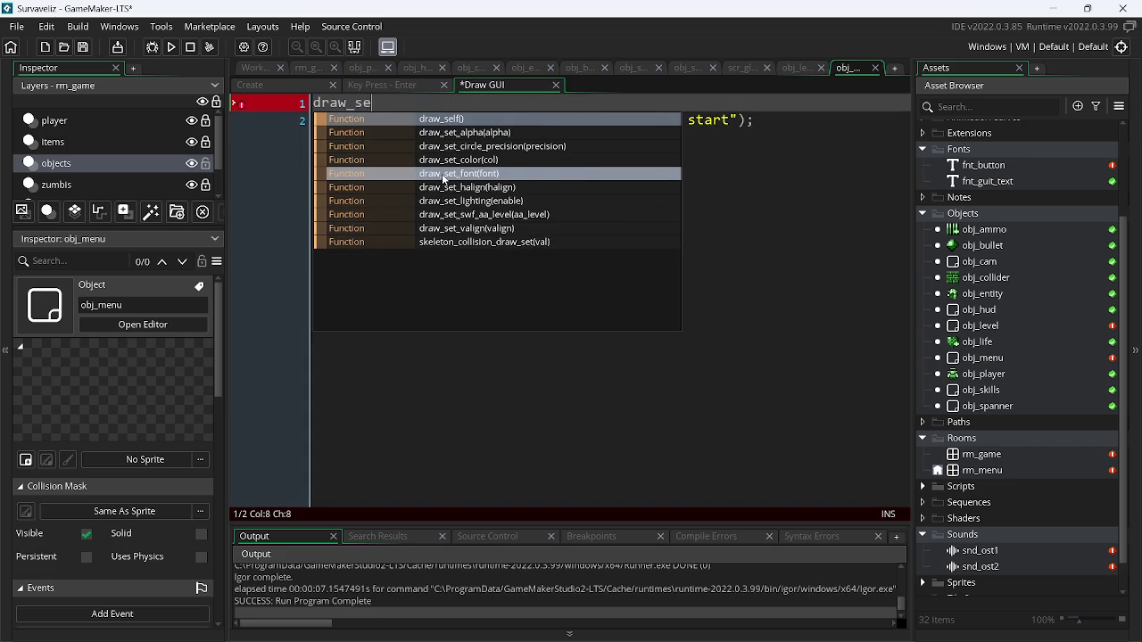
key(Down)
key(Down)
key(Return)
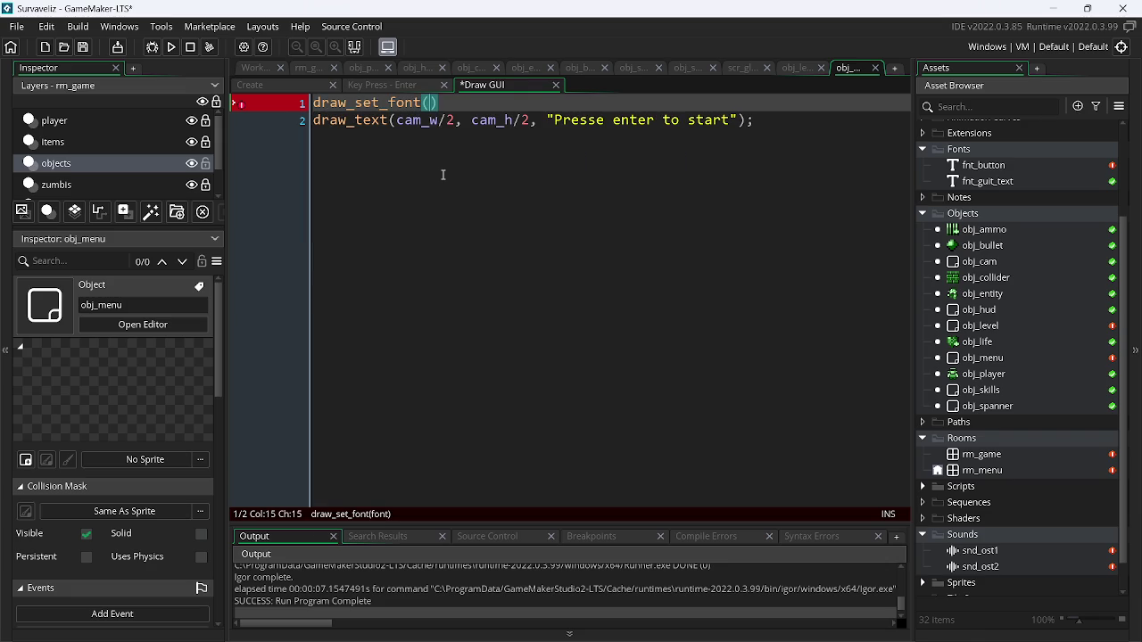
text((f)
text(nt)
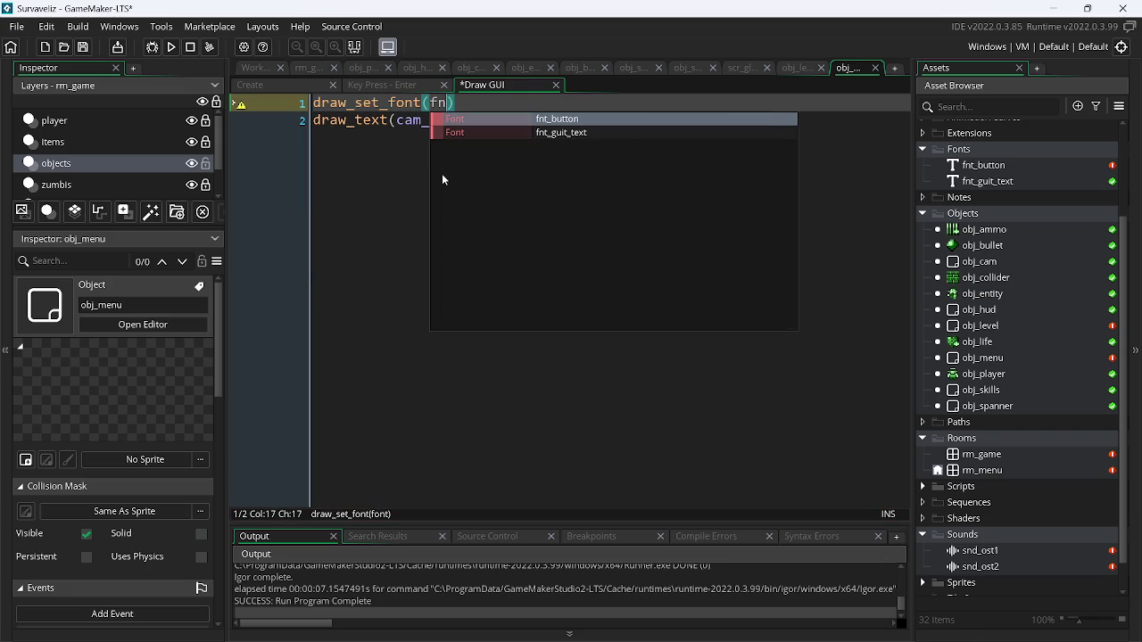
key(Return)
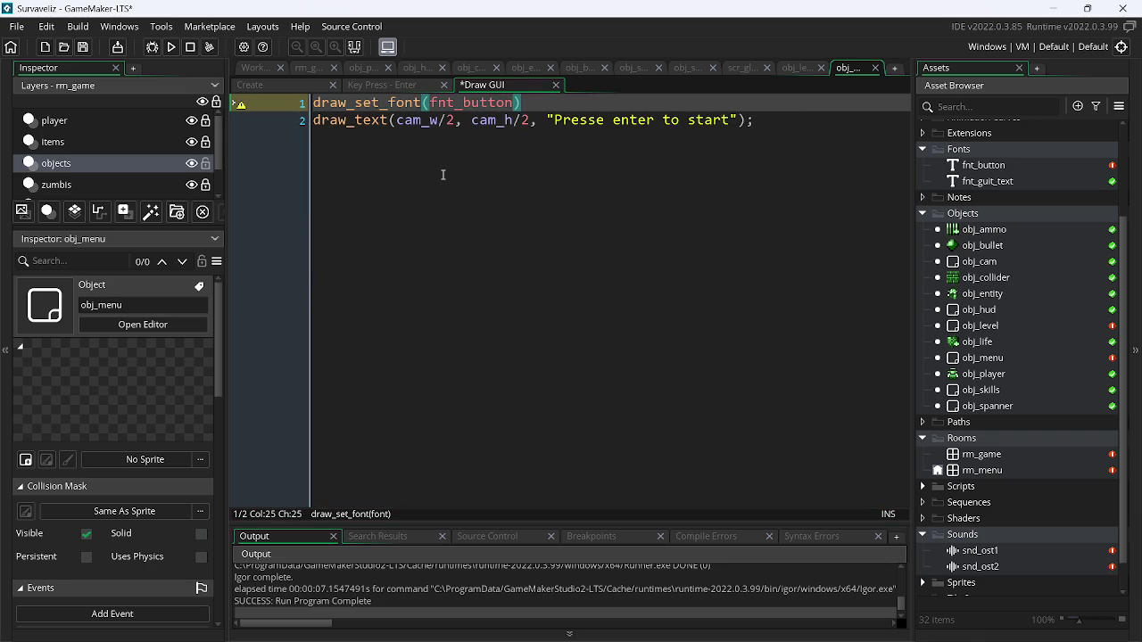
text(0)
key(BackSpace)
text();)
key(Left)
key(Left)
key(shift+Home)
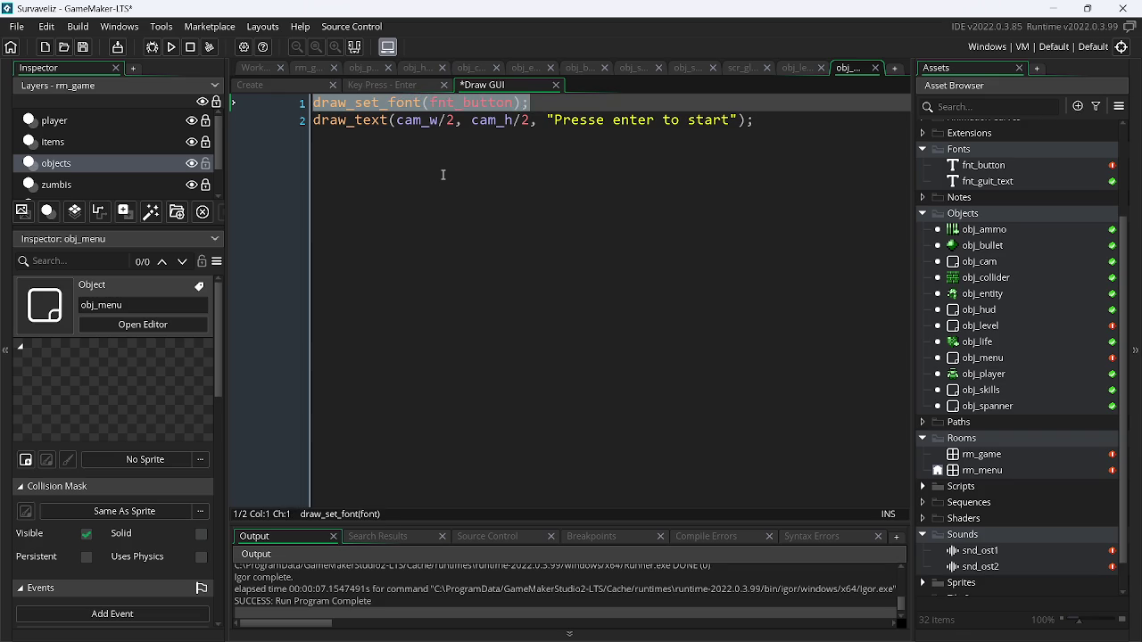
key(ctrl+c)
- Add draw_set_font(0); below draw_text, save, and test-run the game
click(776, 123)
key(Return)
key(ctrl+v)
key(ctrl+s)
key(Left)
key(Left)
key(BackSpace)
key(BackSpace)
key(BackSpace)
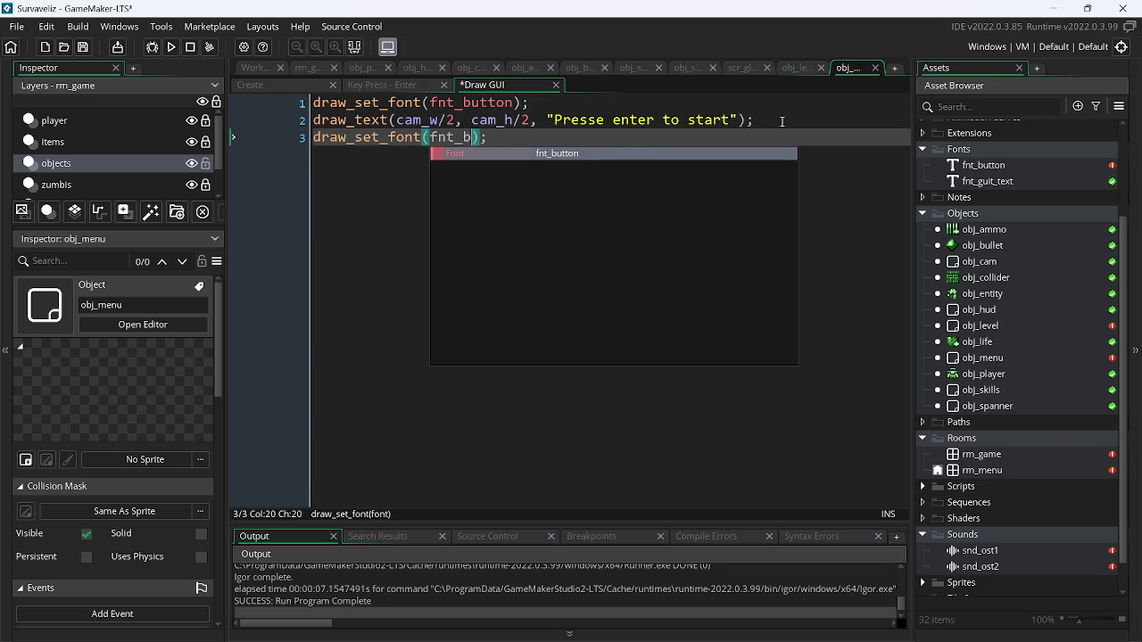
key(BackSpace)
key(BackSpace)
text(0)
key(ctrl+s)
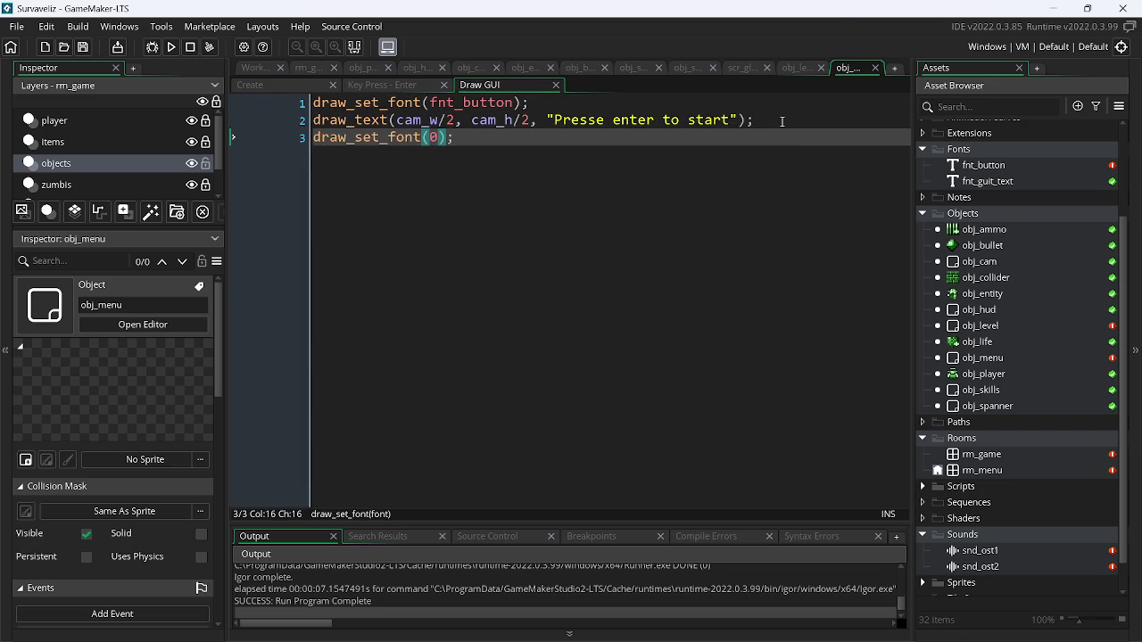
key(F5)
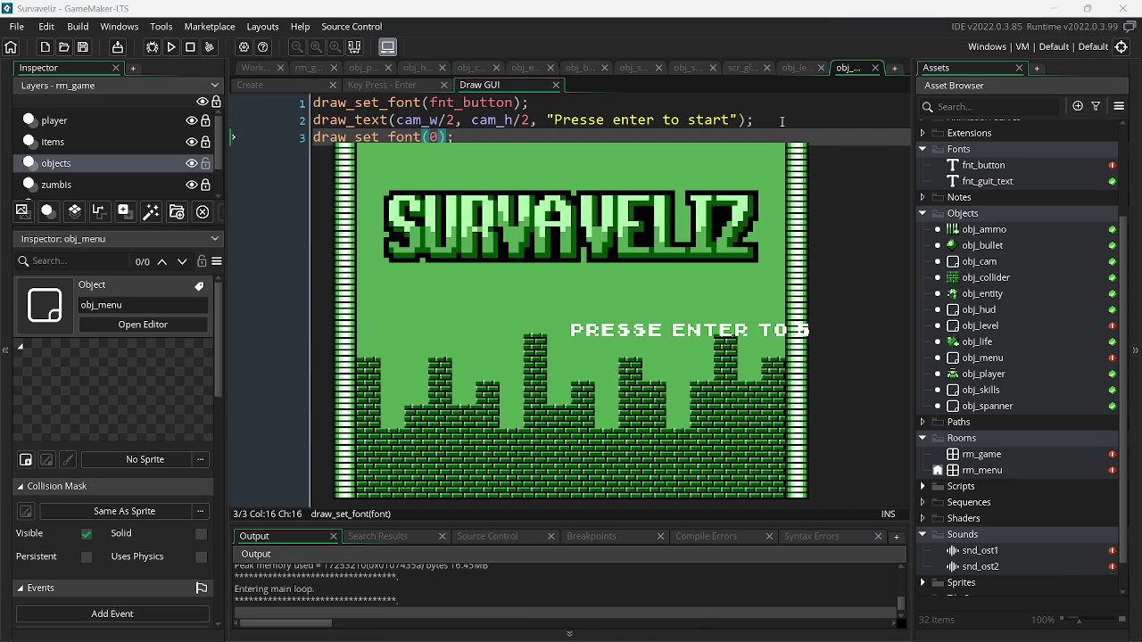
key(Escape)
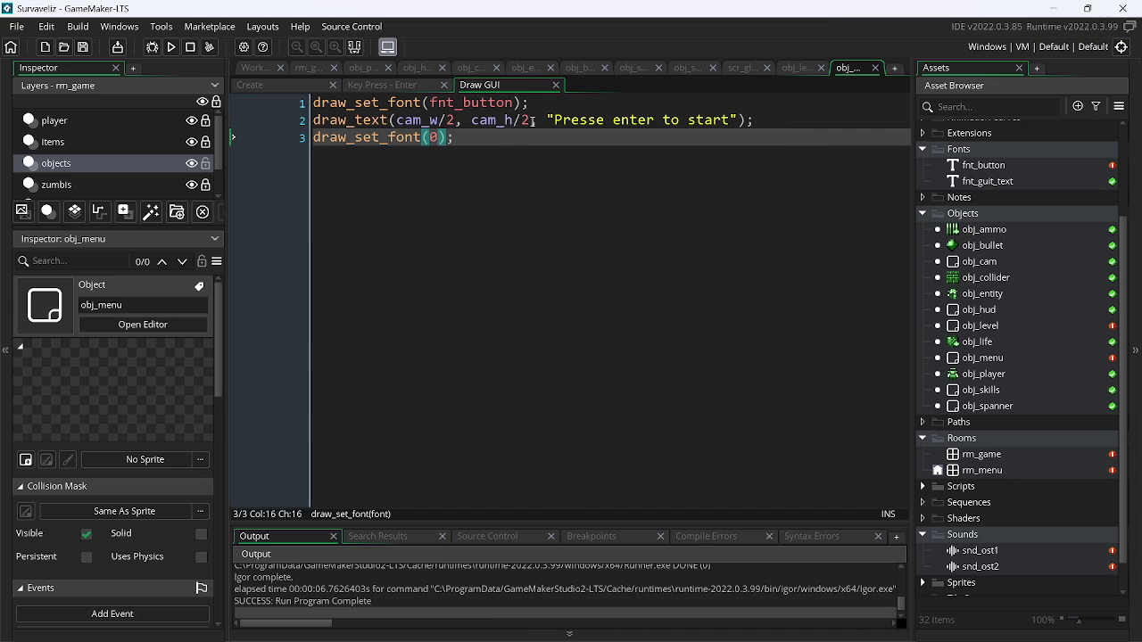
- Add draw_set_halign and draw_set_valign lines after the font setting
click(538, 106)
key(Return)
text(d)
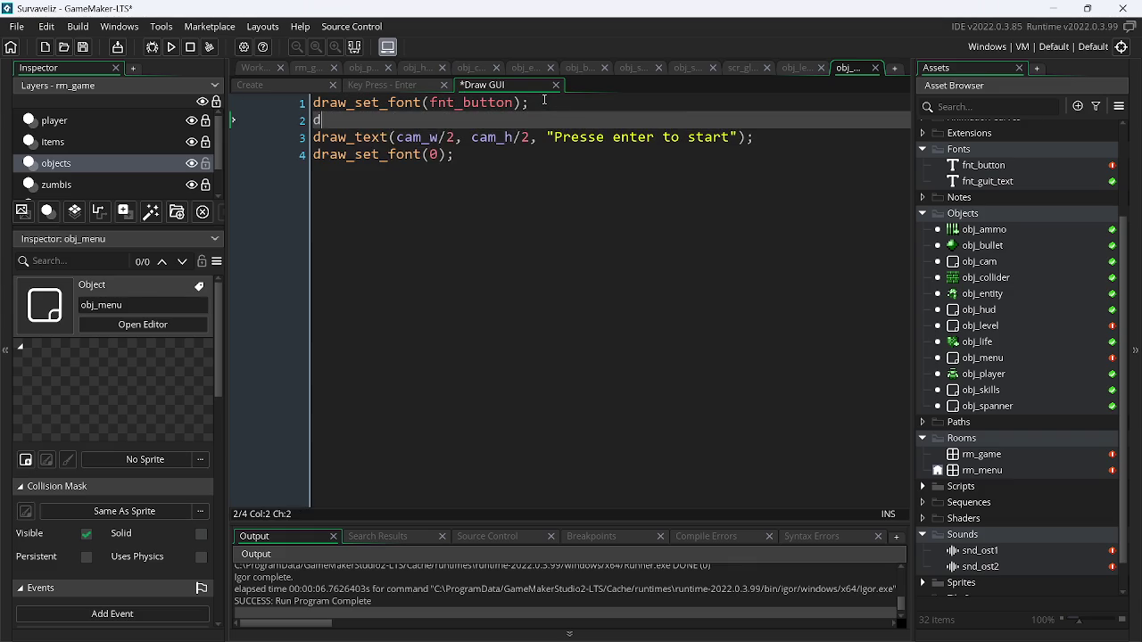
text(raw_set)
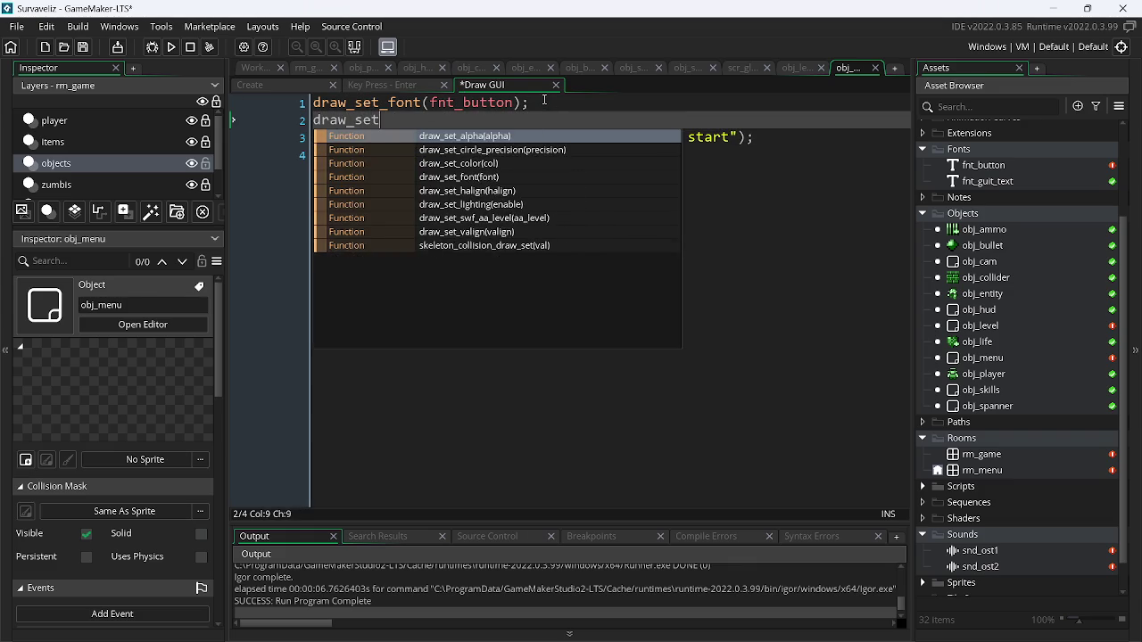
text(_h)
key(Return)
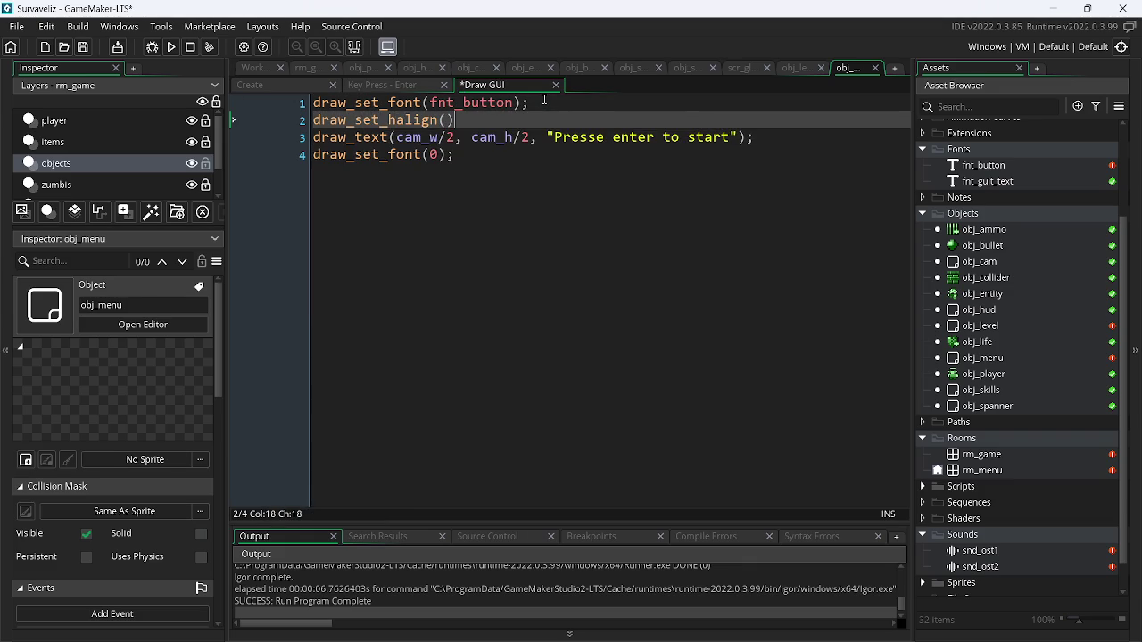
key(ctrl+d)
key(Left)
key(Left)
key(Left)
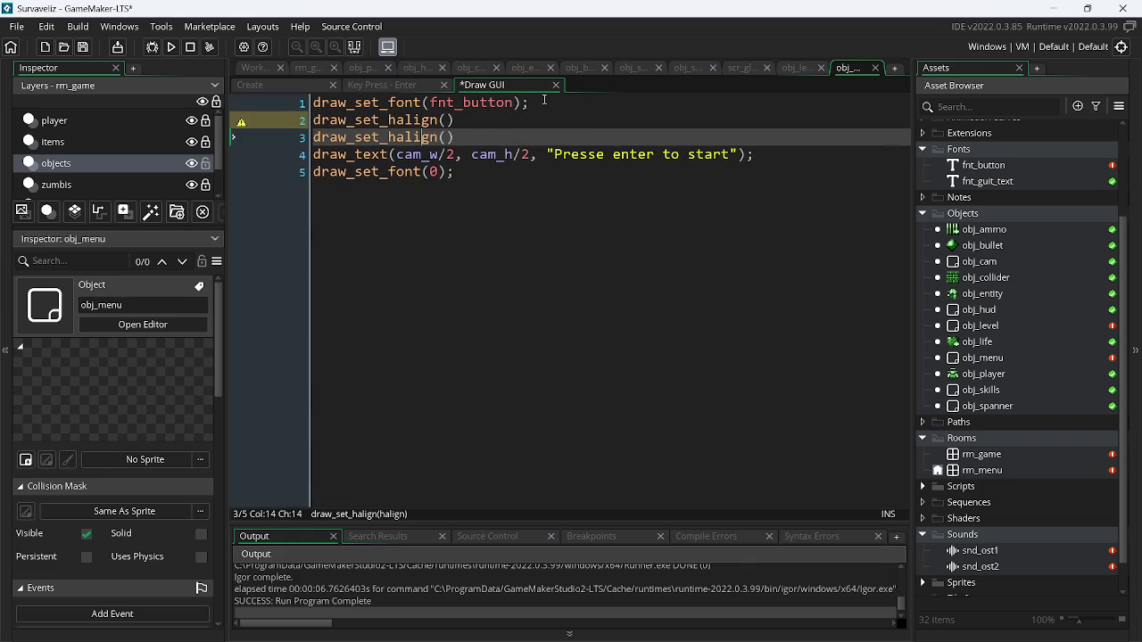
key(BackSpace)
text(v)
key(End)
key(shift+Home)
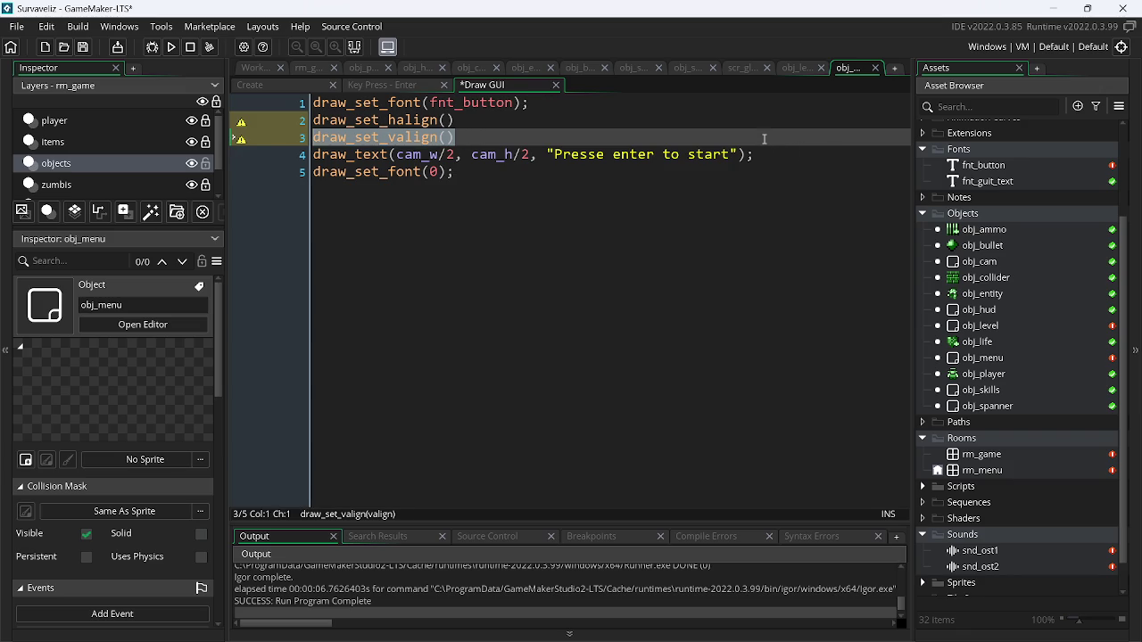
- Paste the valign line twice below the draw_text line
triple_click(773, 155)
key(Right)
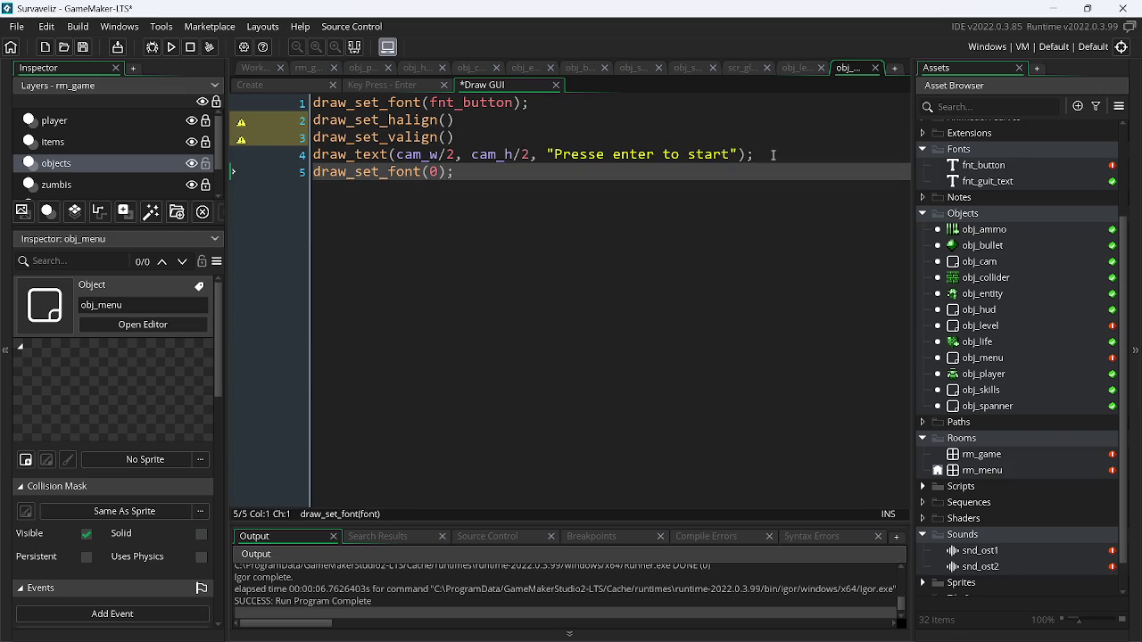
key(Return)
key(Up)
key(ctrl+v)
key(ctrl+d)
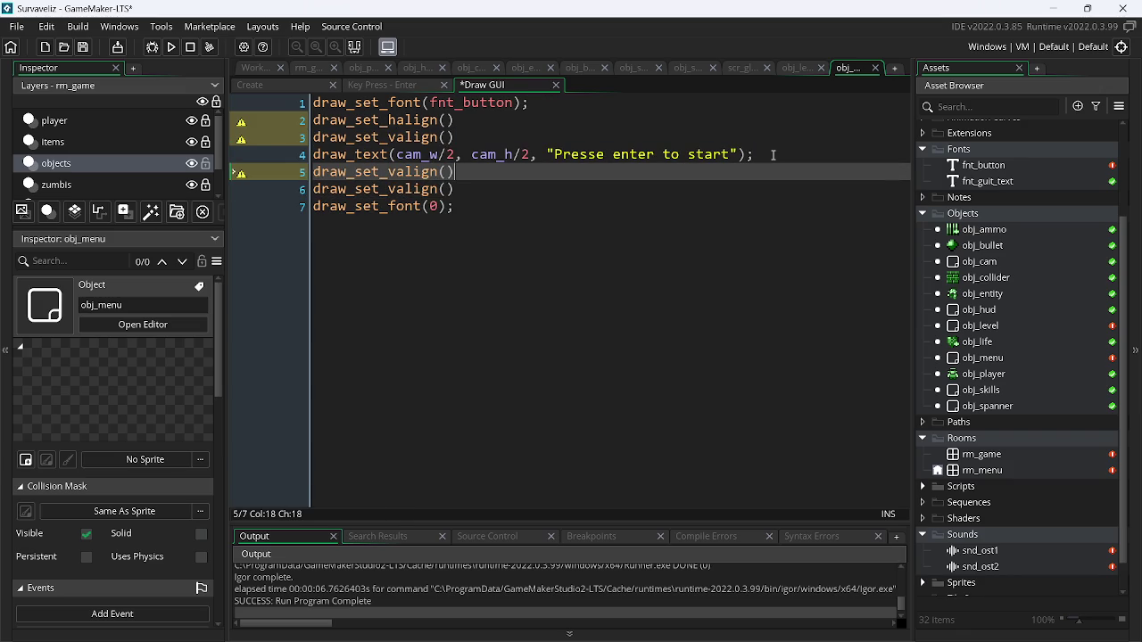
- Make the lines after draw_text draw_set_halign(0) and draw_set_valign(0), then save
key(Left)
key(Left)
key(Left)
key(BackSpace)
text(h)
key(Right)
key(Right)
key(Right)
text(0)
key(Down)
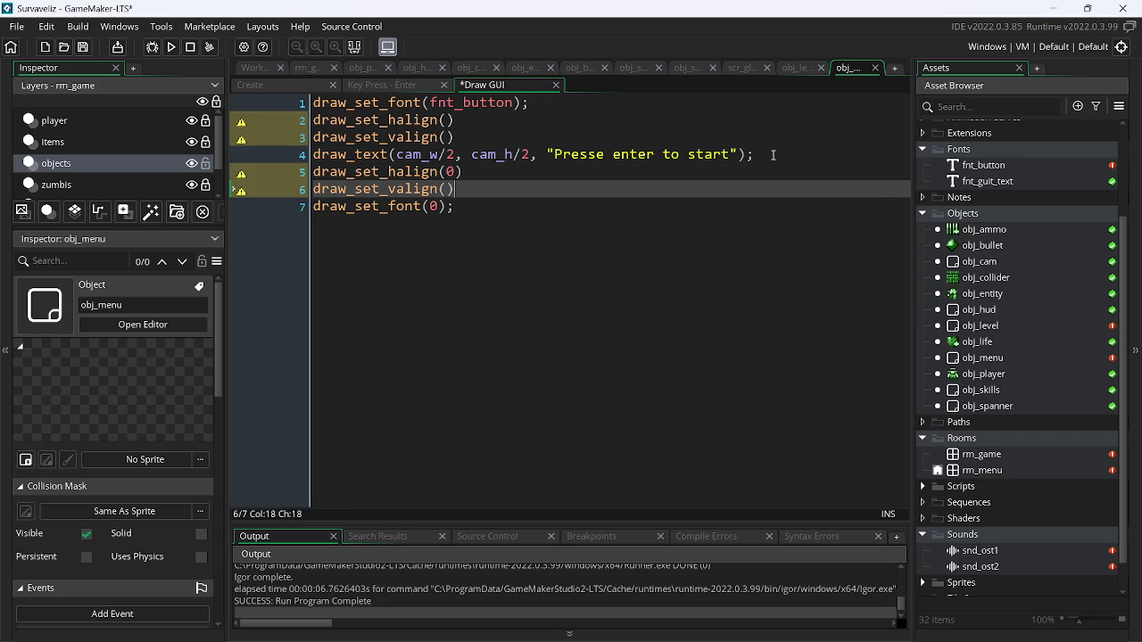
key(Left)
text(0)
key(ctrl+s)
- Set the calls before draw_text to draw_set_halign(1) and draw_set_valign(1)
key(Down)
key(Up)
key(Up)
key(Up)
key(Up)
key(Down)
key(Left)
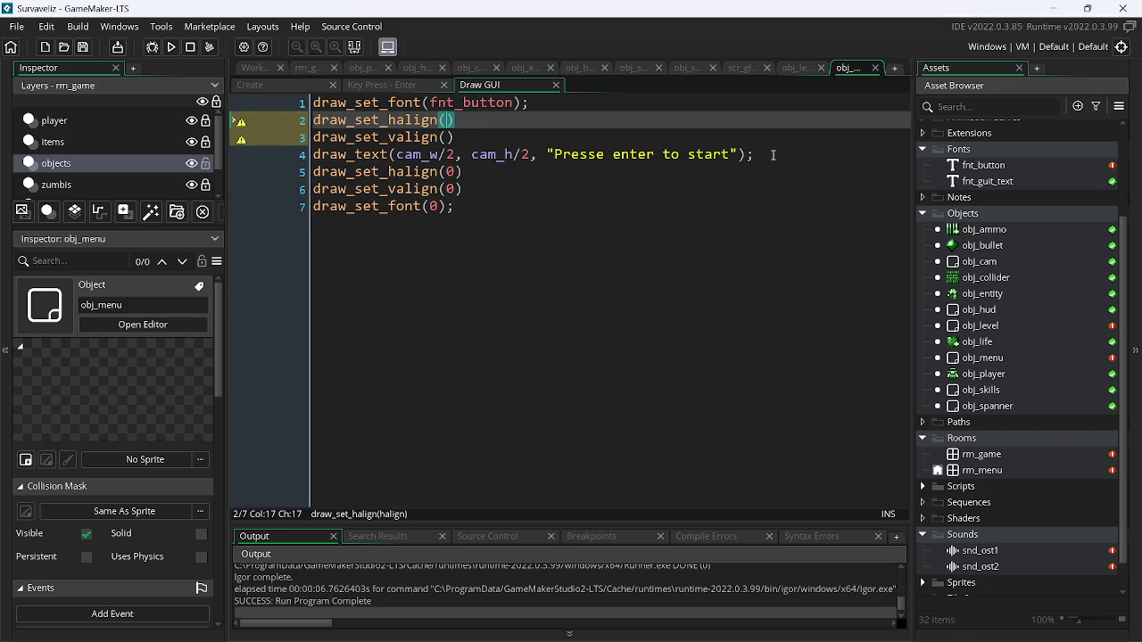
text(1)
key(Down)
key(Left)
text(1)
key(Right)
key(ctrl+s)
- End the four alignment lines with semicolons and test-run the centred text
text(;)
key(Up)
text(;)
key(Down)
key(Down)
key(Down)
text(;)
key(Down)
text(;)
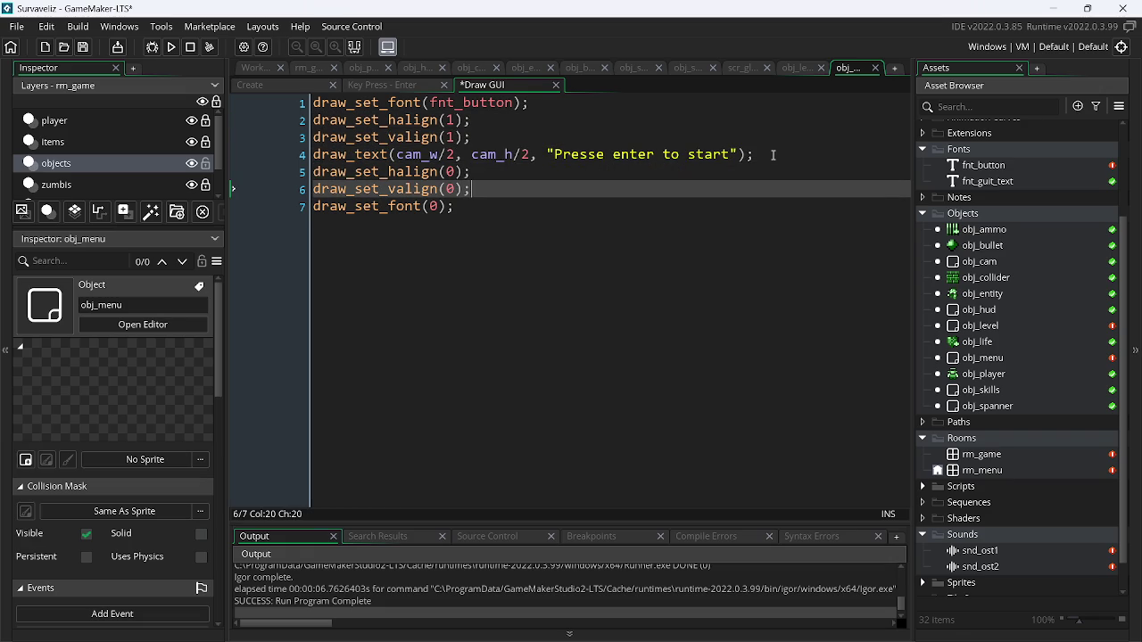
key(F5)
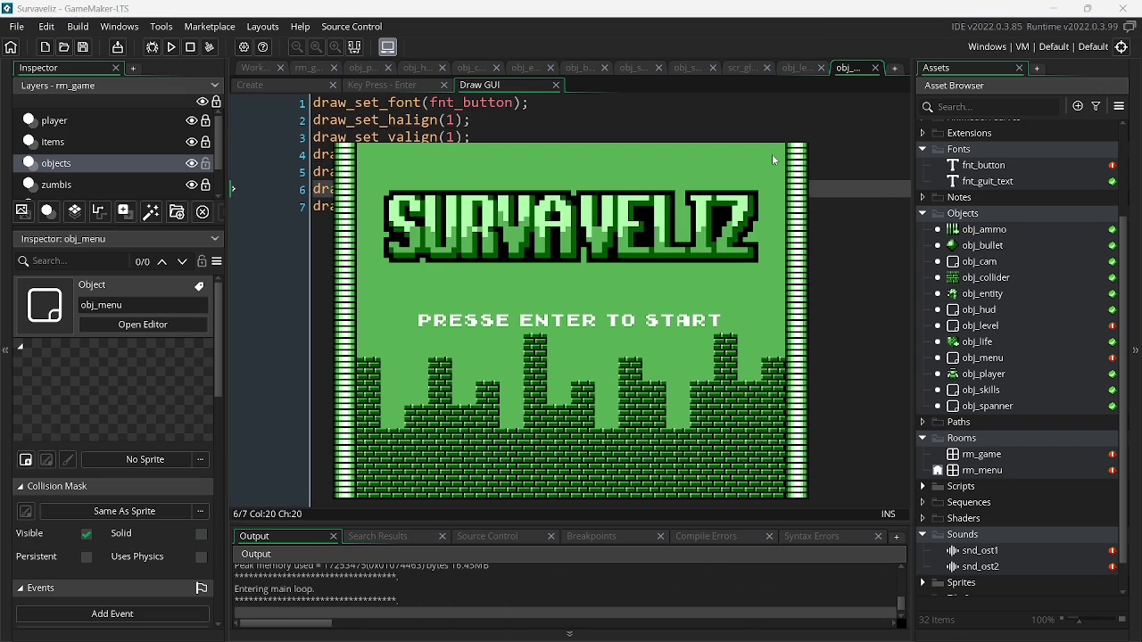
key(Escape)
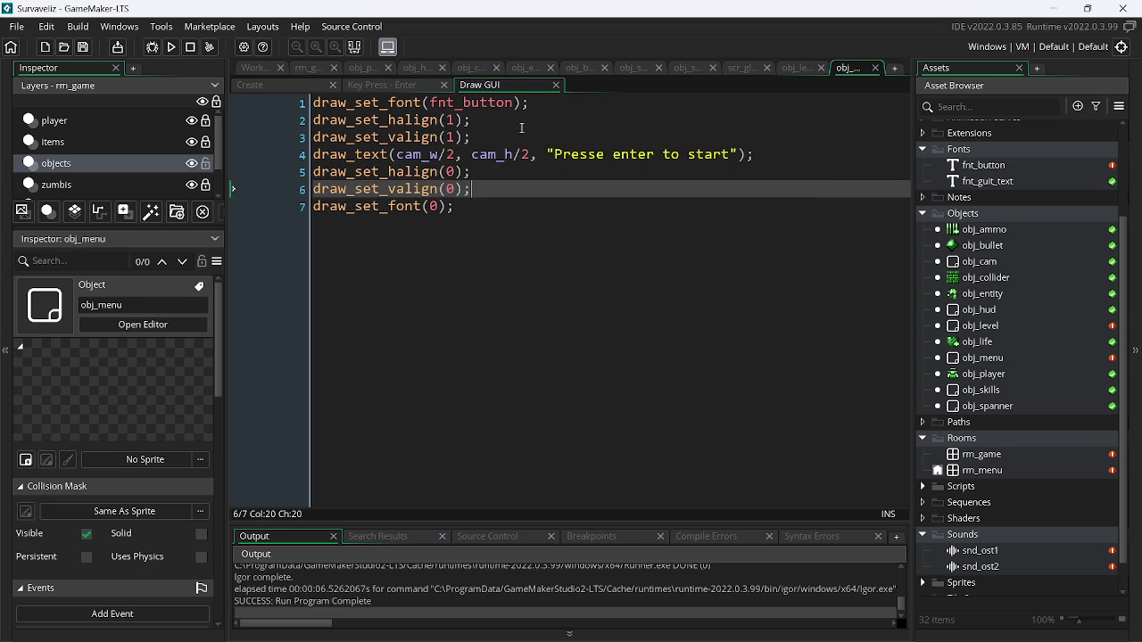
- Try the prompt's y offset as cam_h/2 - 32, then cam_h/2 + 128, test-running each
click(531, 156)
text(- 32)
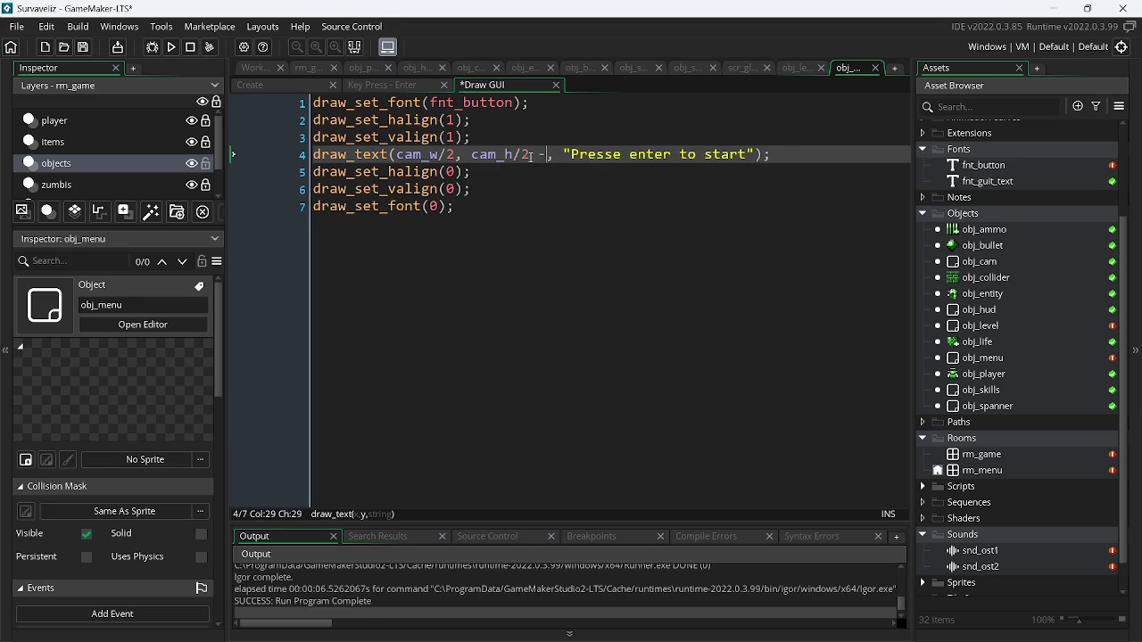
key(F5)
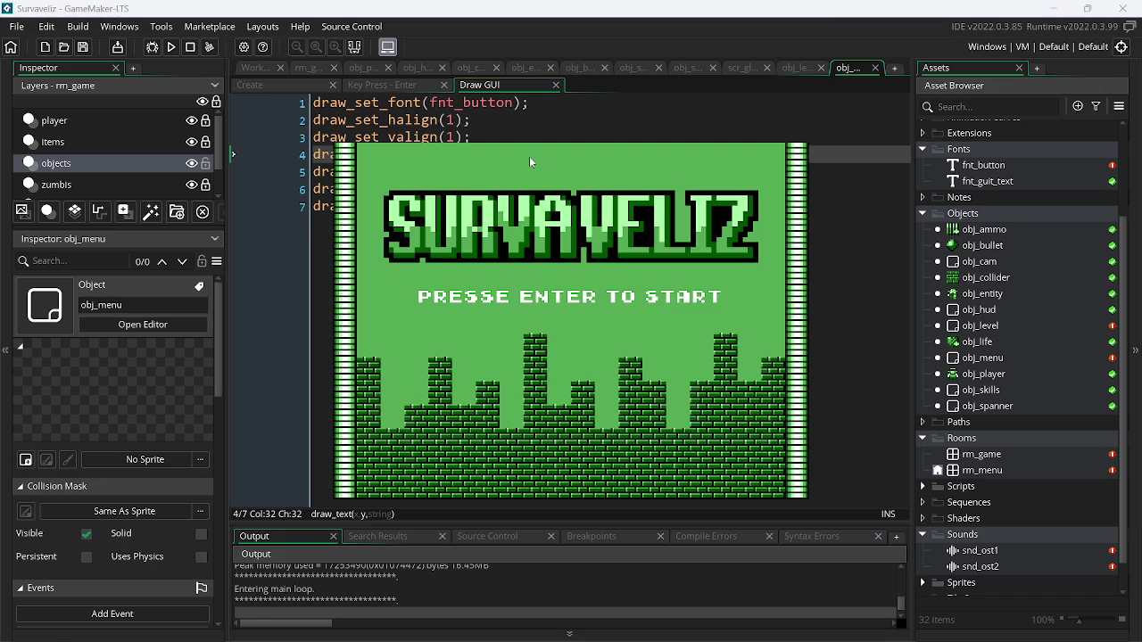
key(Escape)
key(Left)
key(Left)
key(BackSpace)
text(+)
key(BackSpace)
key(BackSpace)
text(128)
key(F5)
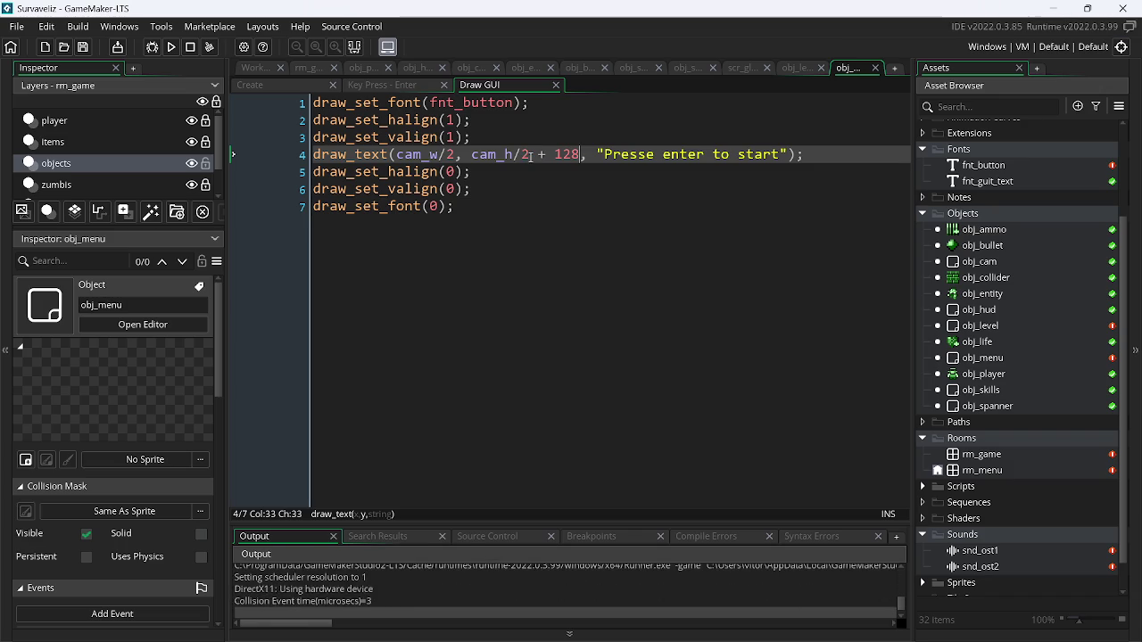
key(alt+F4)
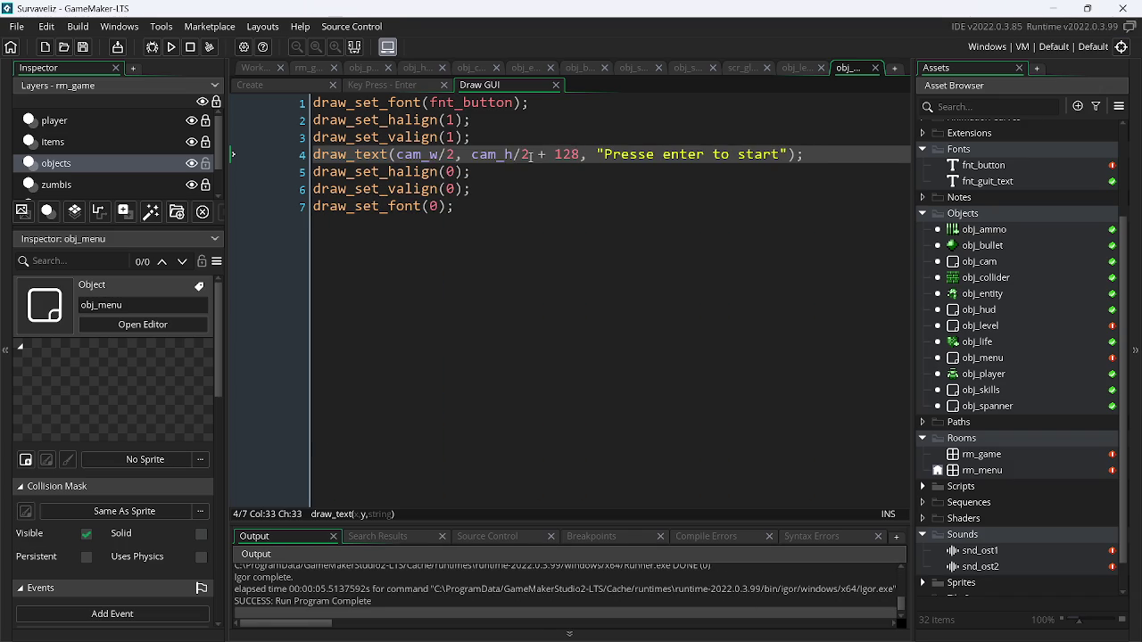
- Try y offsets of 256 and then 144, test-running each
key(BackSpace)
key(BackSpace)
key(BackSpace)
text(256)
key(F5)
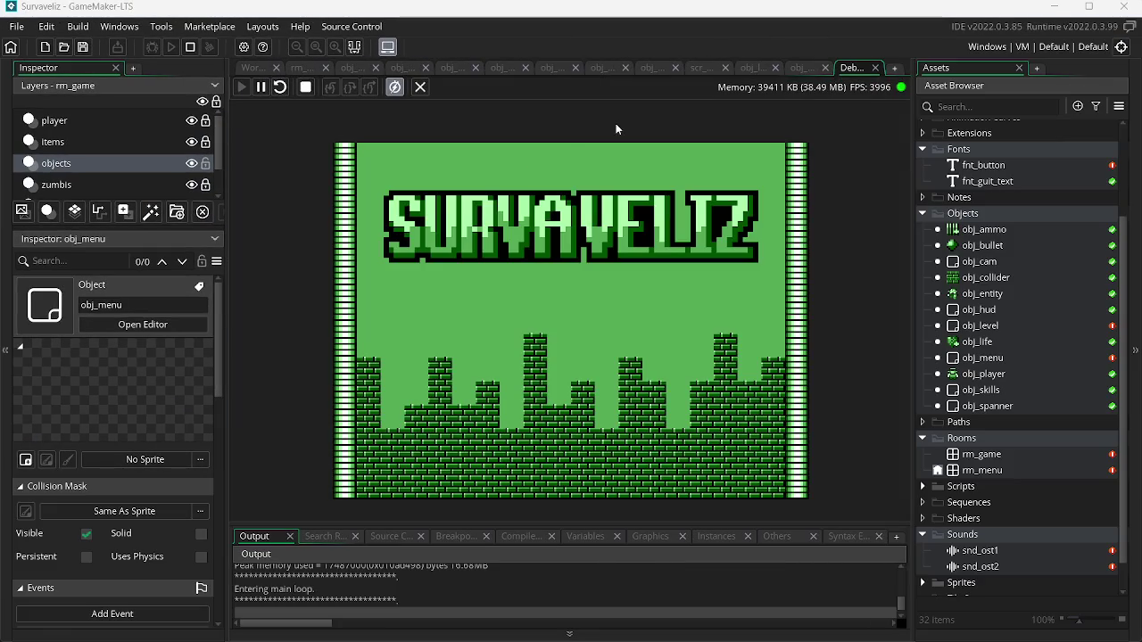
click(875, 68)
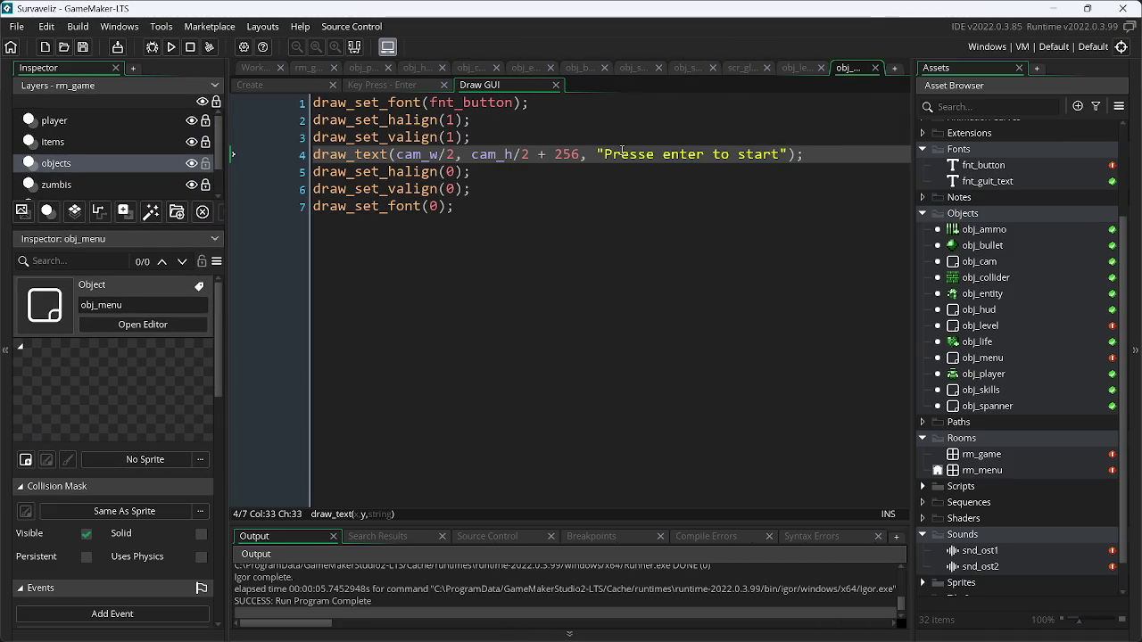
key(BackSpace)
key(BackSpace)
key(BackSpace)
text(1)
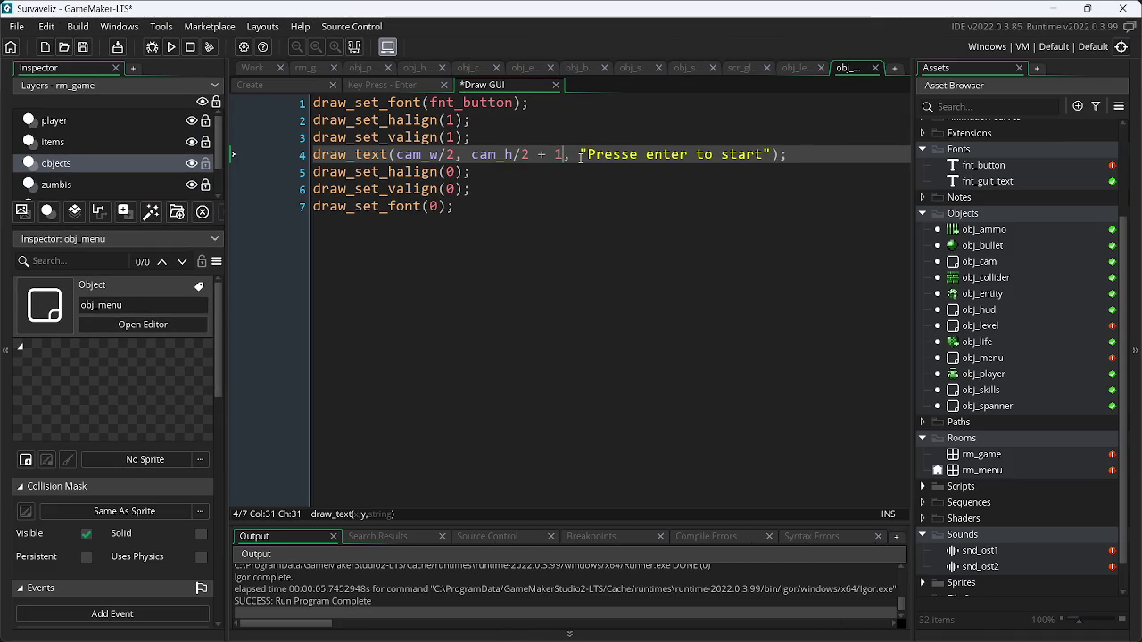
text(20)
key(BackSpace)
text(8)
key(Left)
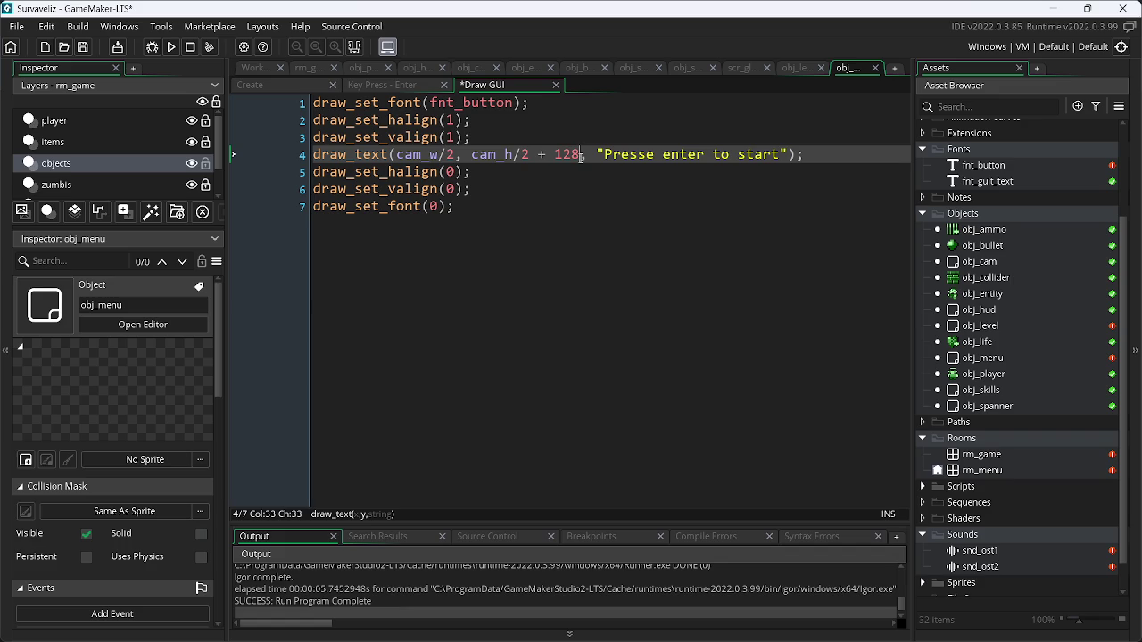
key(BackSpace)
key(BackSpace)
text(44)
key(F5)
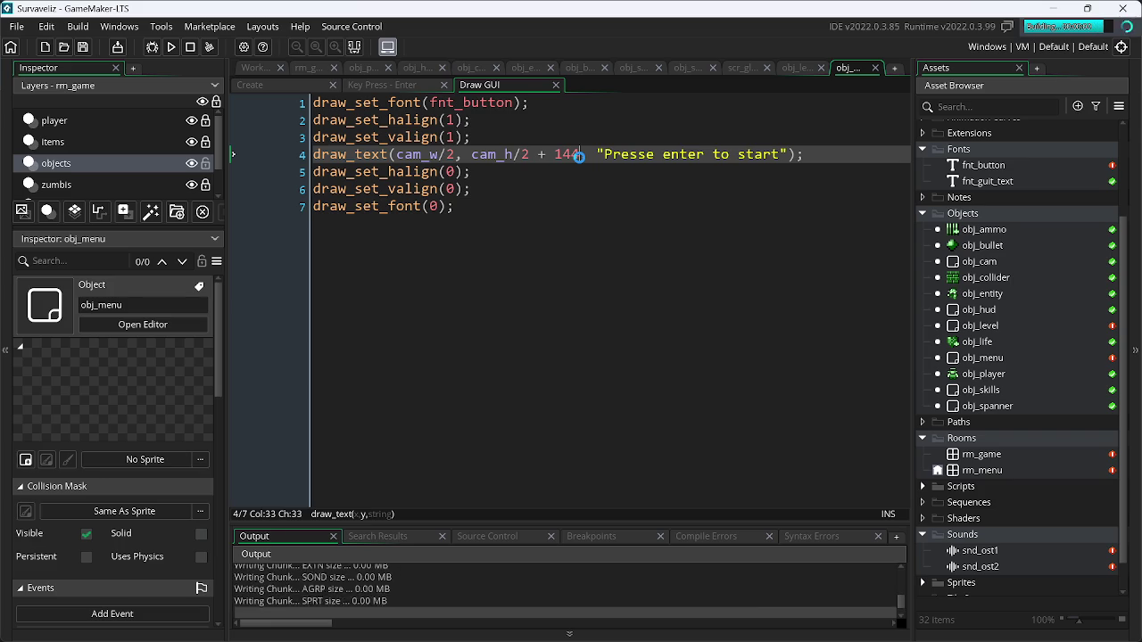
key(Escape)
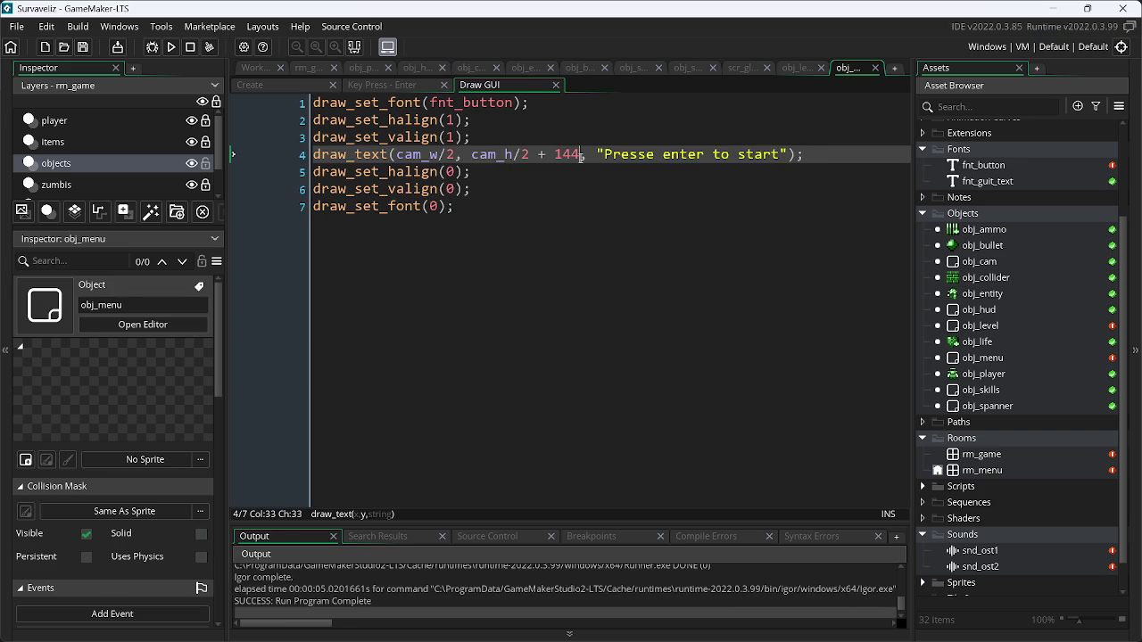
- Launch Calculator and compute 128 + 16 + 16 = 160
key(super+r)
text(calc)
key(Return)
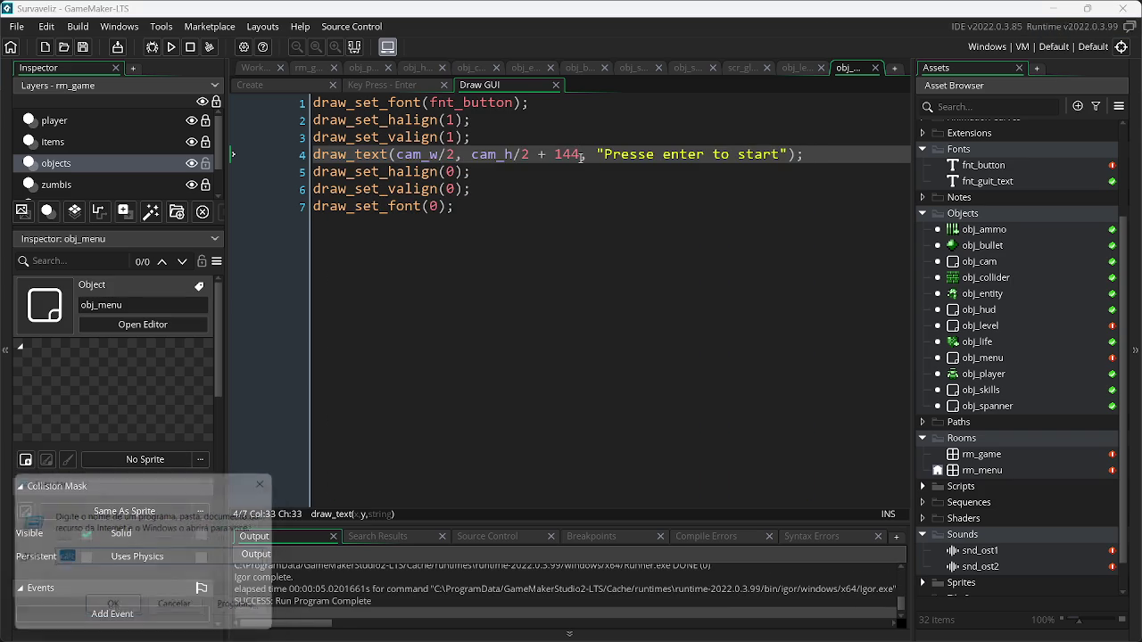
text(12)
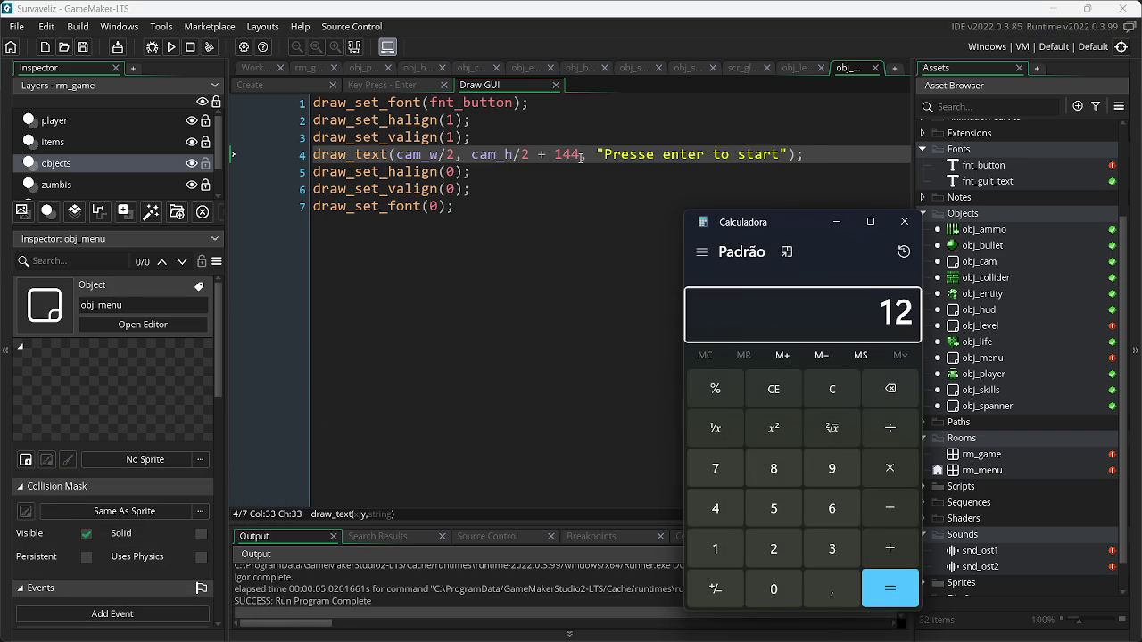
text(8 + 164)
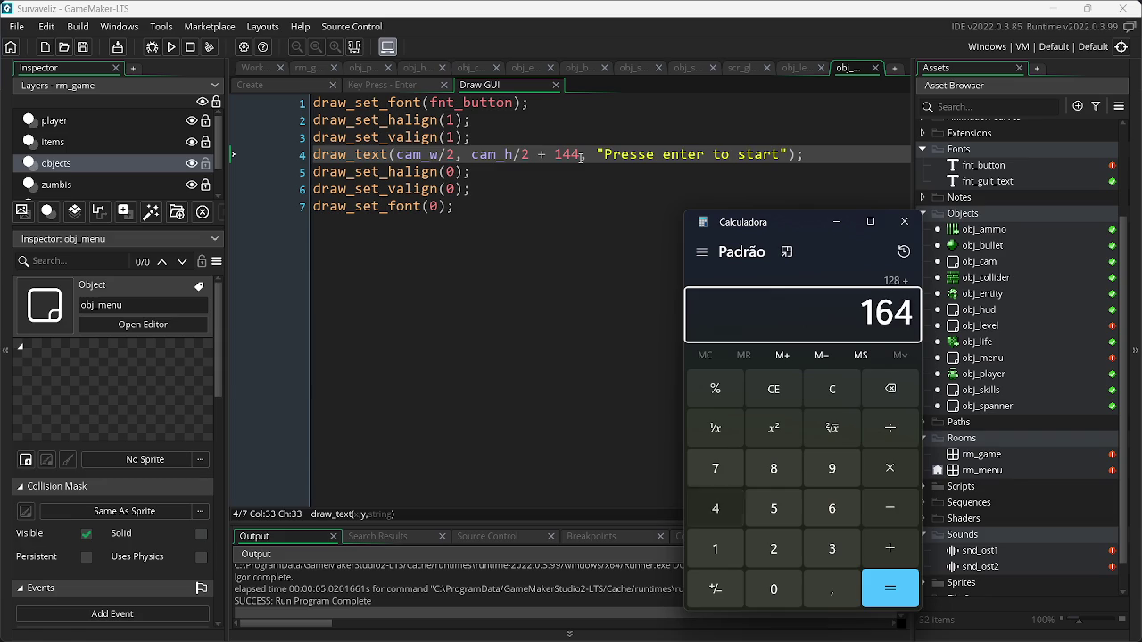
key(BackSpace)
key(Return)
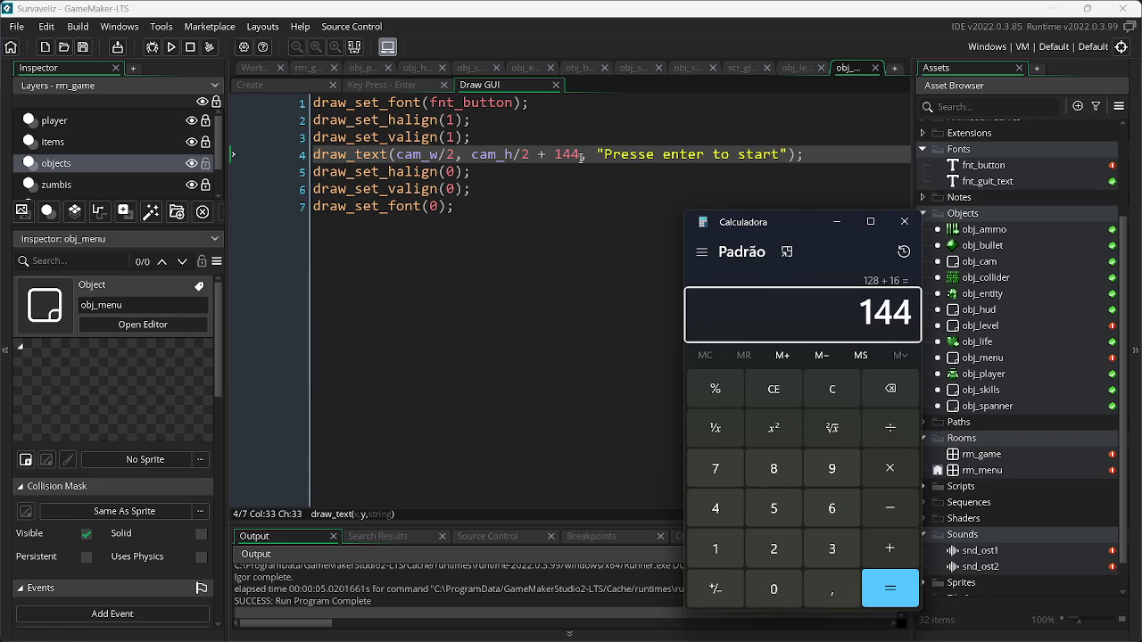
text(+16)
key(Return)
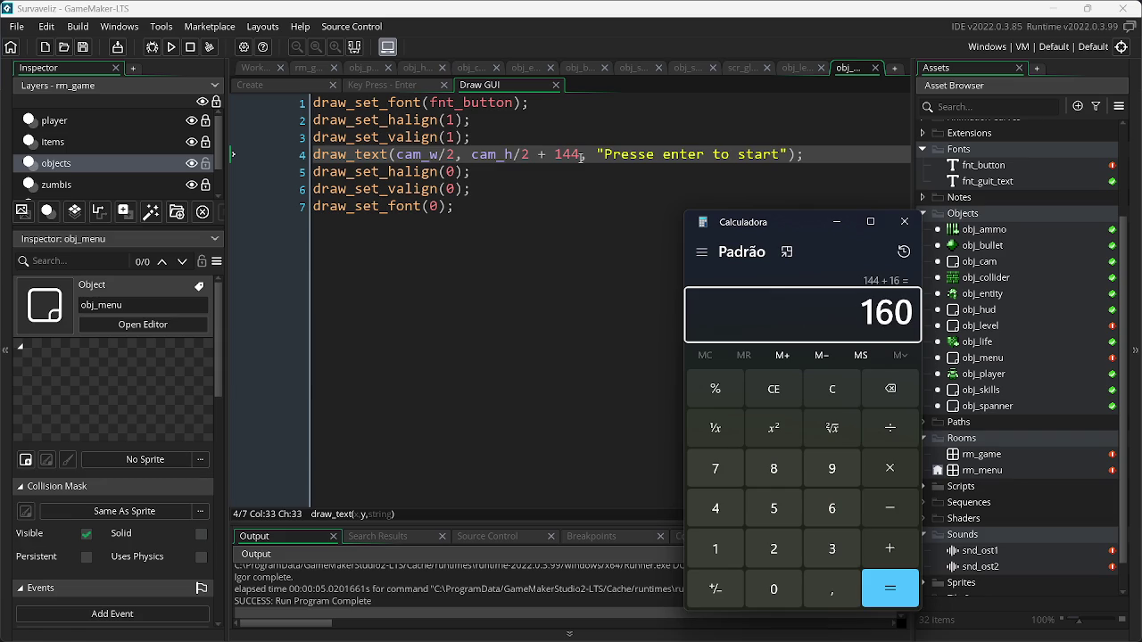
- Paste 160 as the prompt's y offset and test-run the game
double_click(883, 313)
key(ctrl+c)
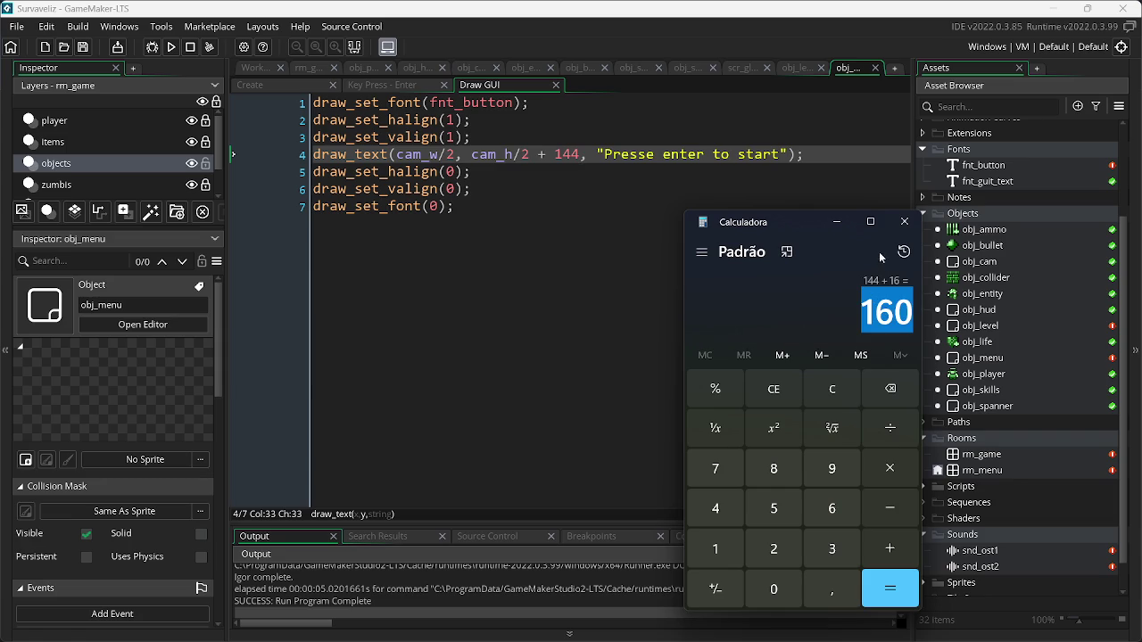
click(834, 222)
double_click(568, 155)
key(ctrl+v)
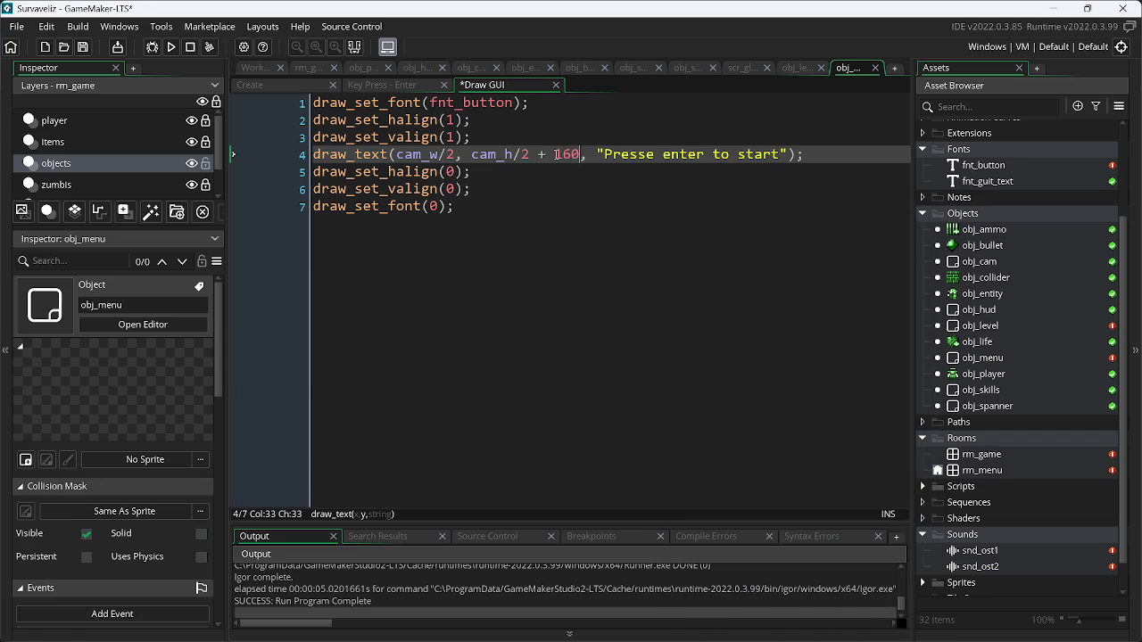
click(170, 49)
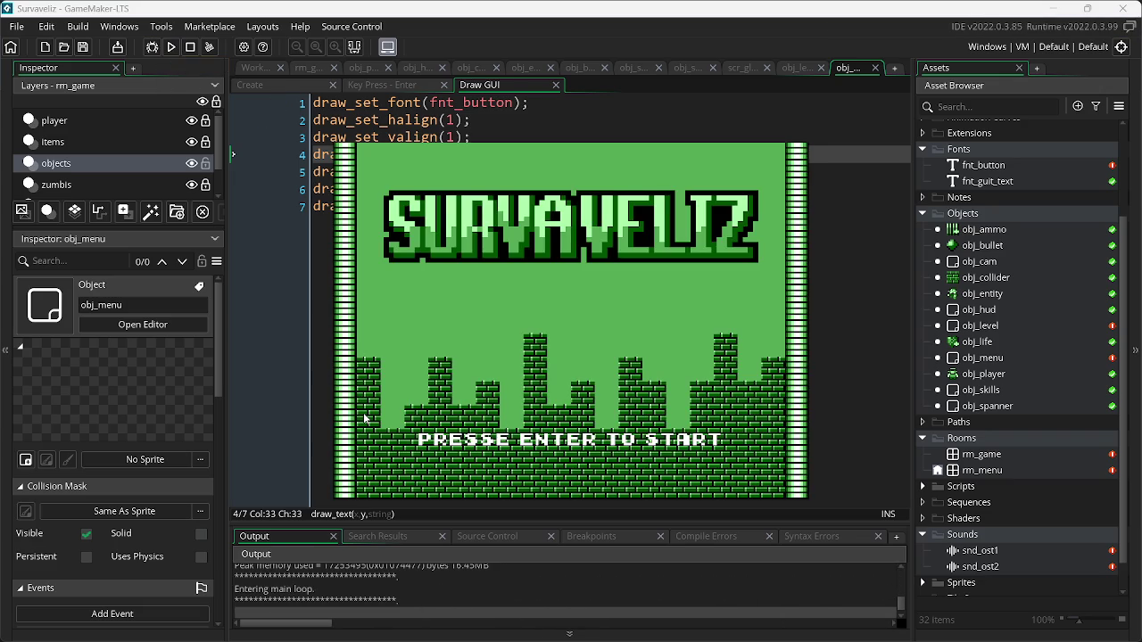
key(Escape)
- Compute 160 + 16 in Calculator and change the offset to 176
key(alt+Tab)
key(alt+Tab)
key(alt+Tab)
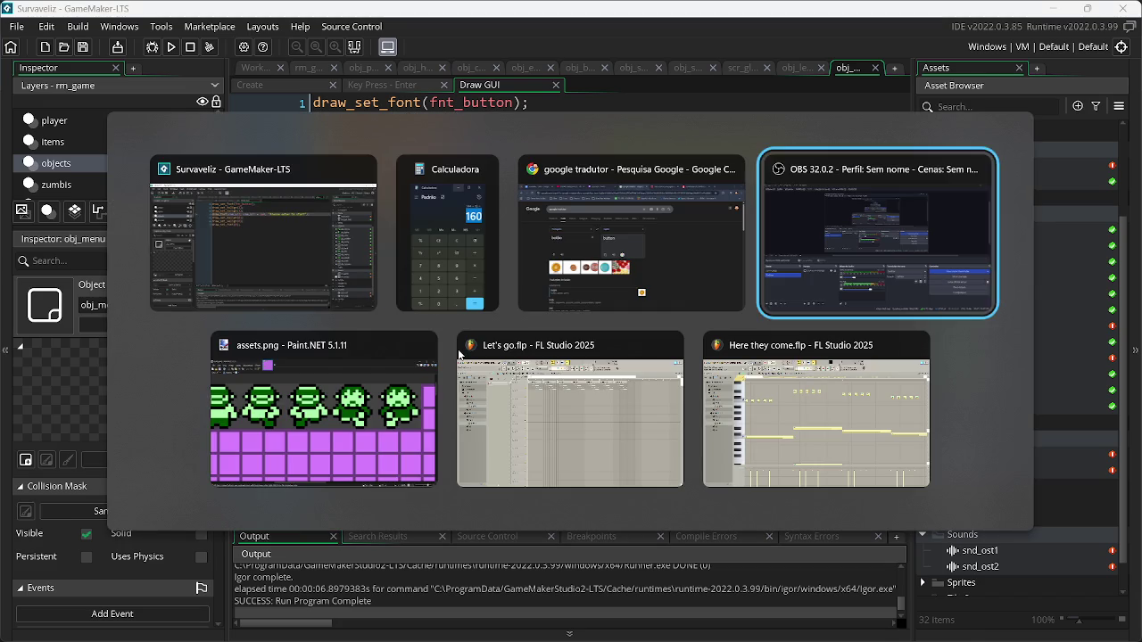
text(+ 16)
key(Return)
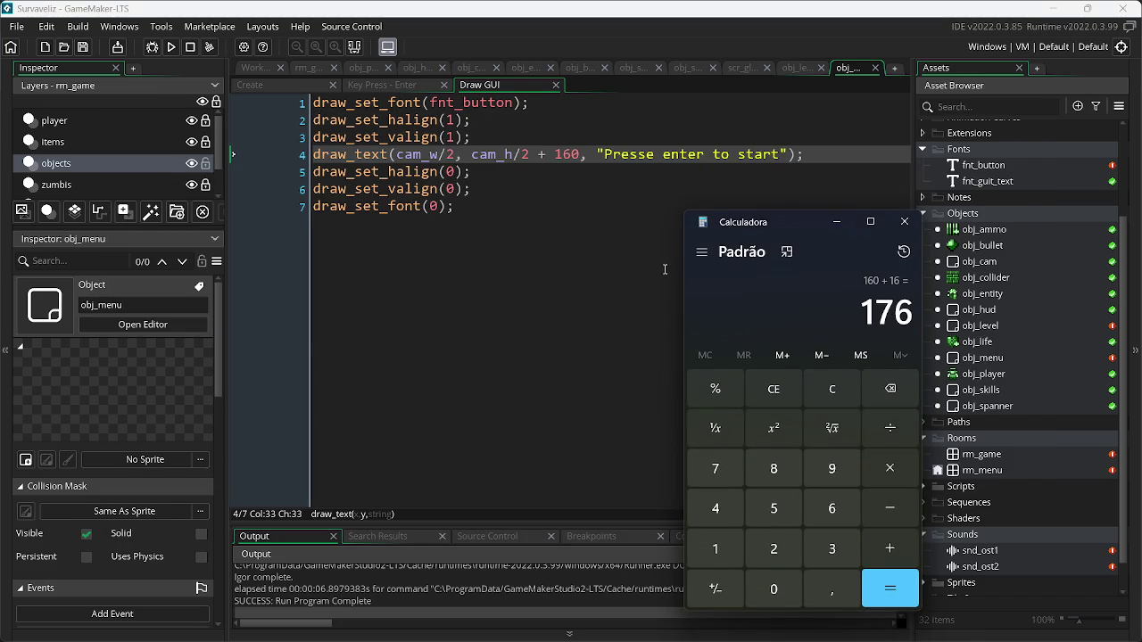
double_click(879, 309)
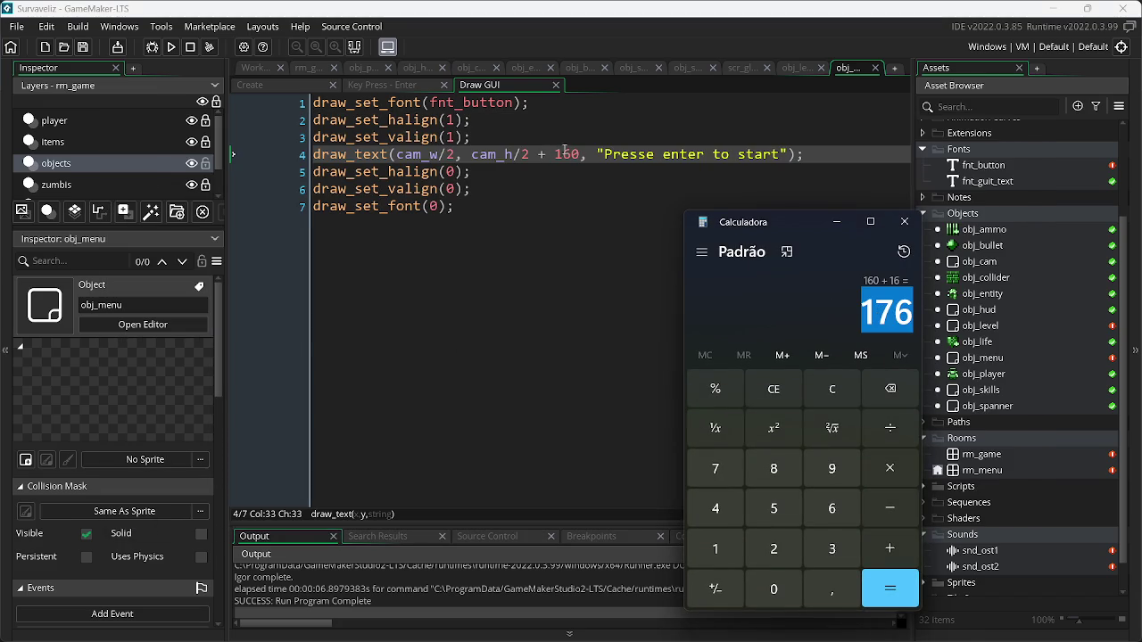
double_click(565, 150)
text(176)
- Close Calculator and switch to the Paint.NET sprite sheet
key(alt+Tab)
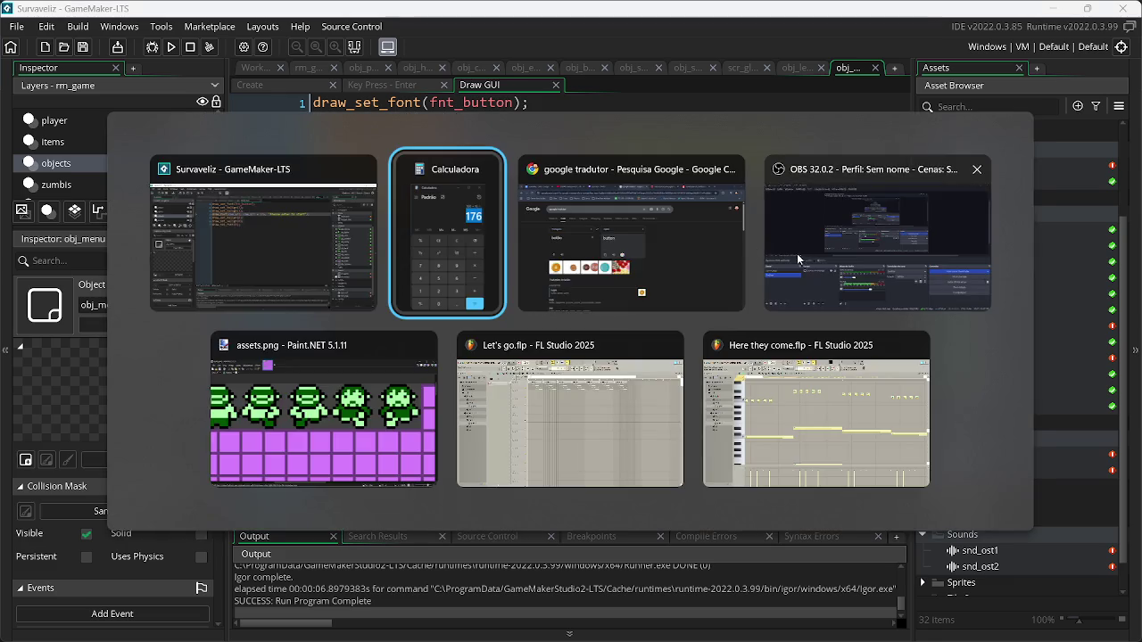
click(900, 223)
key(alt+Tab)
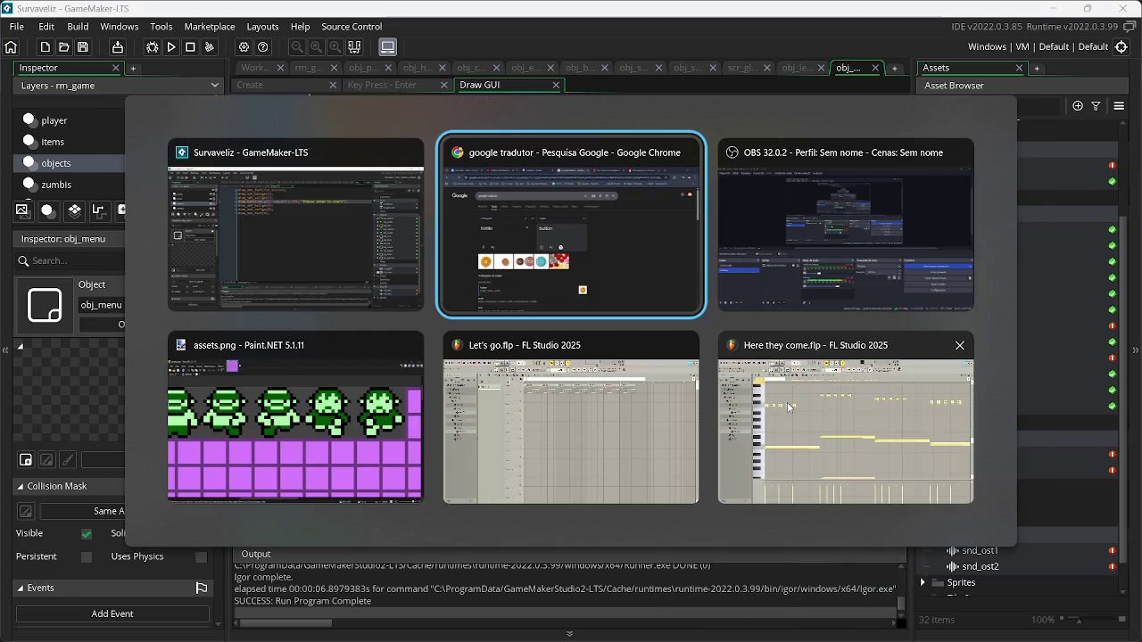
key(alt+Tab)
key(alt+Tab)
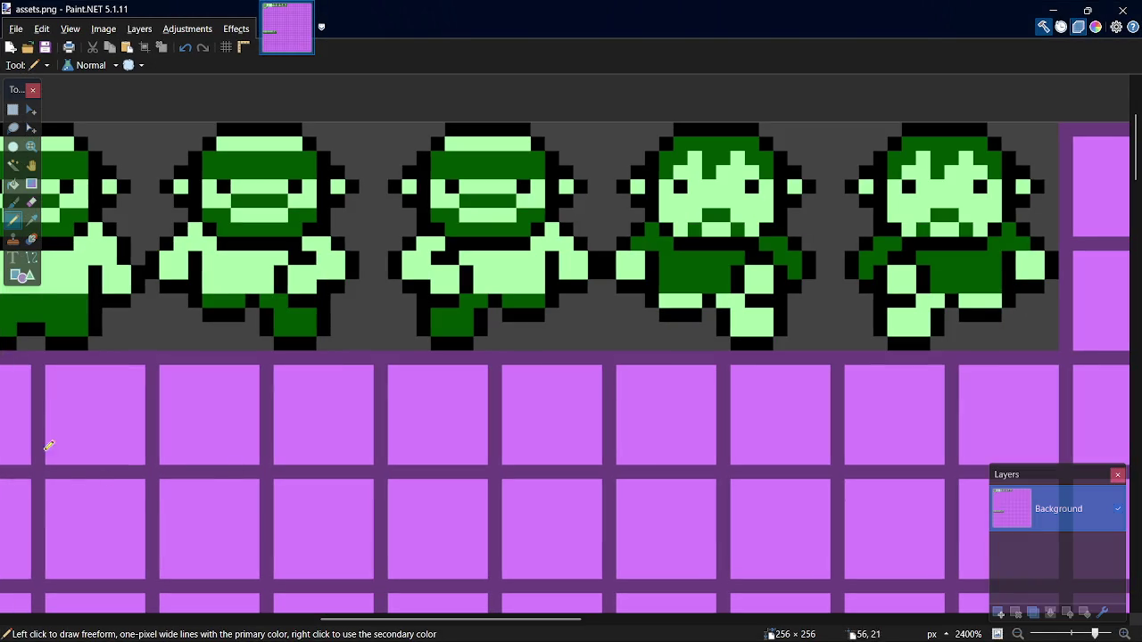
- Pick the 55AA55 swatch in Paint.NET's Colors window, select its hex code, and return to line 1
click(1096, 27)
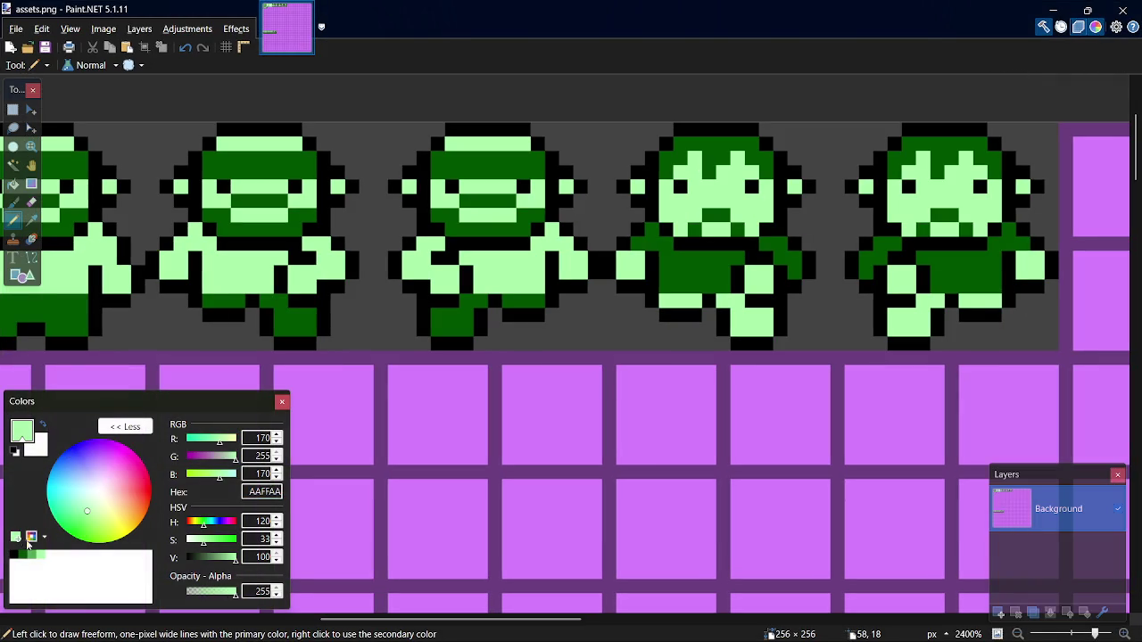
click(28, 555)
double_click(254, 495)
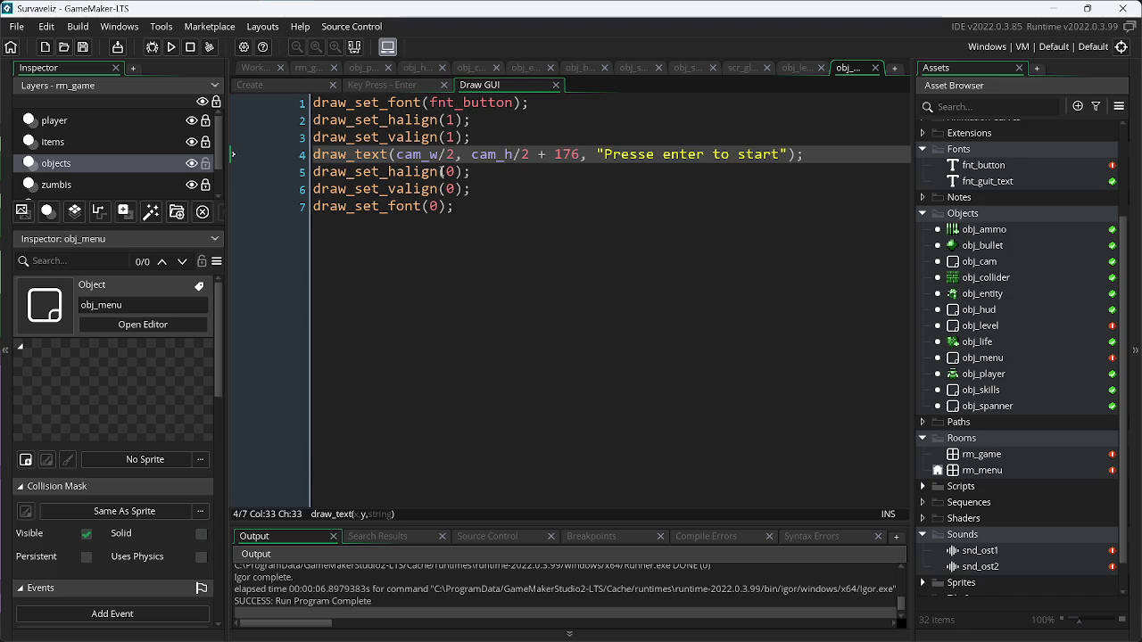
click(540, 107)
- Insert draw_set_color(#55AA55) as line 2 of the Draw GUI code
key(Return)
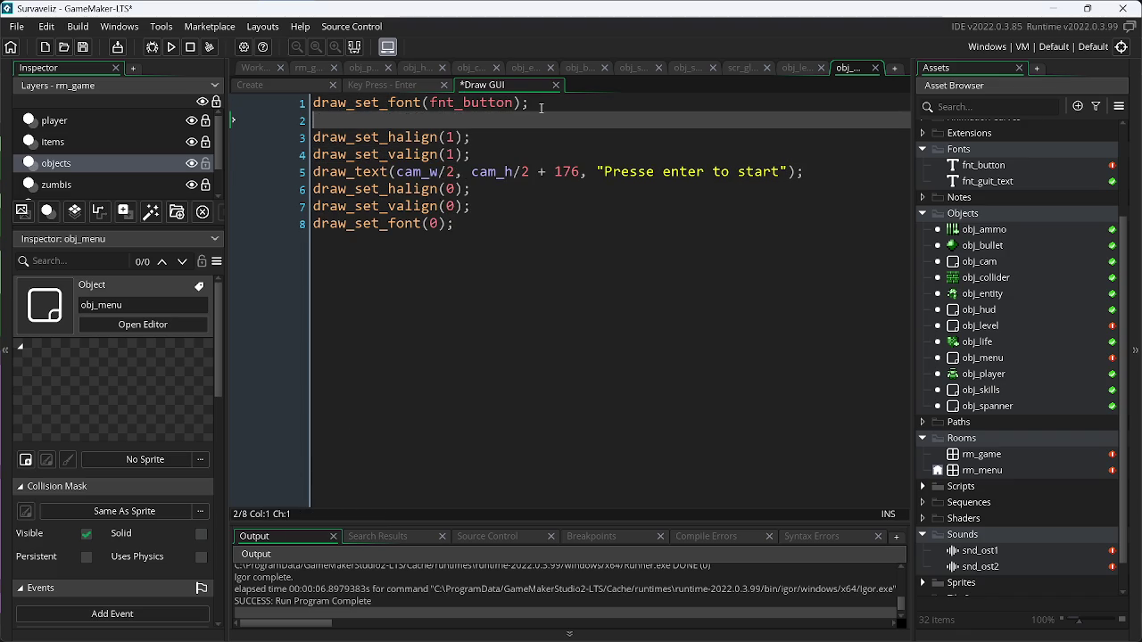
text(fraw)
key(BackSpace)
key(BackSpace)
key(BackSpace)
text(dr)
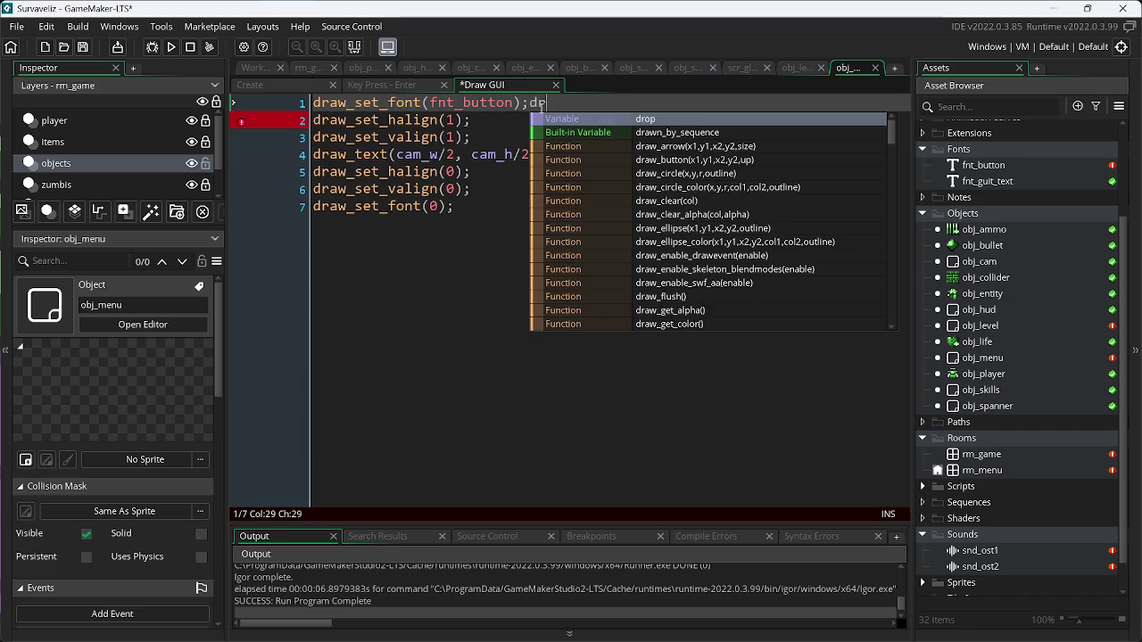
key(BackSpace)
key(BackSpace)
key(Return)
text(draw_)
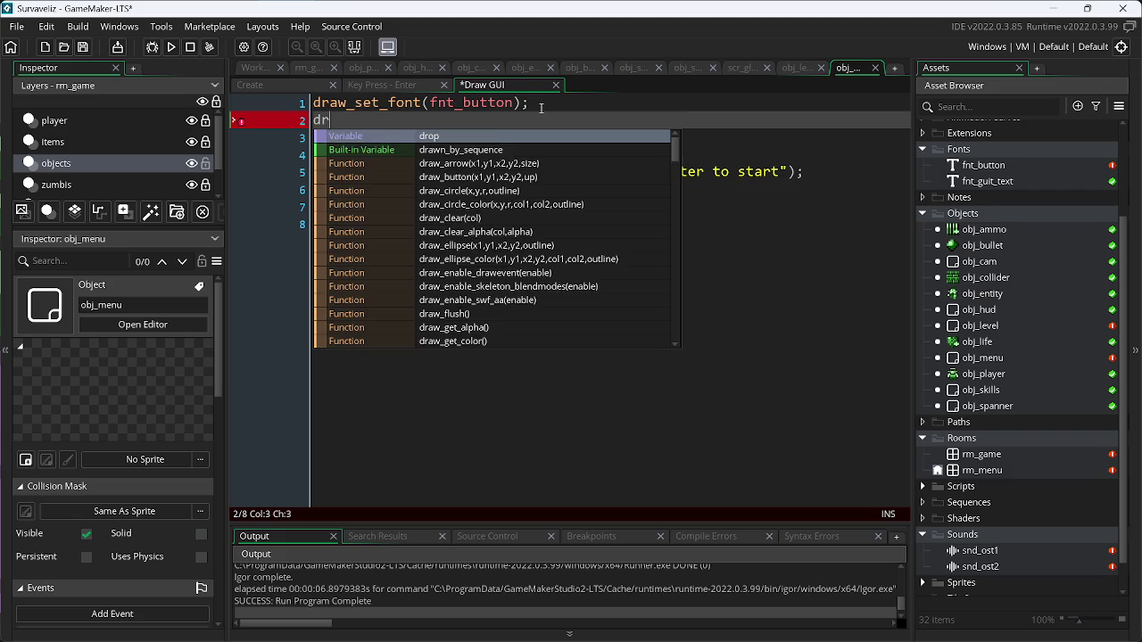
text(set_c)
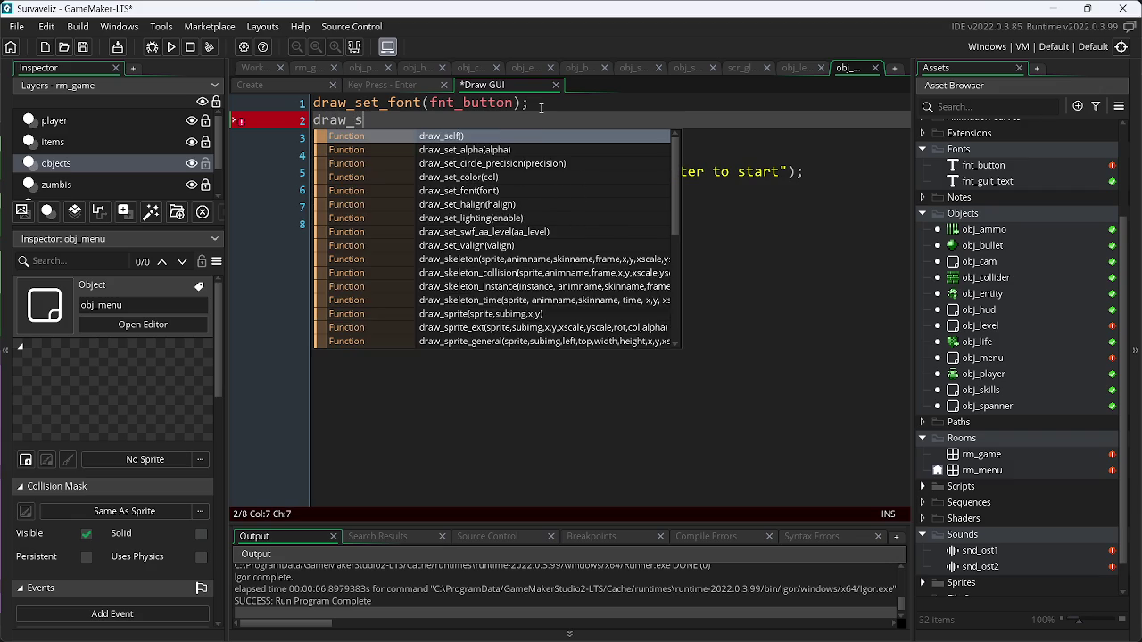
key(Down)
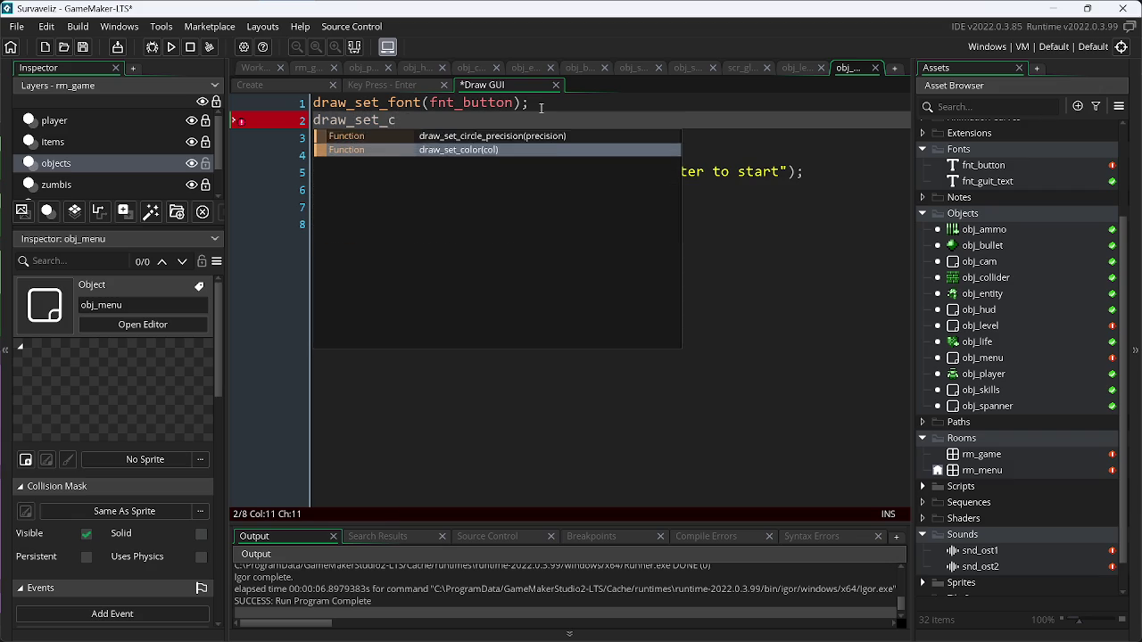
key(Return)
text(#55AA55);)
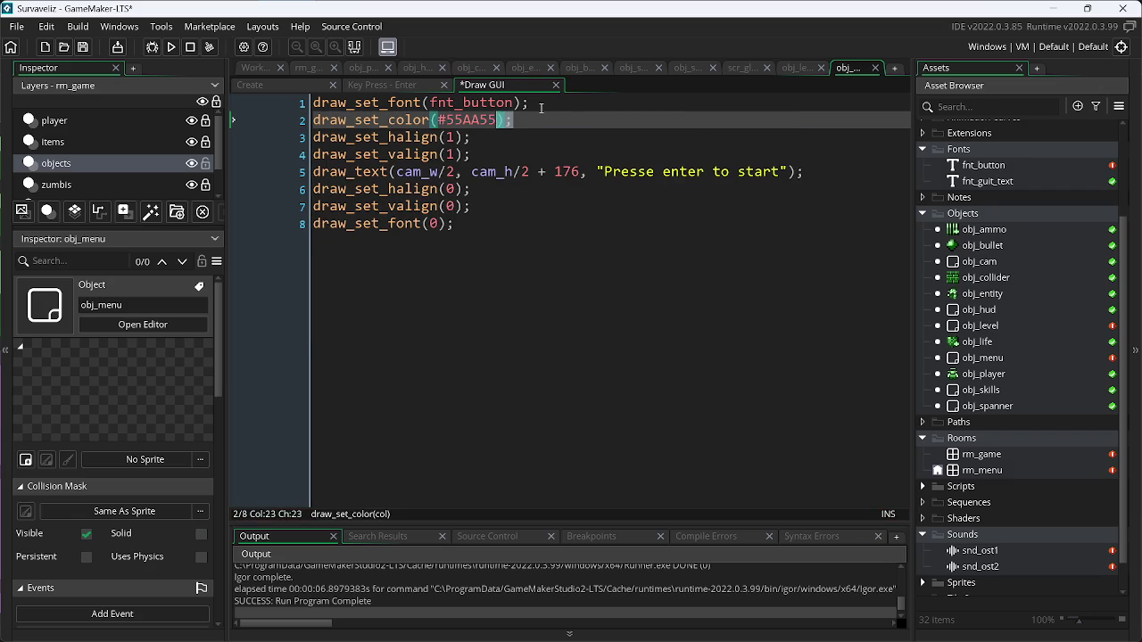
- Add a draw_set_color(c_white) reset after line 7 and test-run the green prompt
key(shift+Home)
key(ctrl+c)
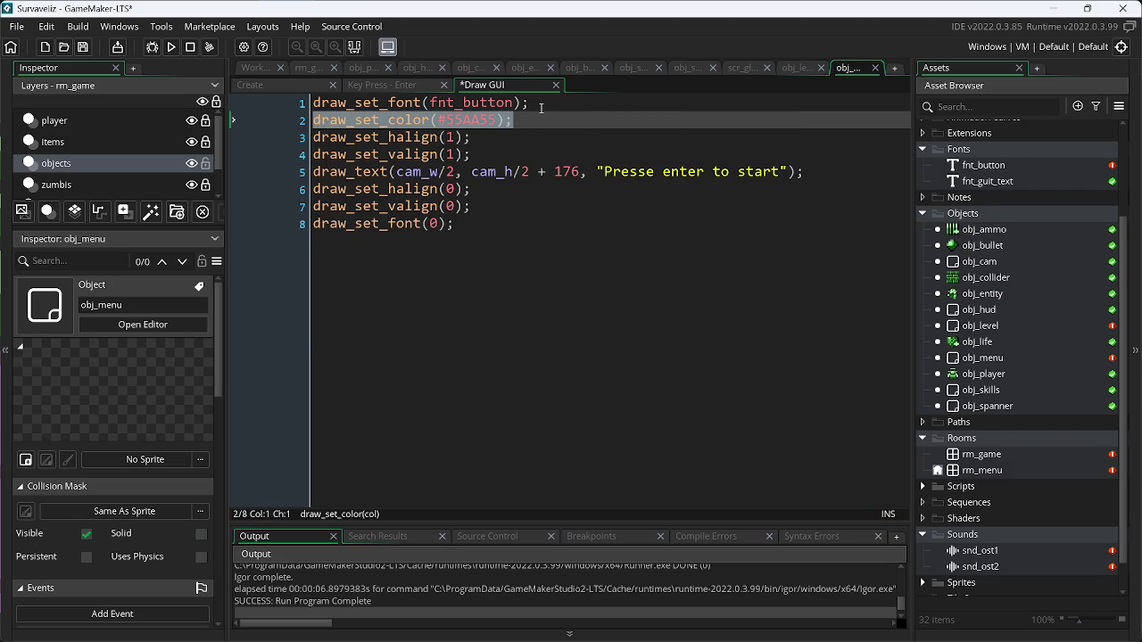
click(474, 208)
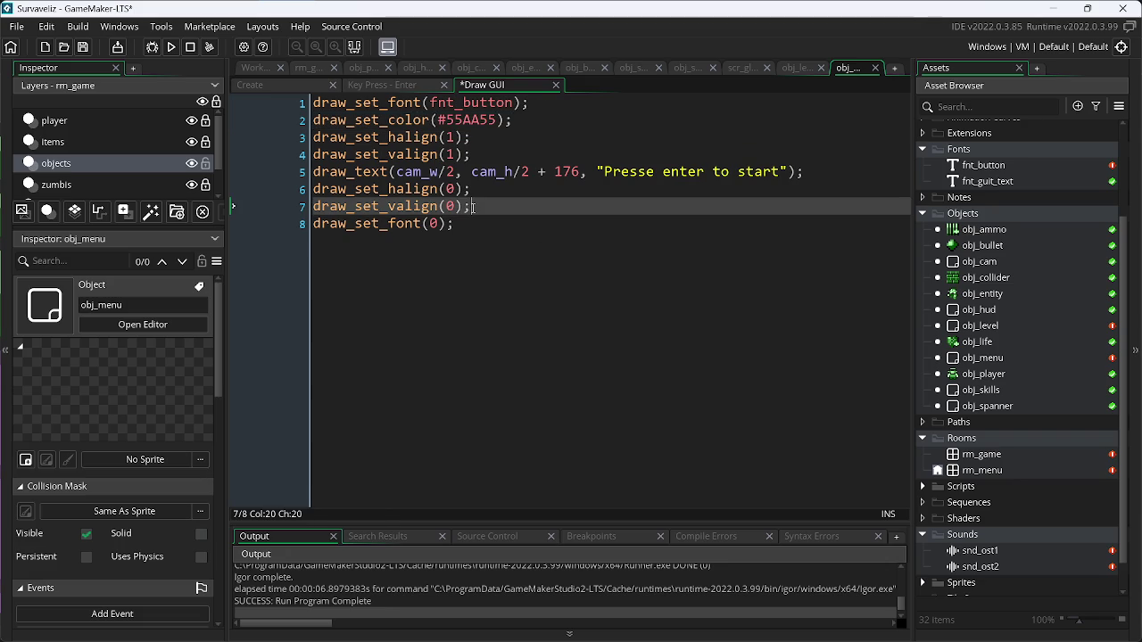
key(Return)
key(ctrl+v)
key(Left)
key(Left)
key(BackSpace)
key(BackSpace)
key(BackSpace)
key(BackSpace)
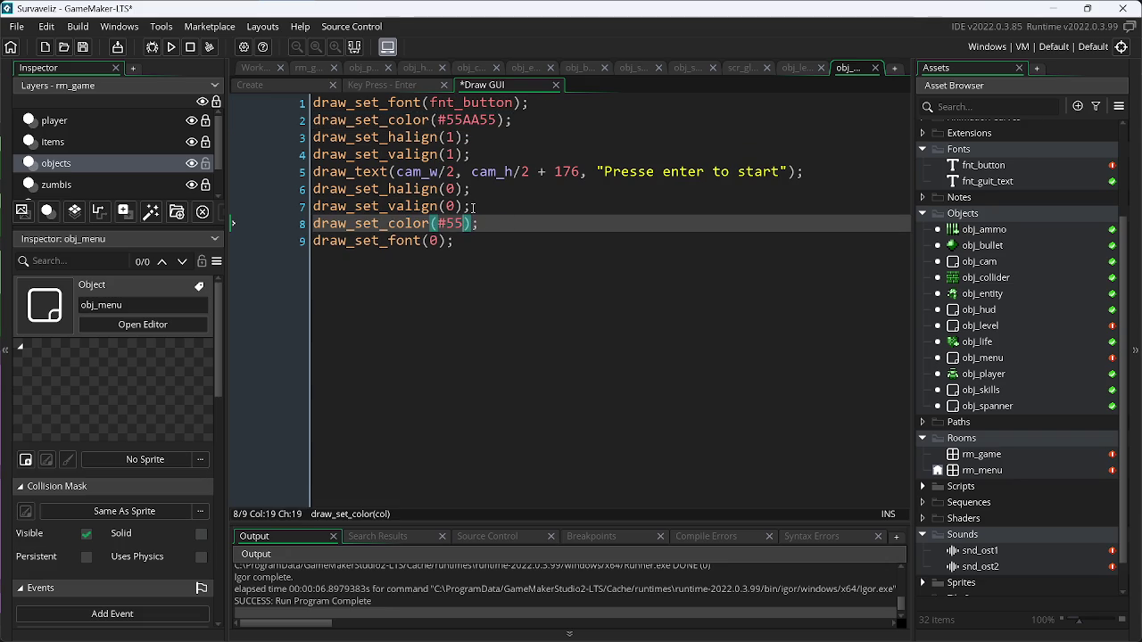
text(c_white)
key(F5)
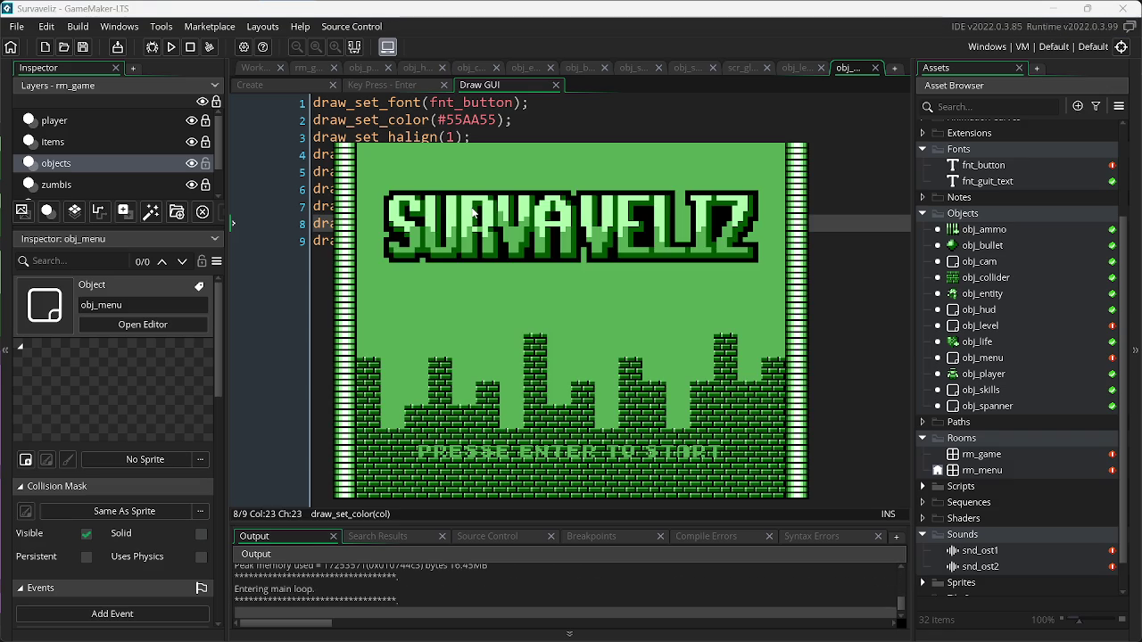
key(Escape)
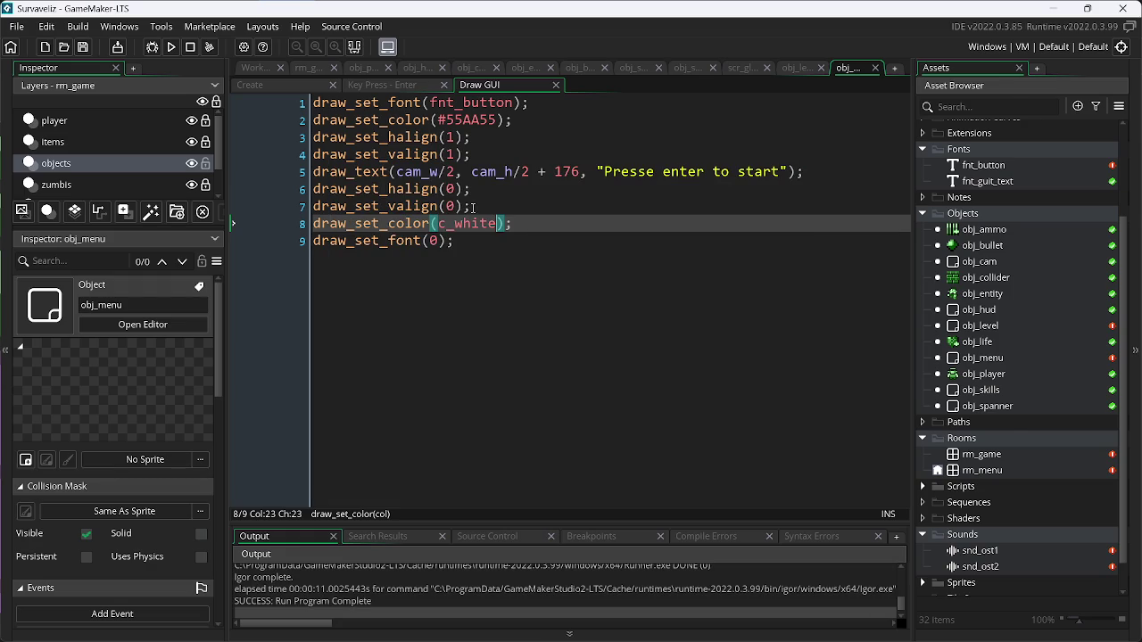
key(alt+Tab)
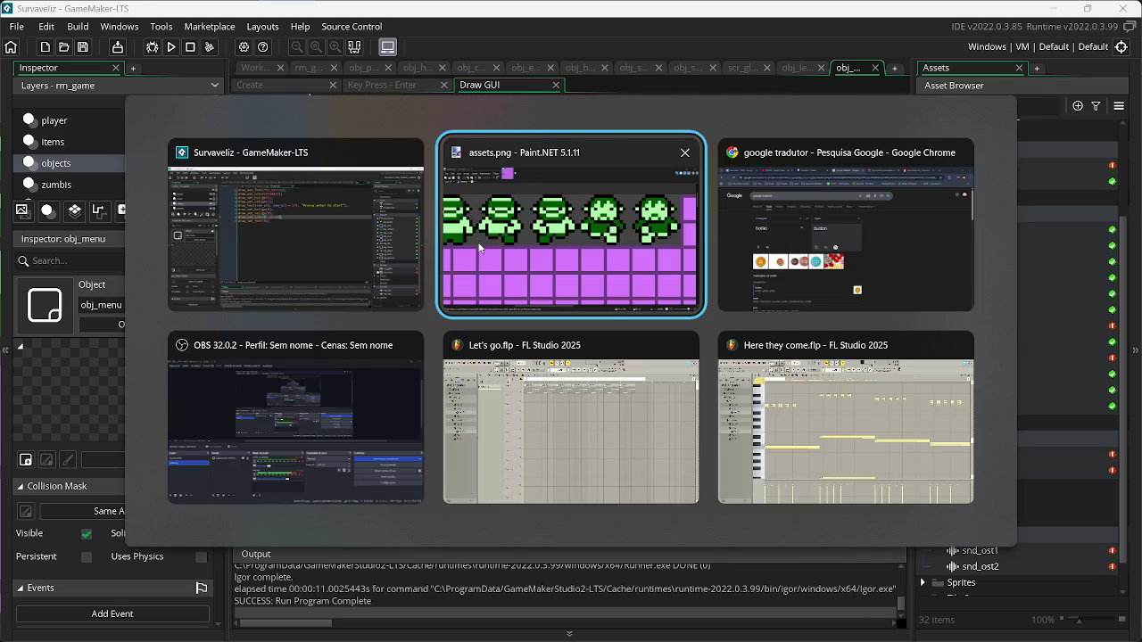
- Copy light green AAFFAA's hex code from Paint.NET and select the 55AA55 value on line 2
key(Tab)
key(Tab)
key(Tab)
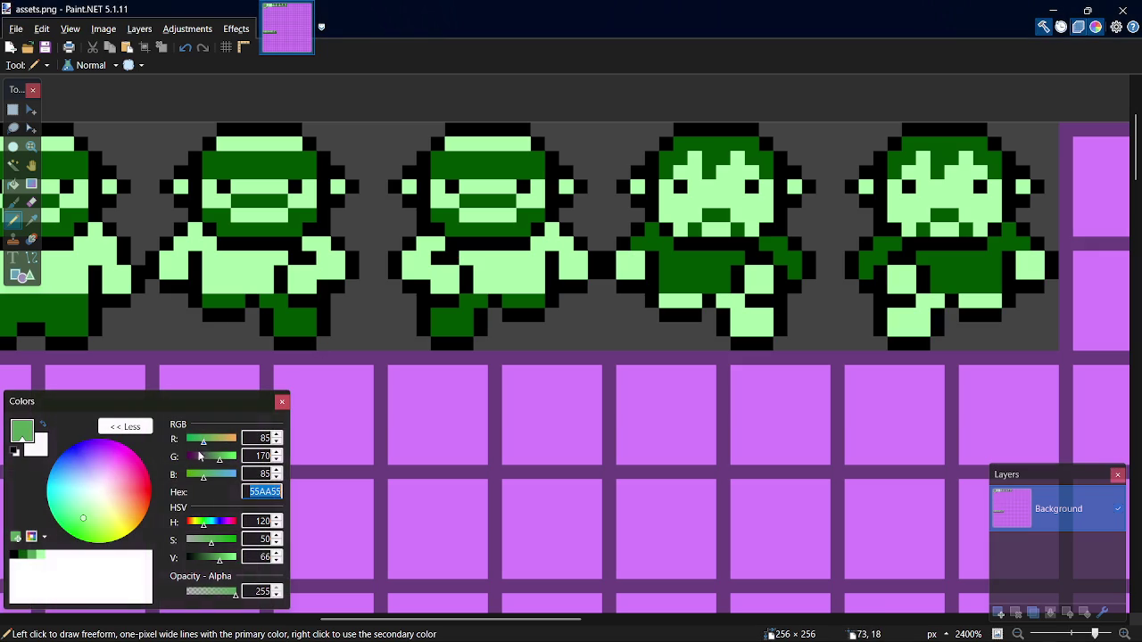
click(42, 555)
double_click(263, 492)
key(ctrl+c)
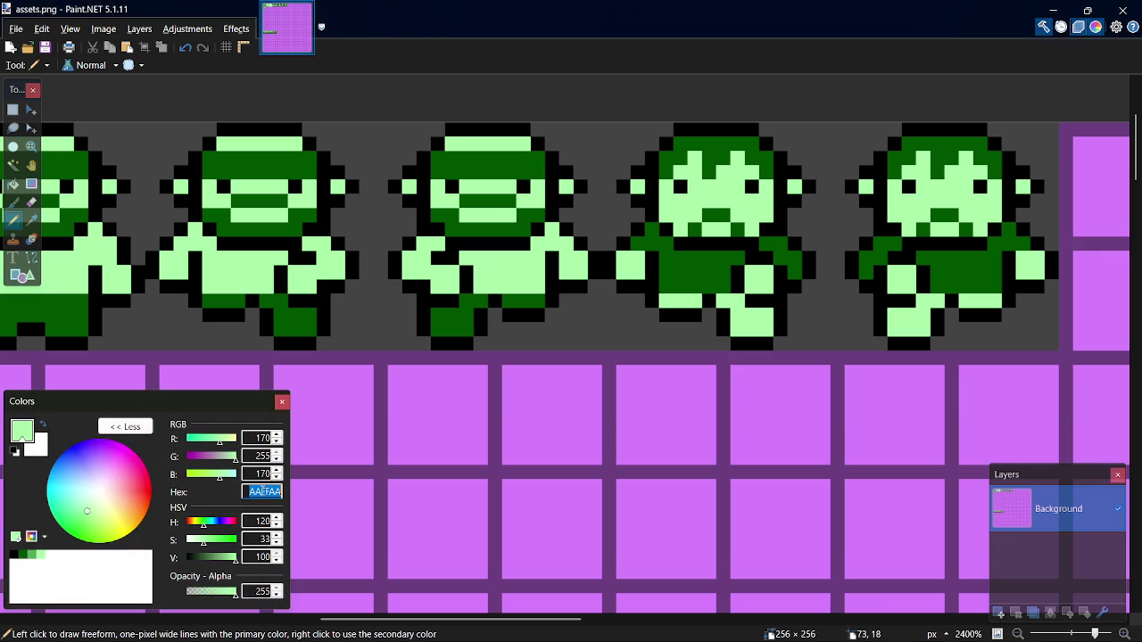
key(alt+Tab)
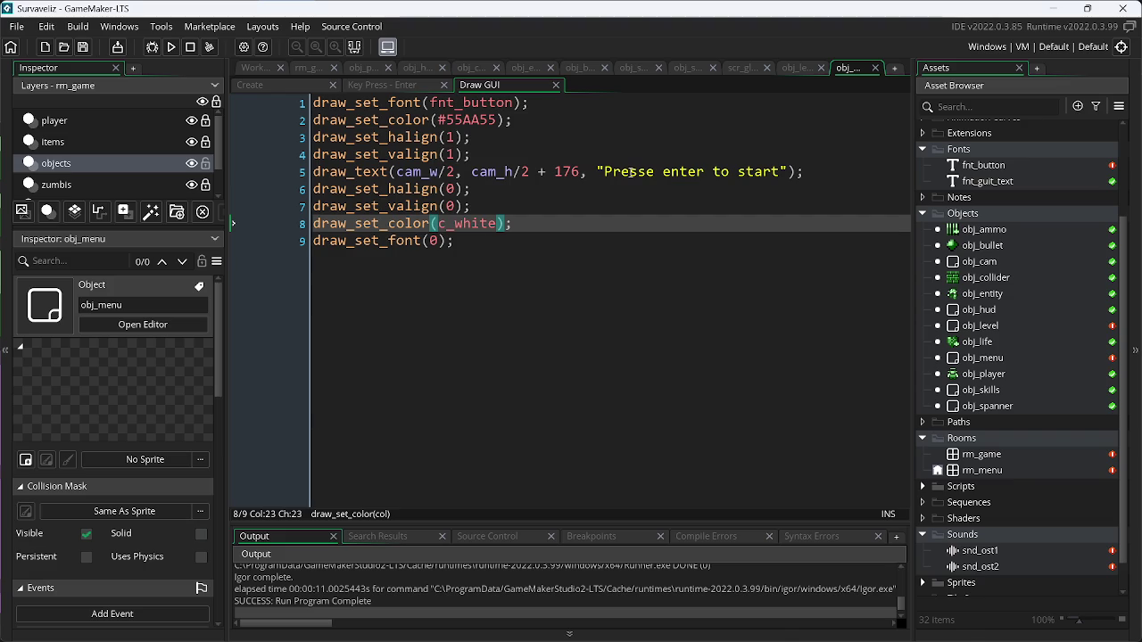
double_click(473, 120)
- Replace the colour with #AAFFAA, run the game, and pause the YouTube video in Chrome
key(ctrl+v)
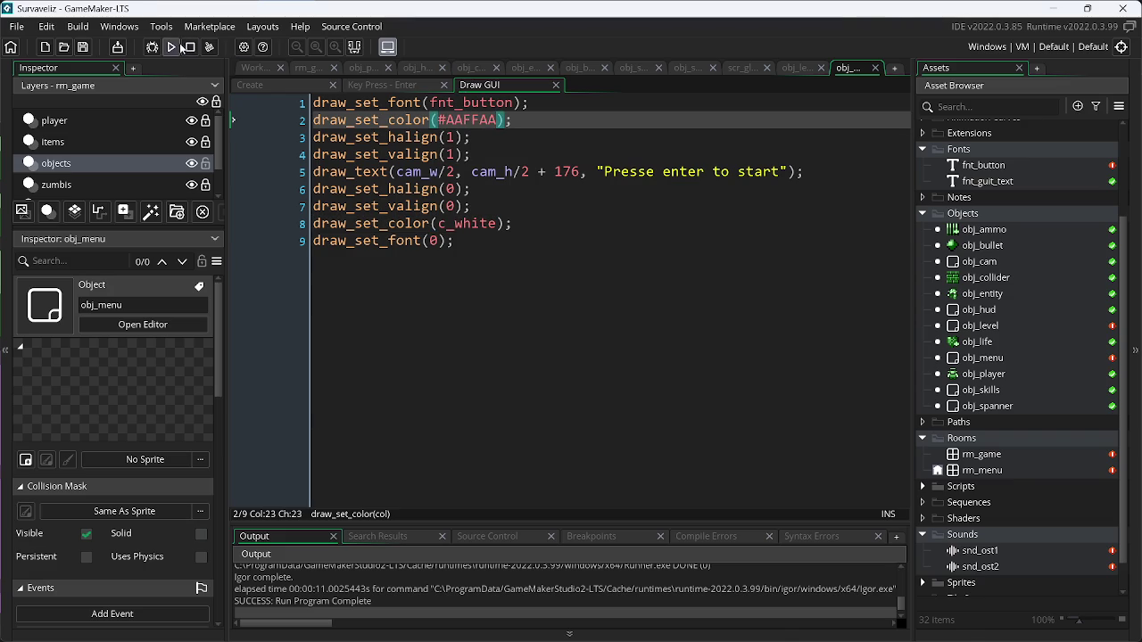
click(172, 46)
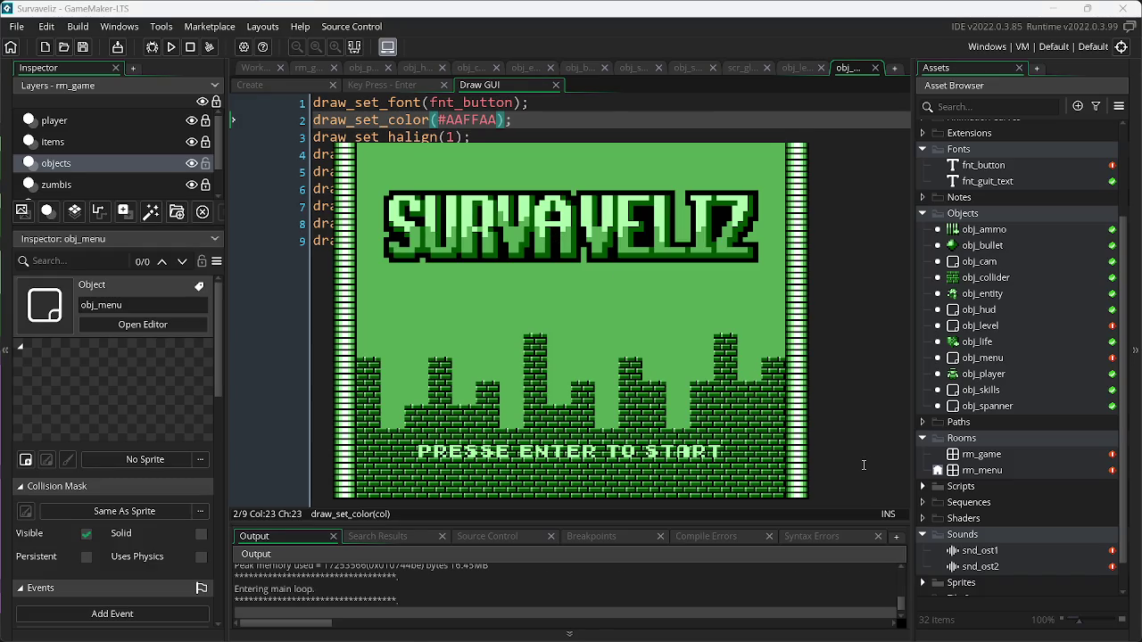
key(alt+Tab)
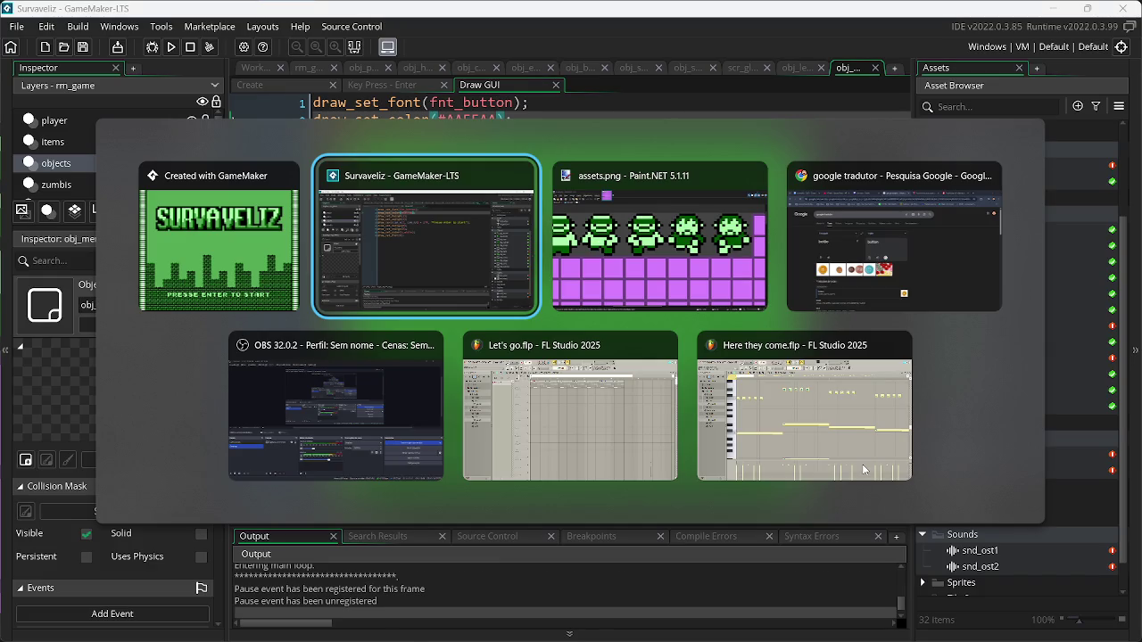
key(Tab)
key(Tab)
key(Tab)
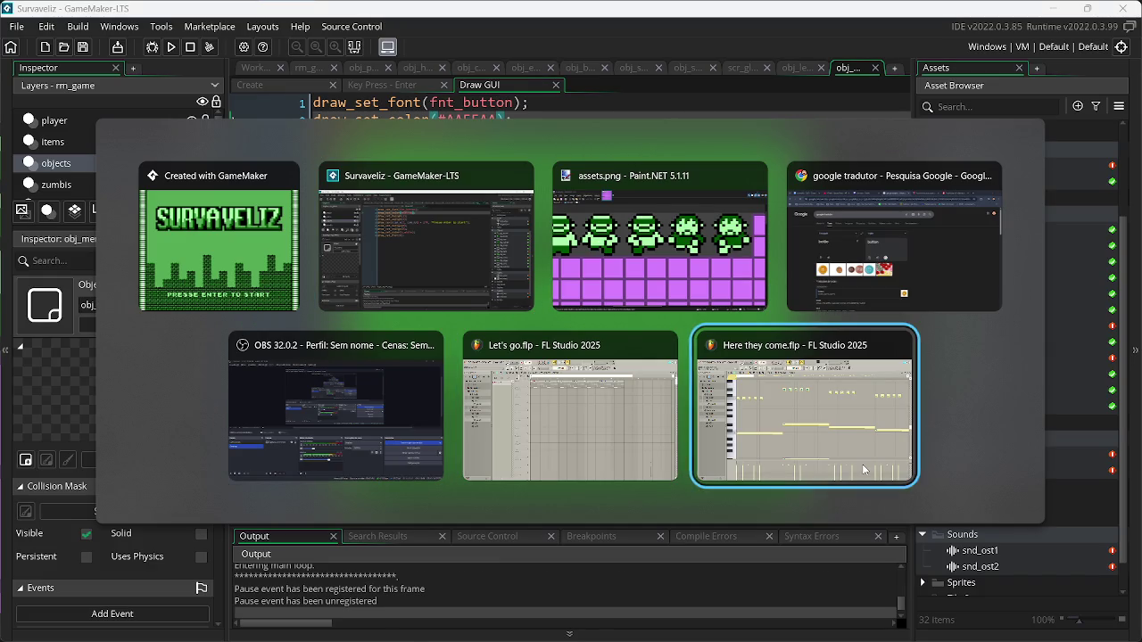
key(Tab)
key(Tab)
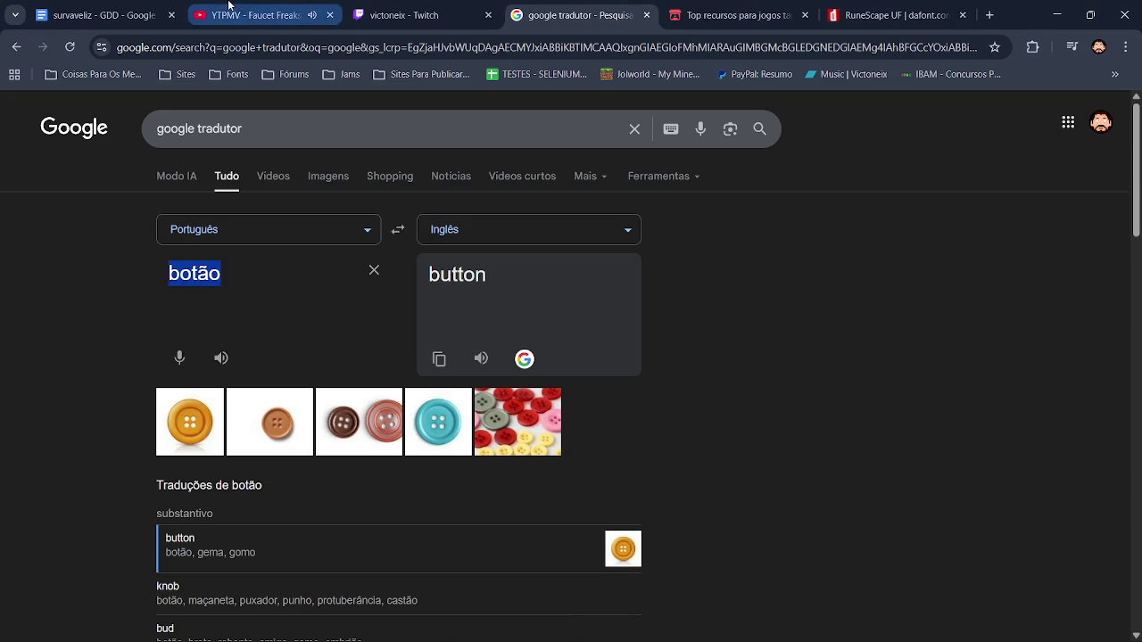
key(ctrl+shift+Tab)
key(ctrl+shift+Tab)
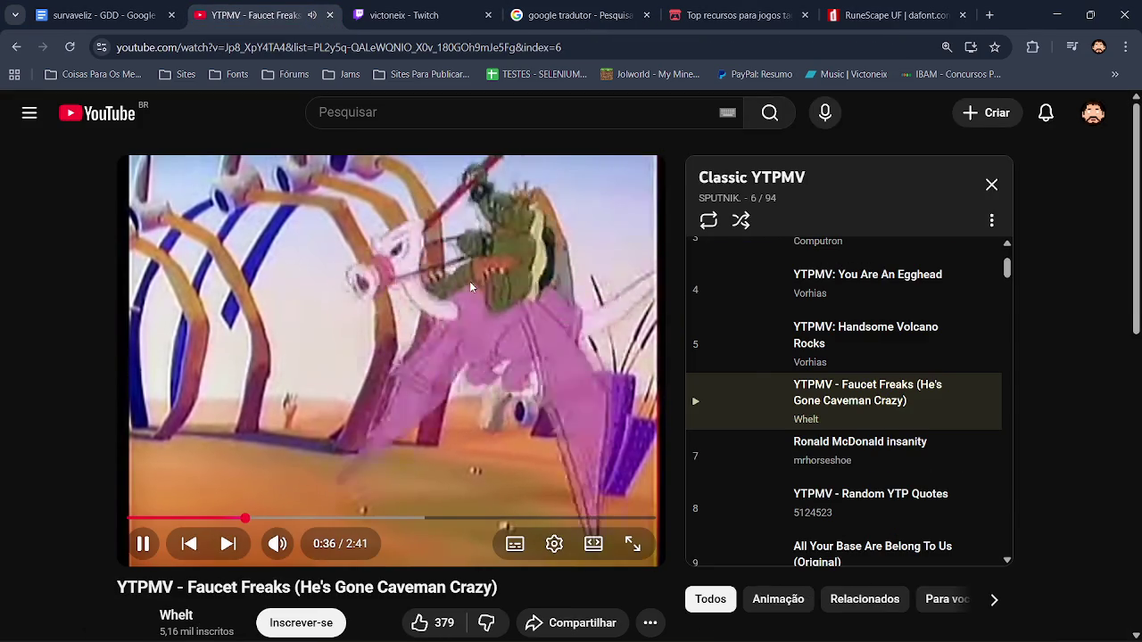
click(469, 281)
click(1057, 14)
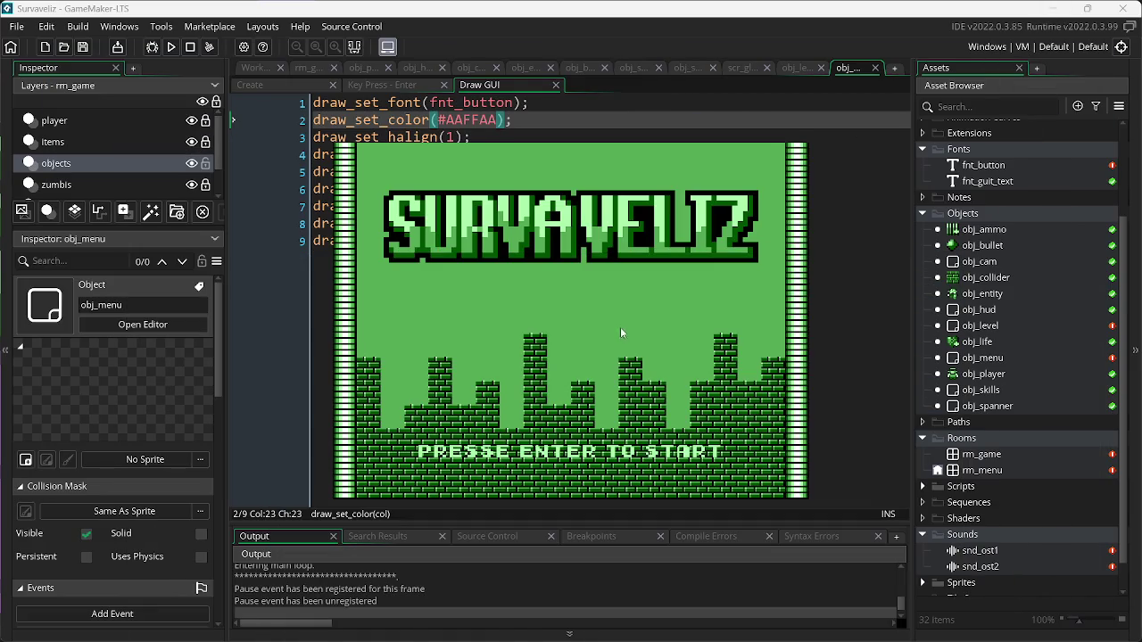
- Close the test game and return to Paint.NET
key(alt+F4)
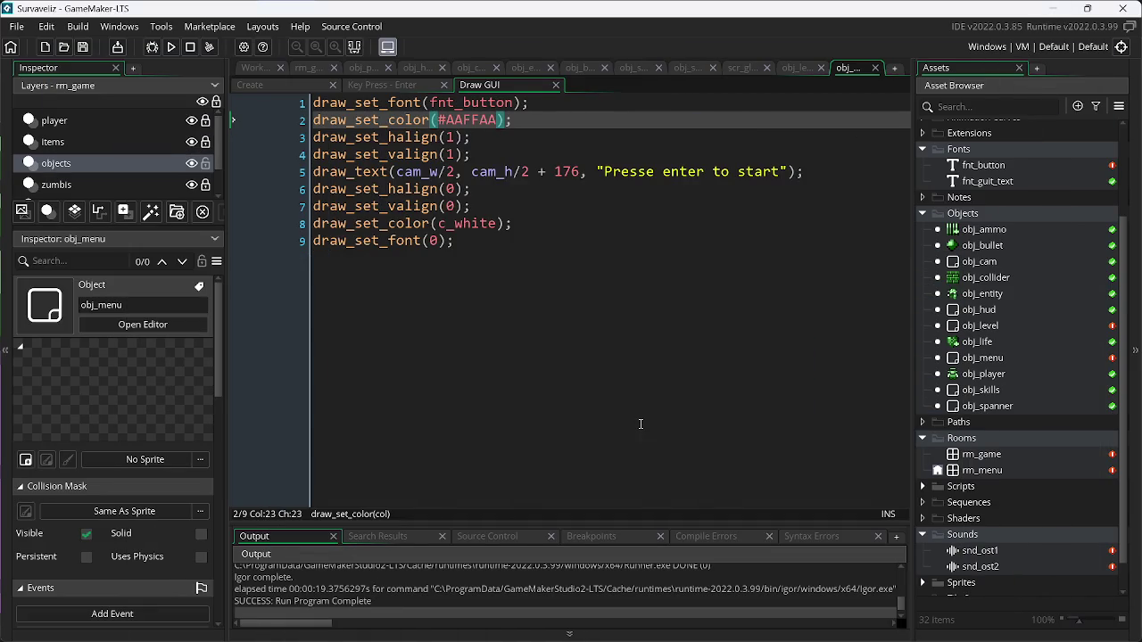
key(alt+Tab)
key(Tab)
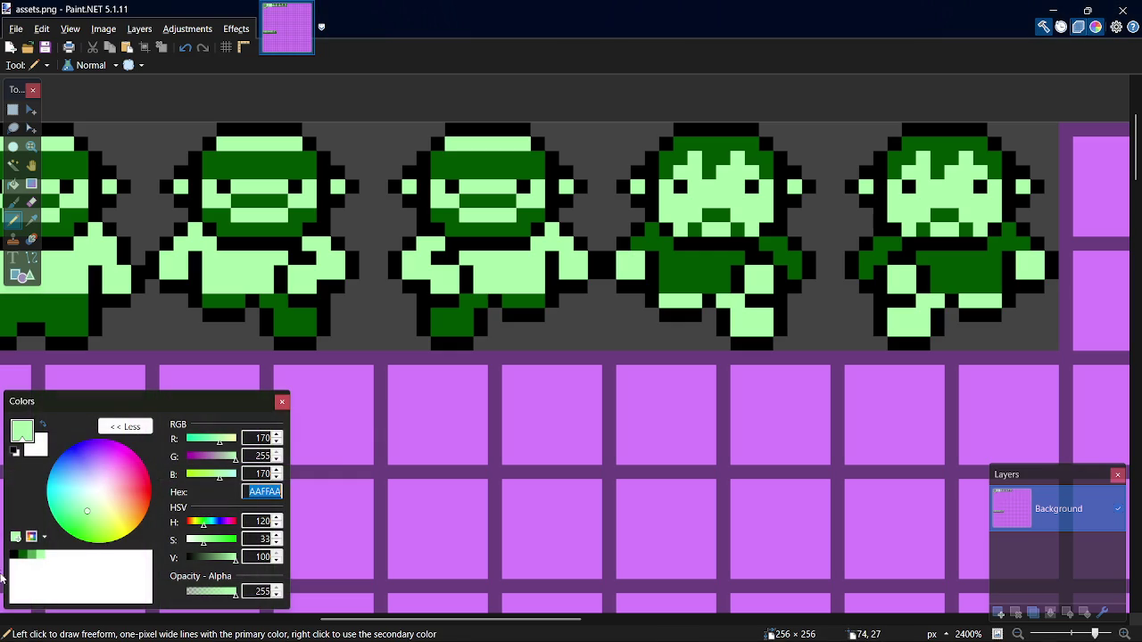
- Copy dark green 005500 from Paint.NET, paste it over AAFFAA on line 2, and run
click(14, 555)
double_click(264, 492)
key(ctrl+c)
key(alt+Tab)
double_click(481, 119)
key(ctrl+v)
click(172, 47)
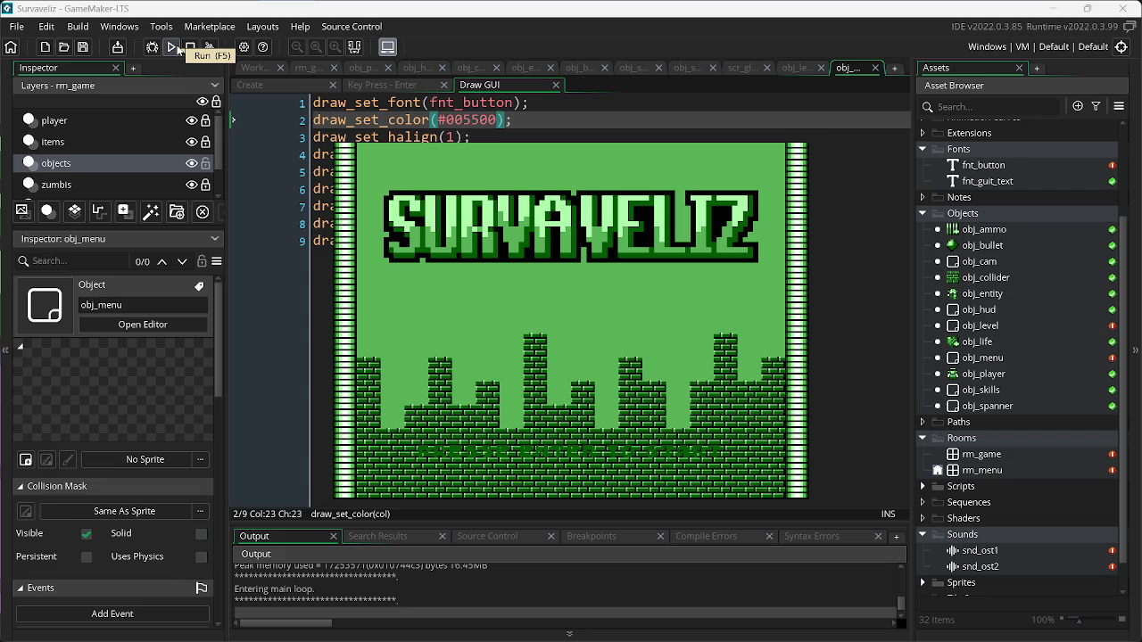
- Undo line 2's colour change back to #AAFFAA and test-run the game to check the prompt
click(191, 47)
click(496, 171)
key(ctrl+z)
click(170, 48)
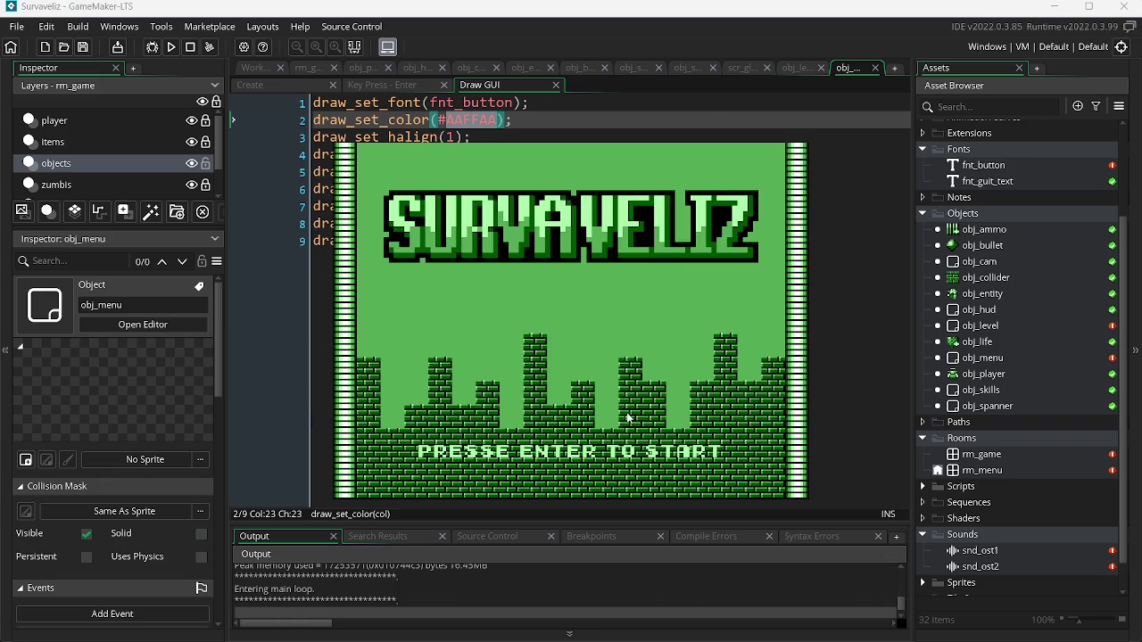
key(Escape)
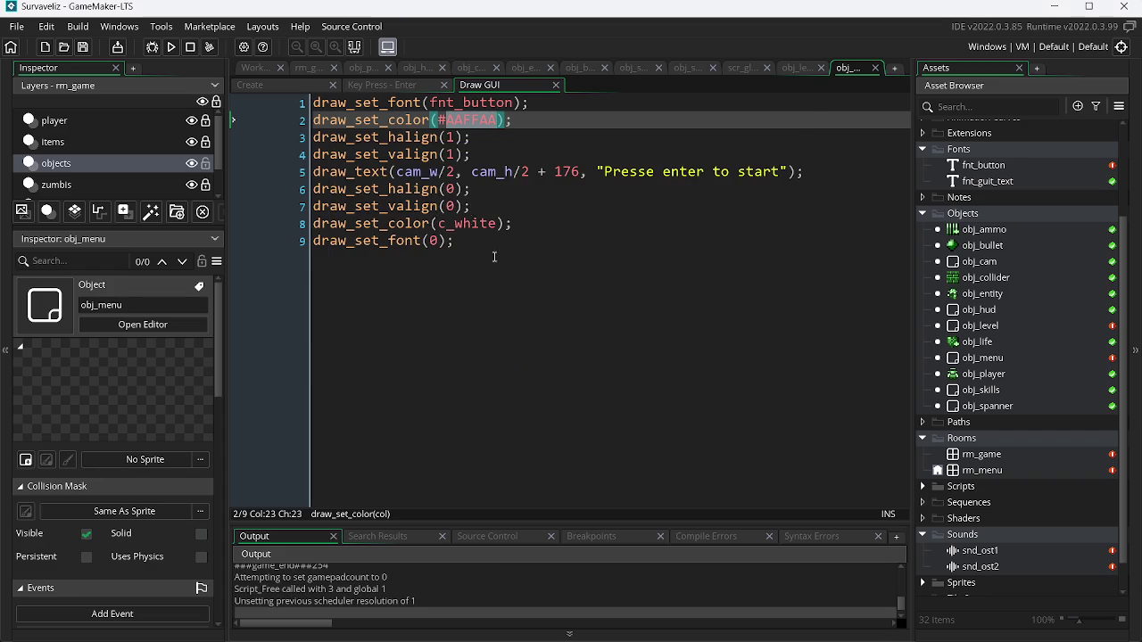
- Try draw_text_shadow on line 5, revert it to draw_text, and run the game with F5
click(390, 171)
text(_sh)
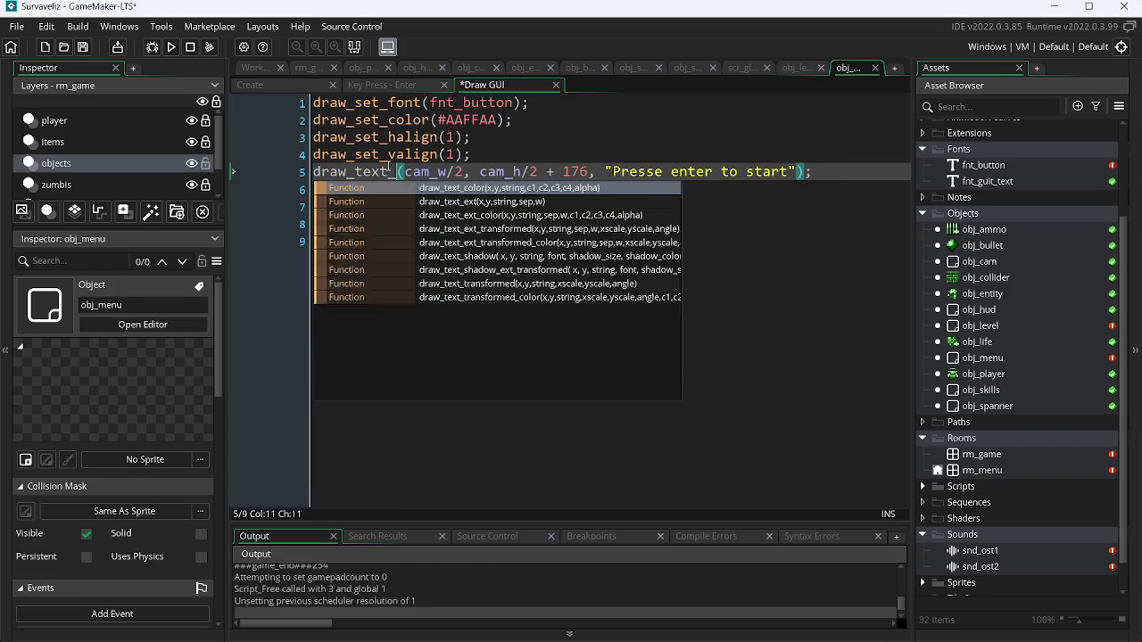
key(Return)
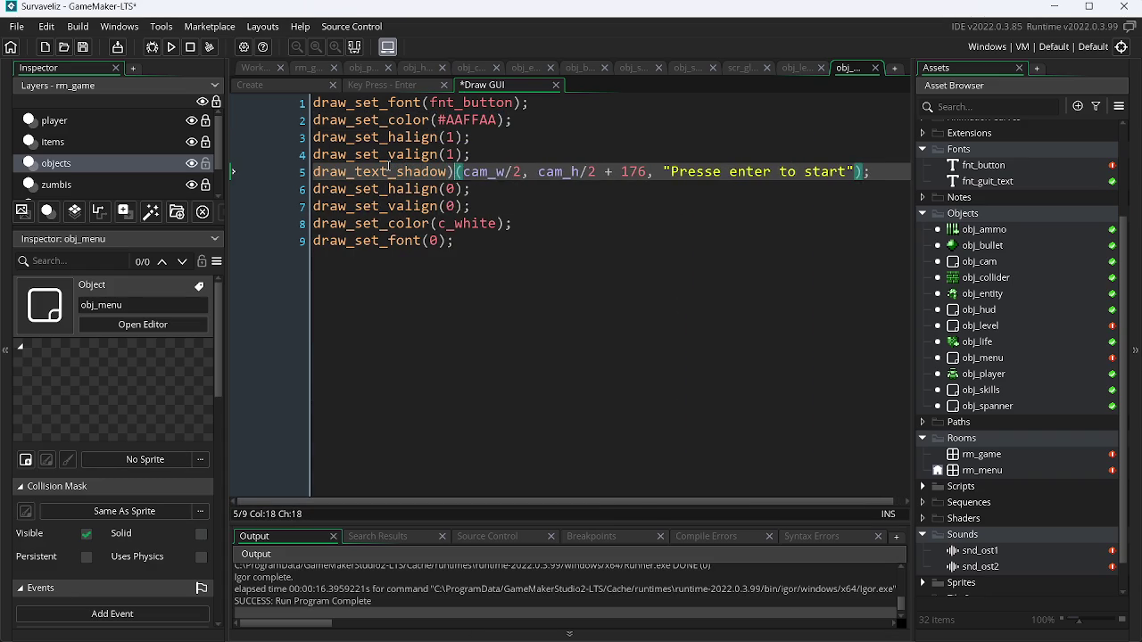
key(BackSpace)
key(BackSpace)
key(BackSpace)
key(F5)
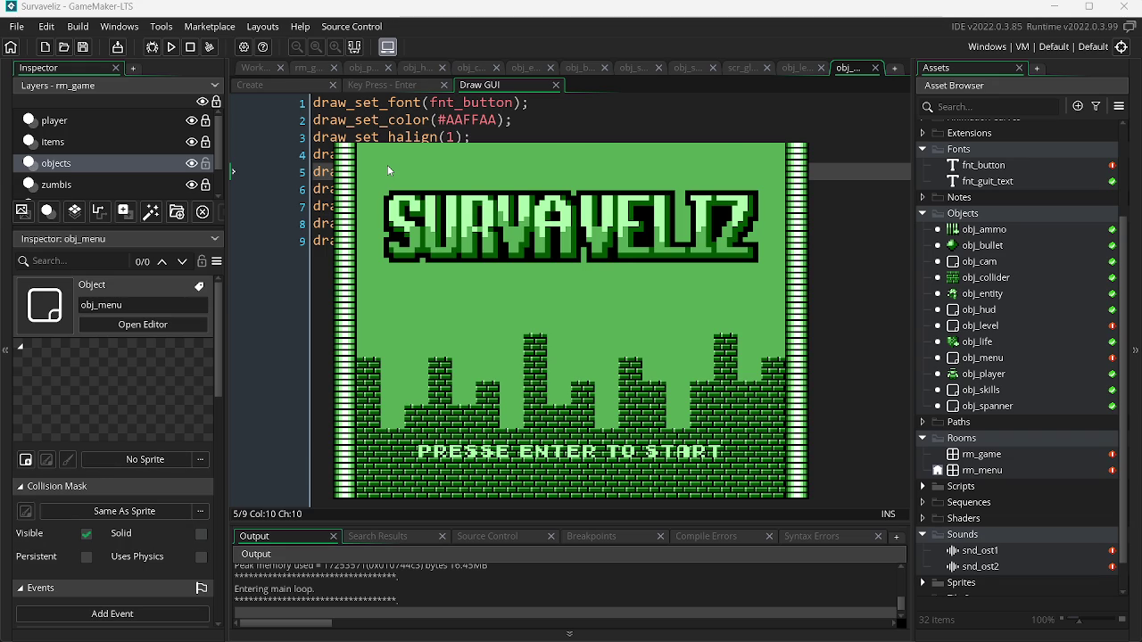
- Start the game from the title screen and walk the player around the level
key(Return)
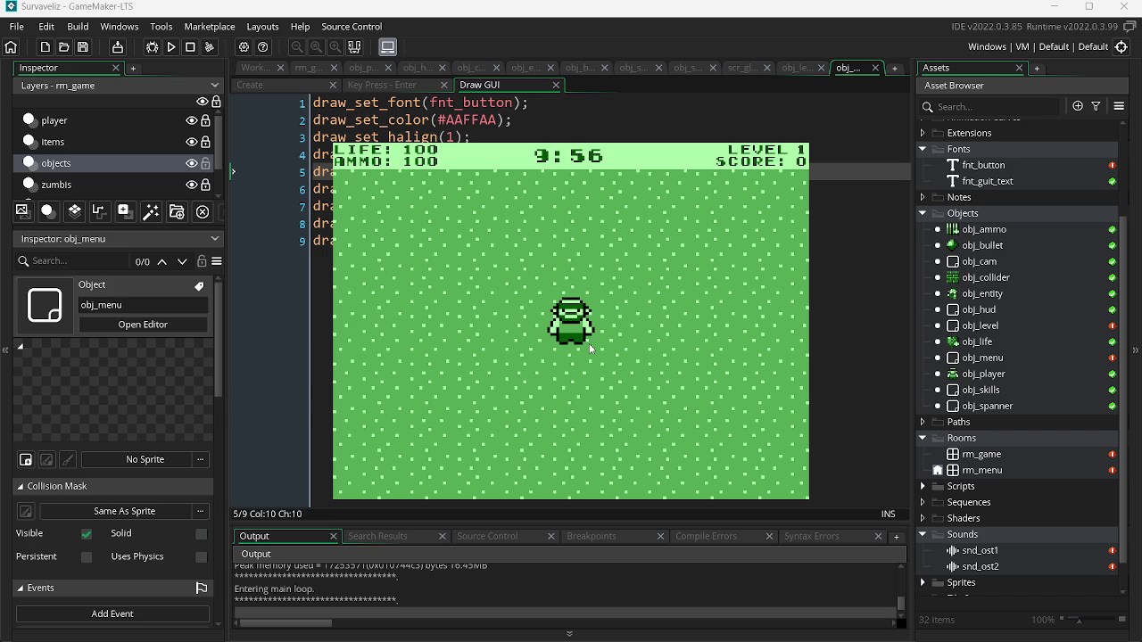
key(Right)
key(Down)
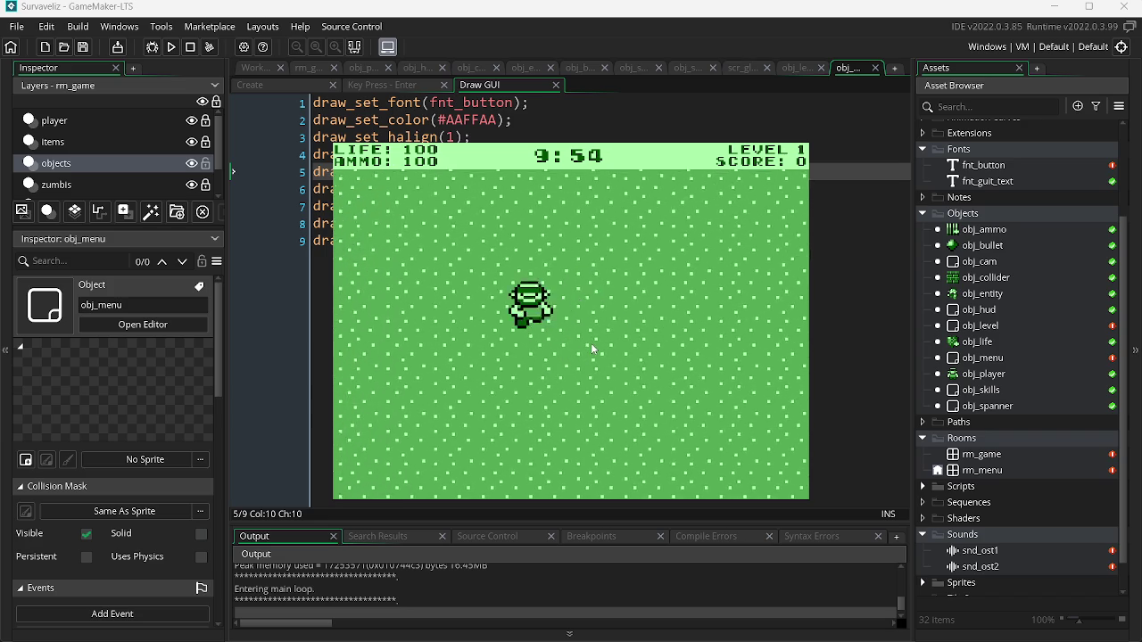
key(Left)
key(Up)
key(Down)
key(Right)
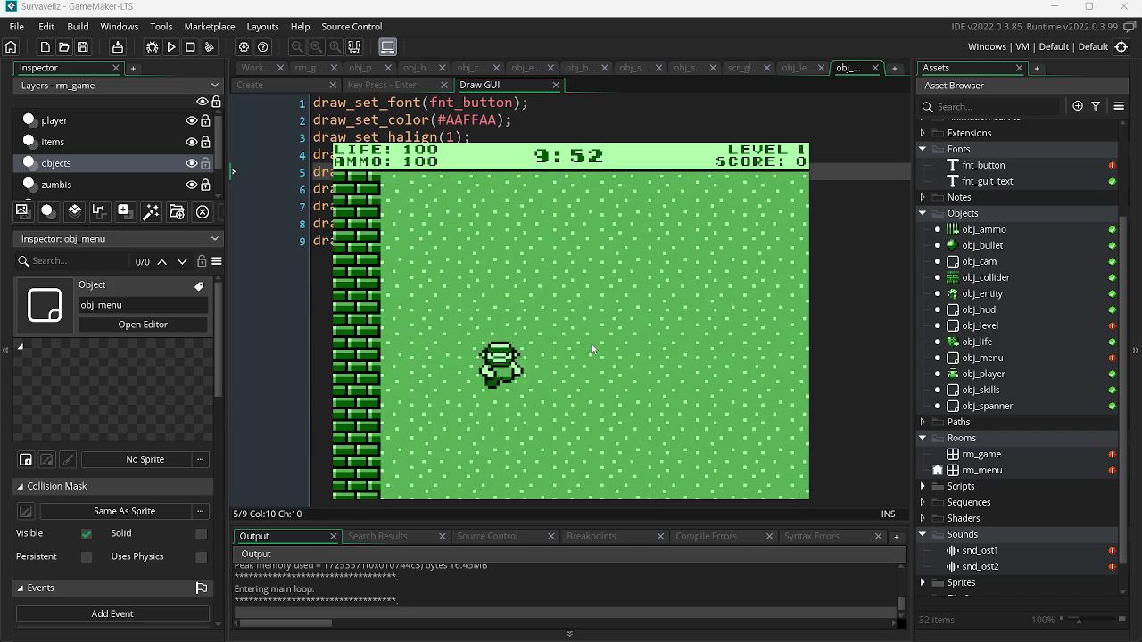
key(Down)
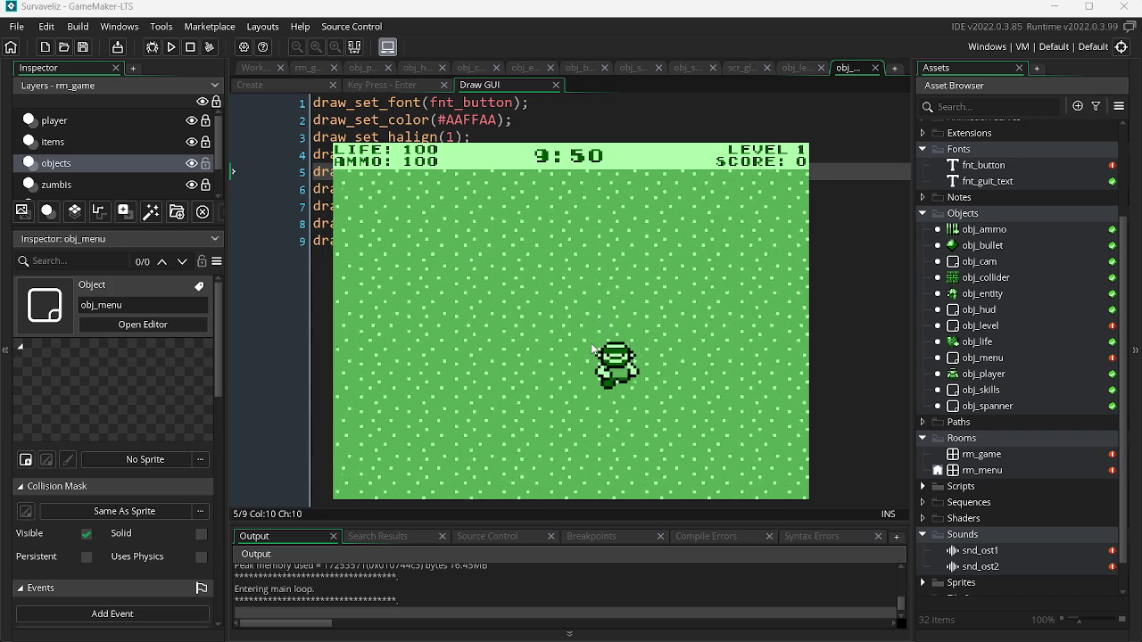
key(Left)
key(Up)
- Shoot the approaching zombies while moving the player around the level
click(775, 416)
click(773, 411)
click(763, 399)
click(754, 387)
click(757, 382)
click(757, 382)
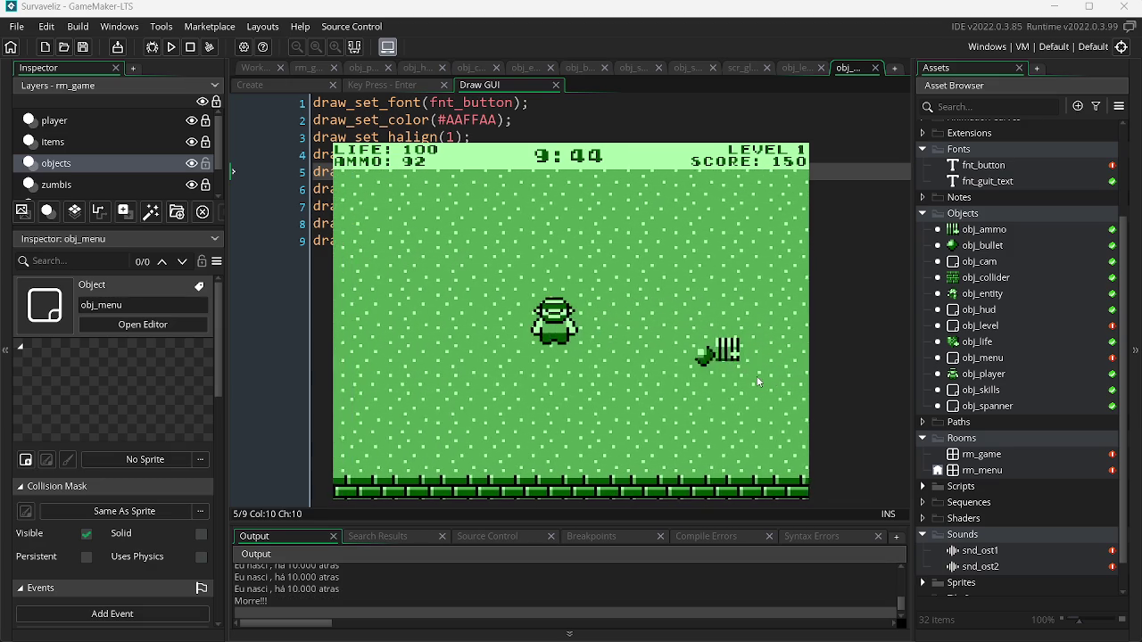
key(Down)
key(Up)
key(Right)
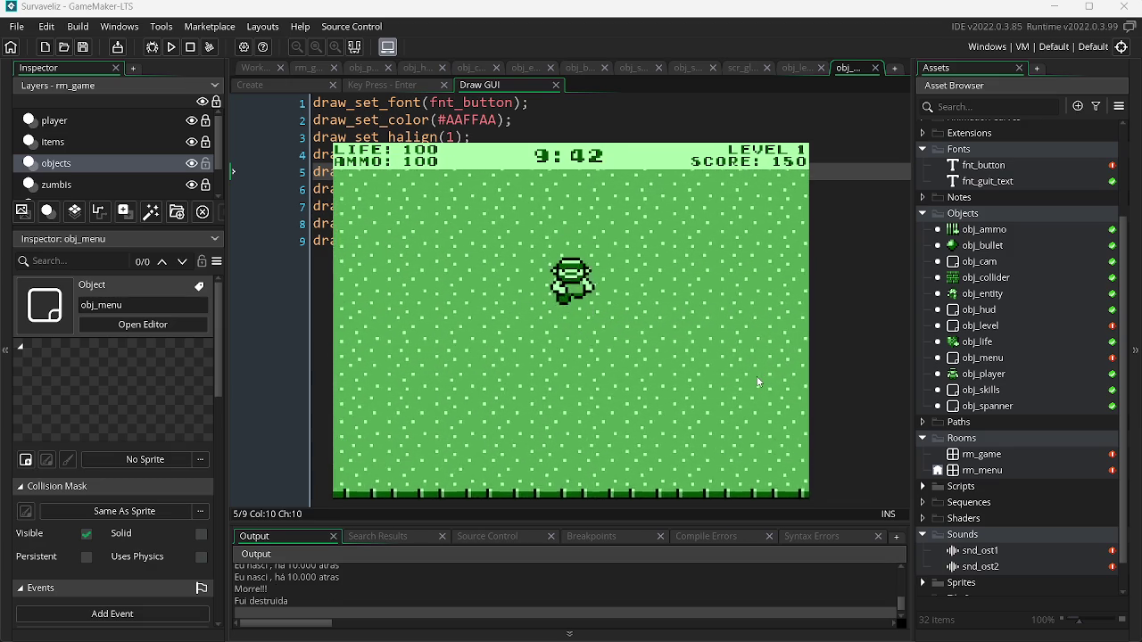
key(Up)
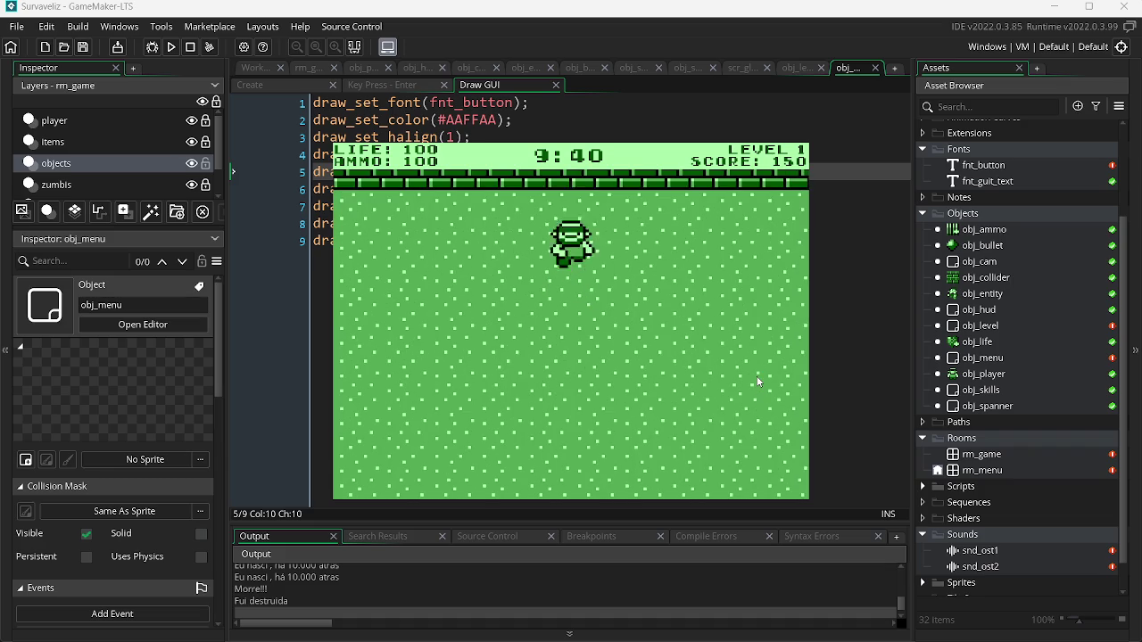
key(Down)
click(751, 332)
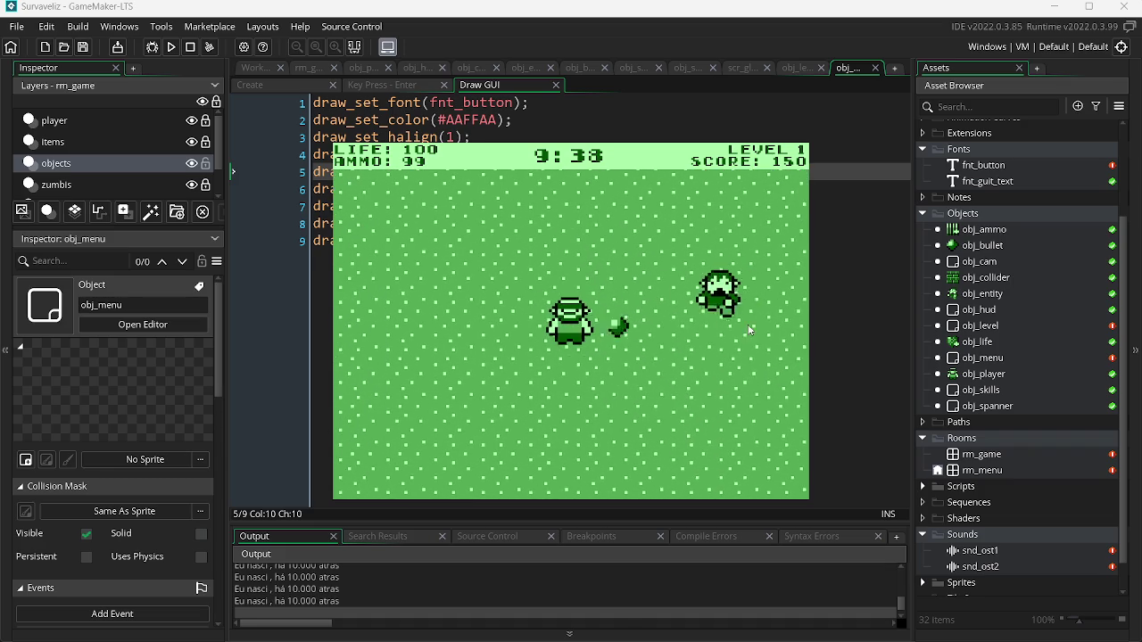
click(739, 297)
- Collect ammo boxes and keep shooting zombies until level 2 with a score of 900
key(Right)
click(589, 241)
click(421, 283)
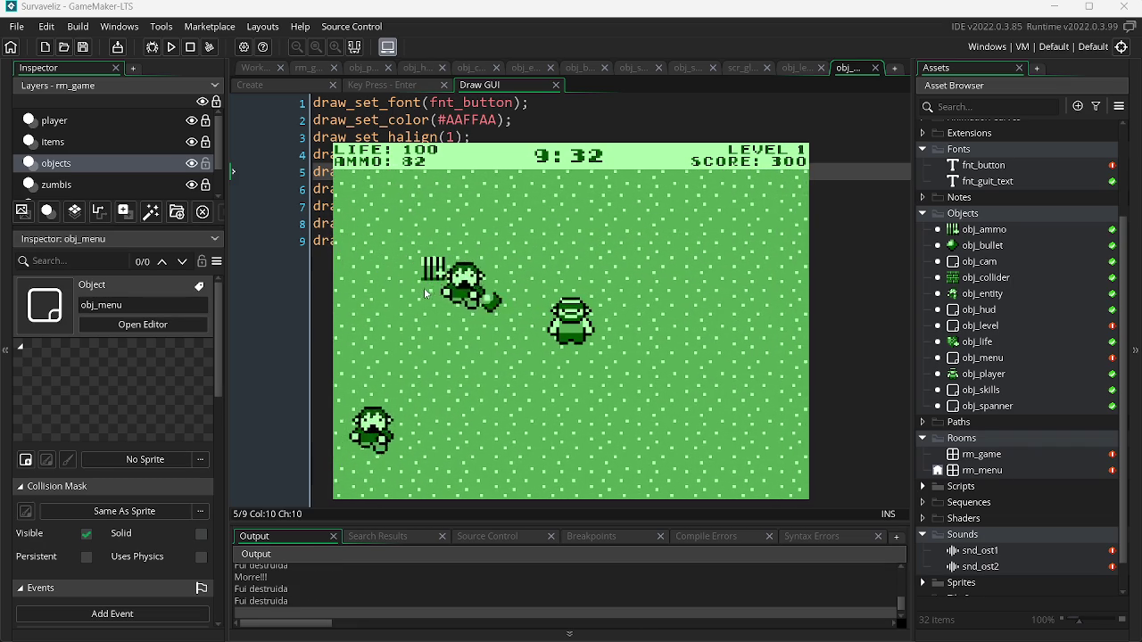
key(Left)
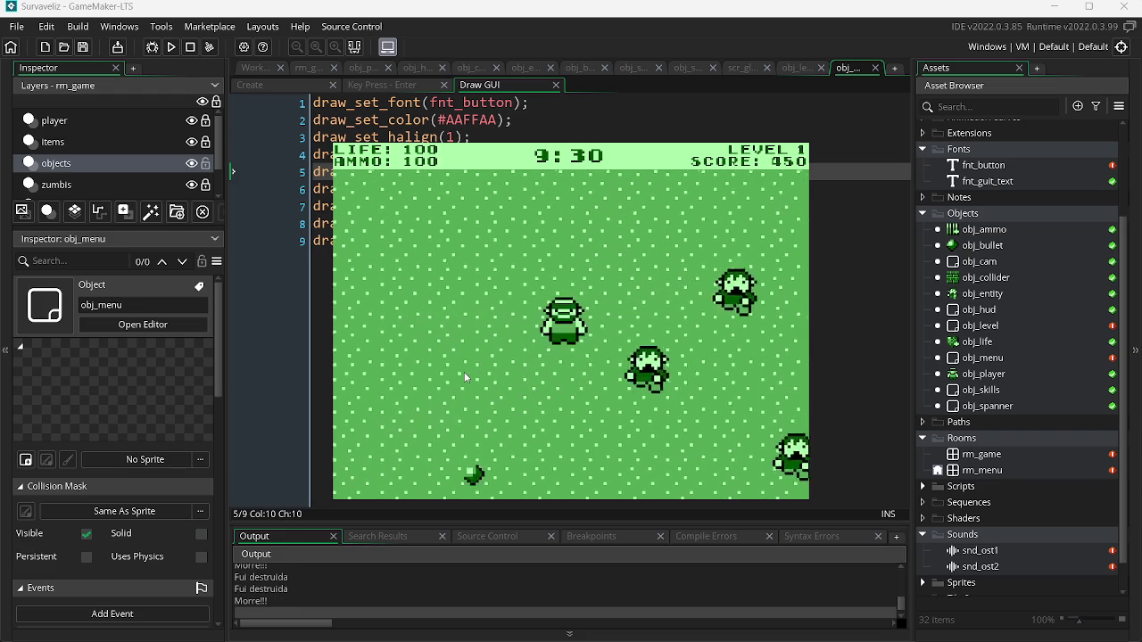
click(751, 326)
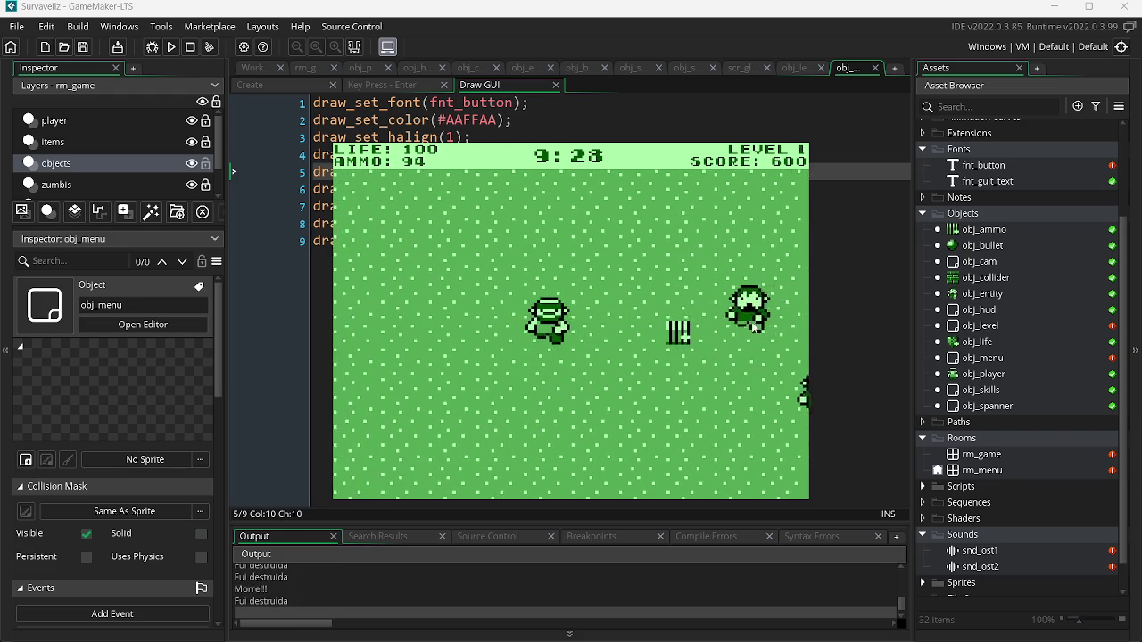
click(751, 327)
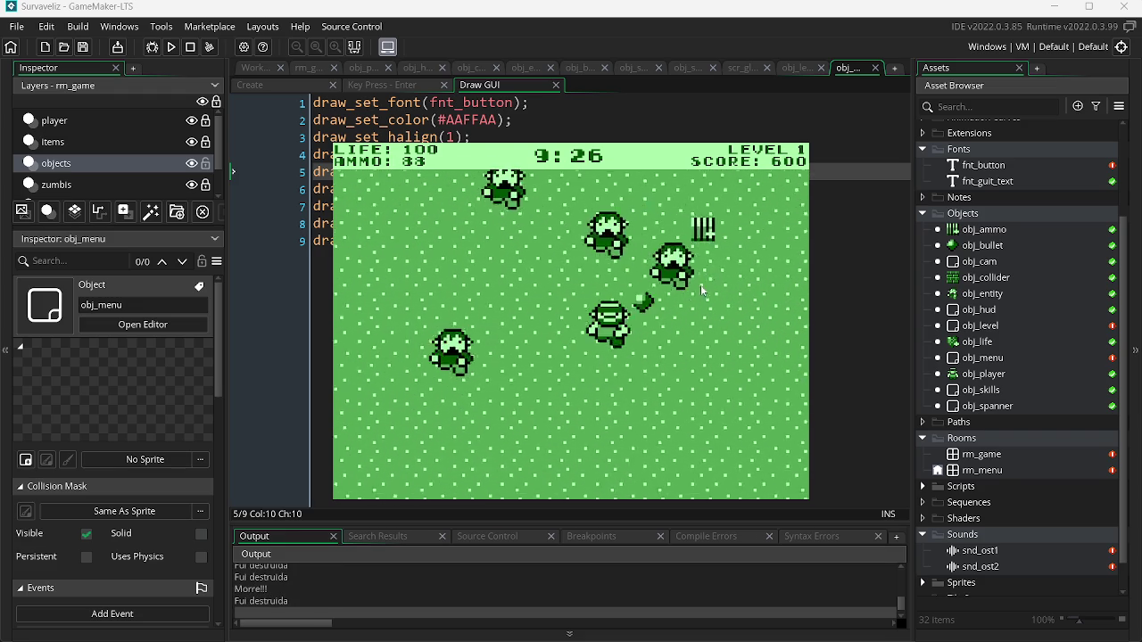
click(441, 294)
click(441, 295)
click(441, 294)
click(440, 289)
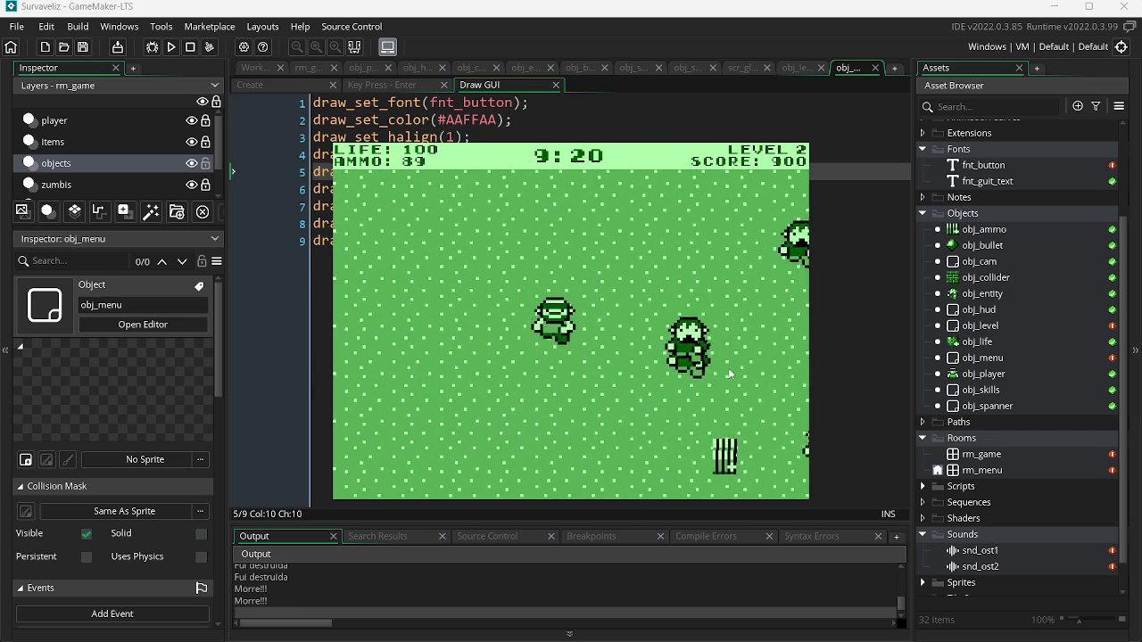
- Shoot the zombies on the right until reaching level 3
click(741, 303)
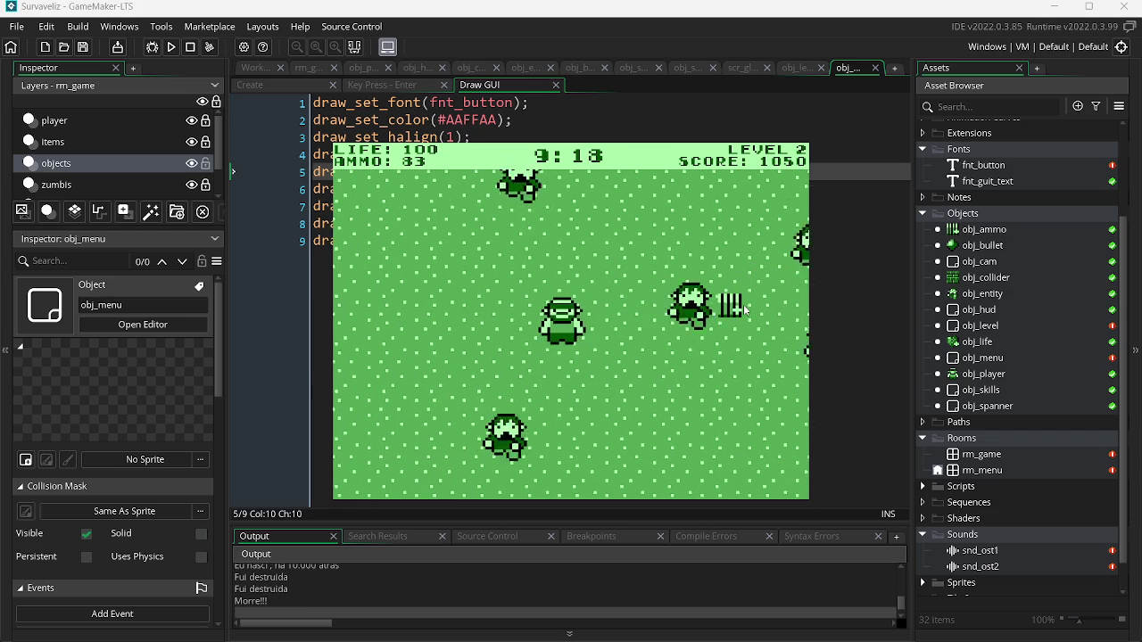
click(746, 309)
click(746, 310)
click(746, 309)
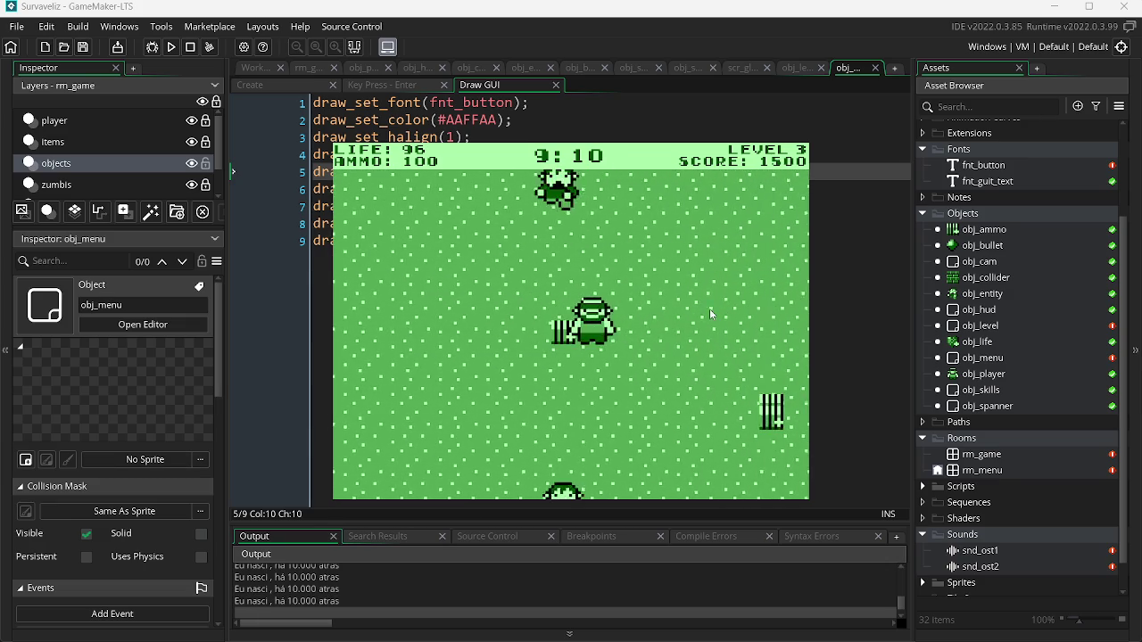
- Keep shooting zombies on both sides until level 4 with a score of 2700
click(428, 329)
click(428, 329)
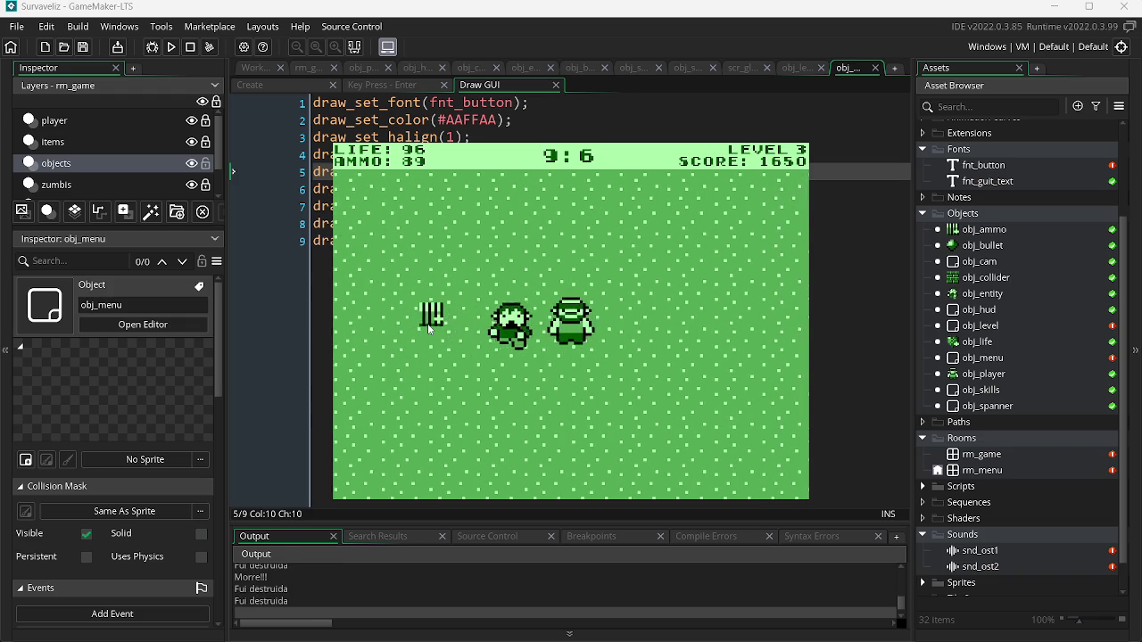
click(658, 291)
click(749, 294)
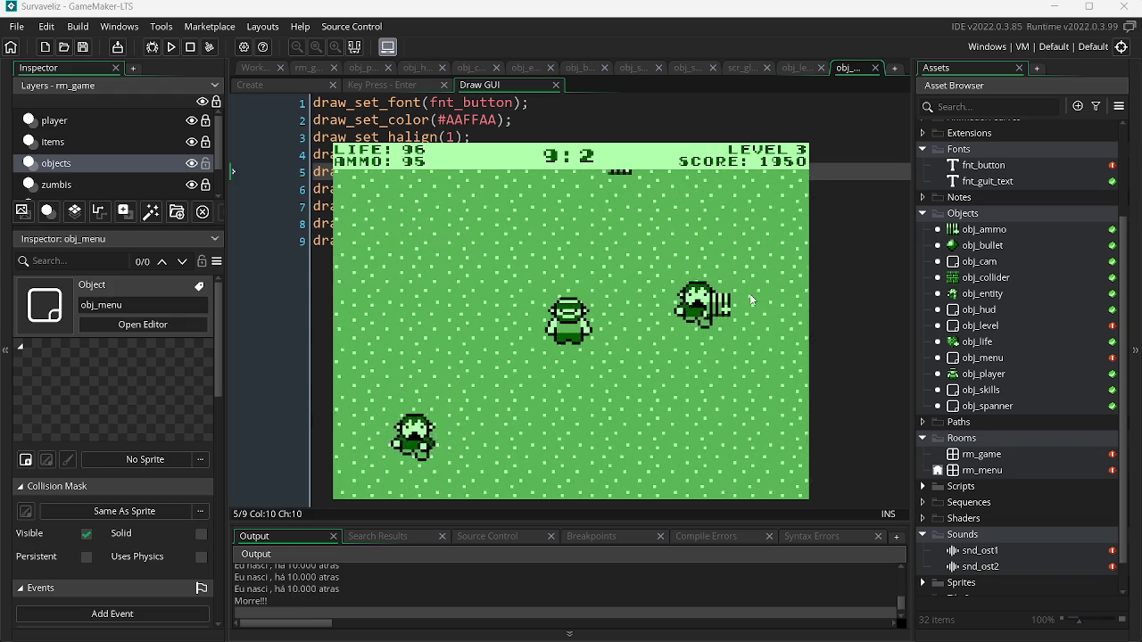
click(751, 301)
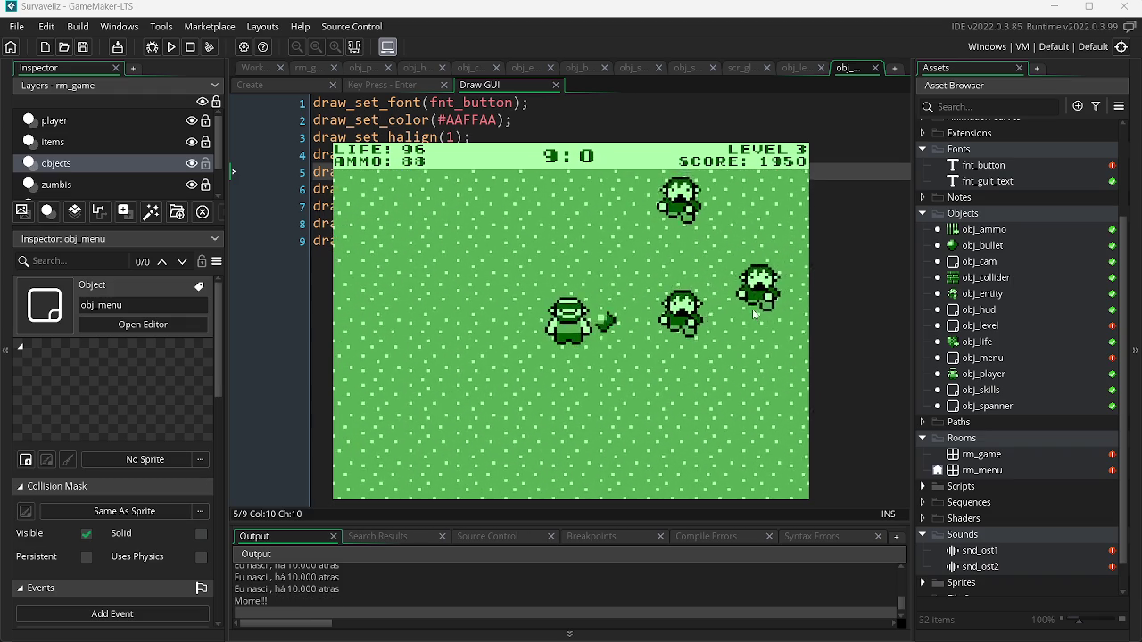
click(737, 285)
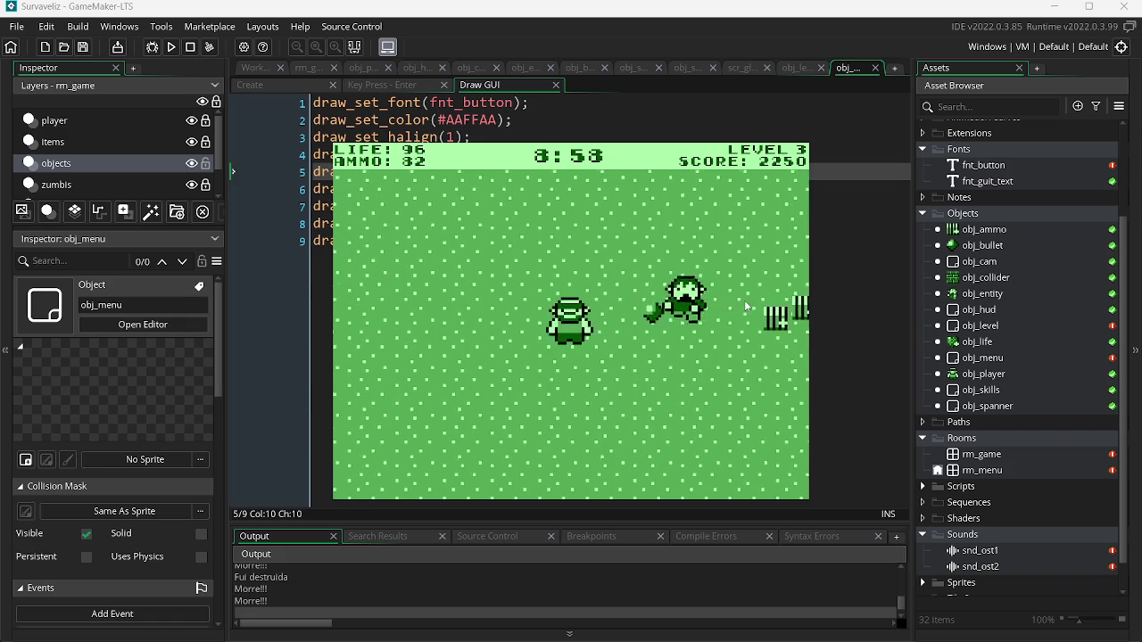
click(744, 300)
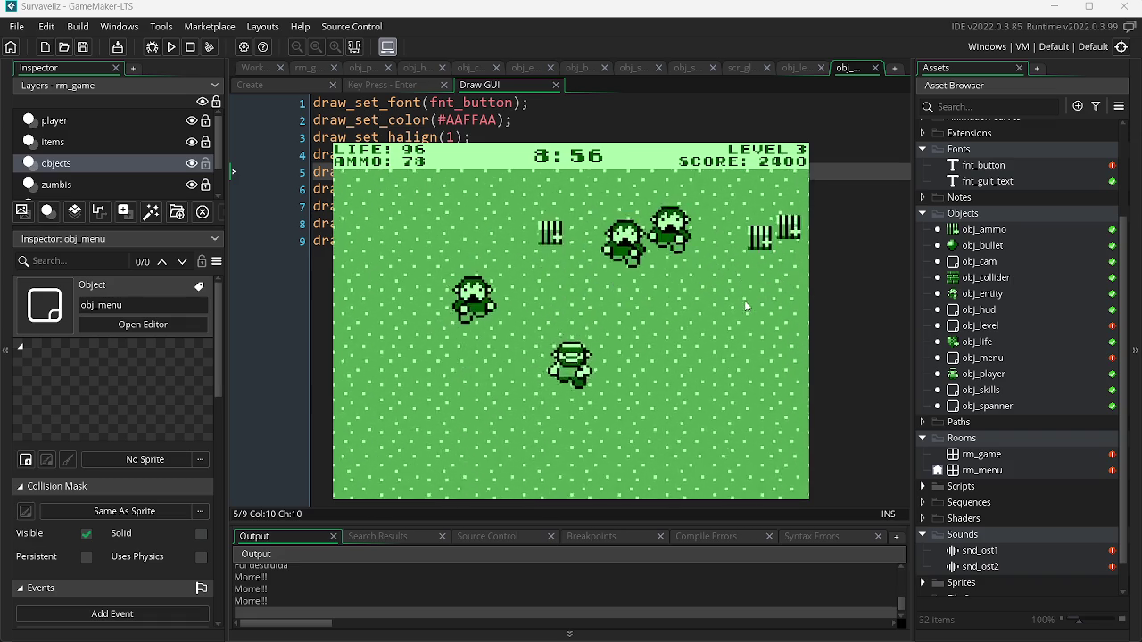
click(527, 351)
click(527, 350)
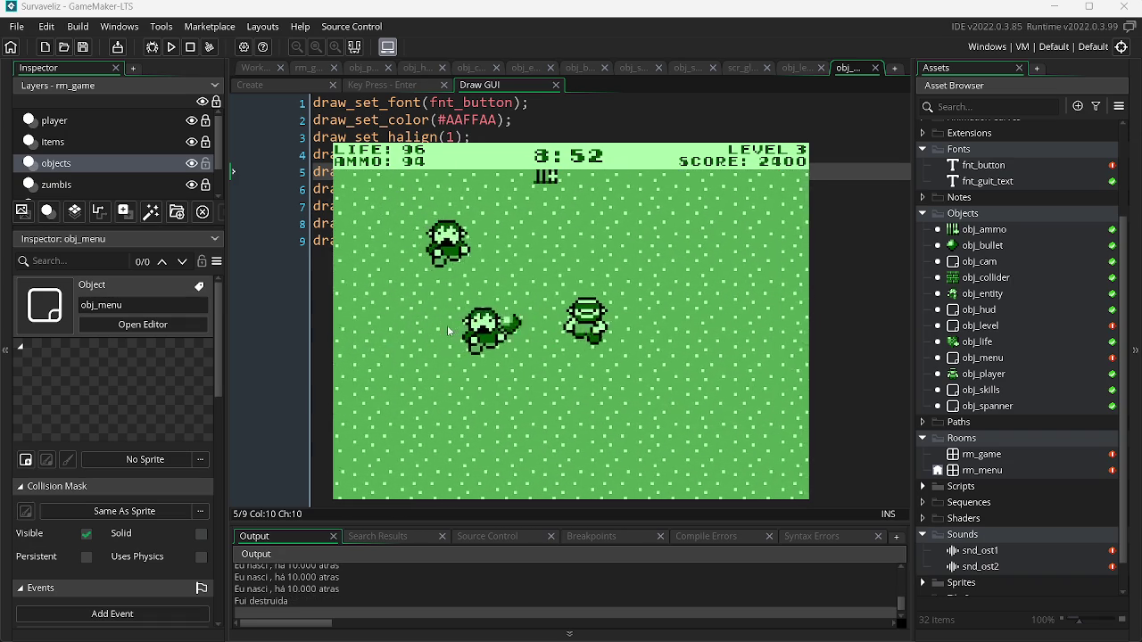
click(450, 331)
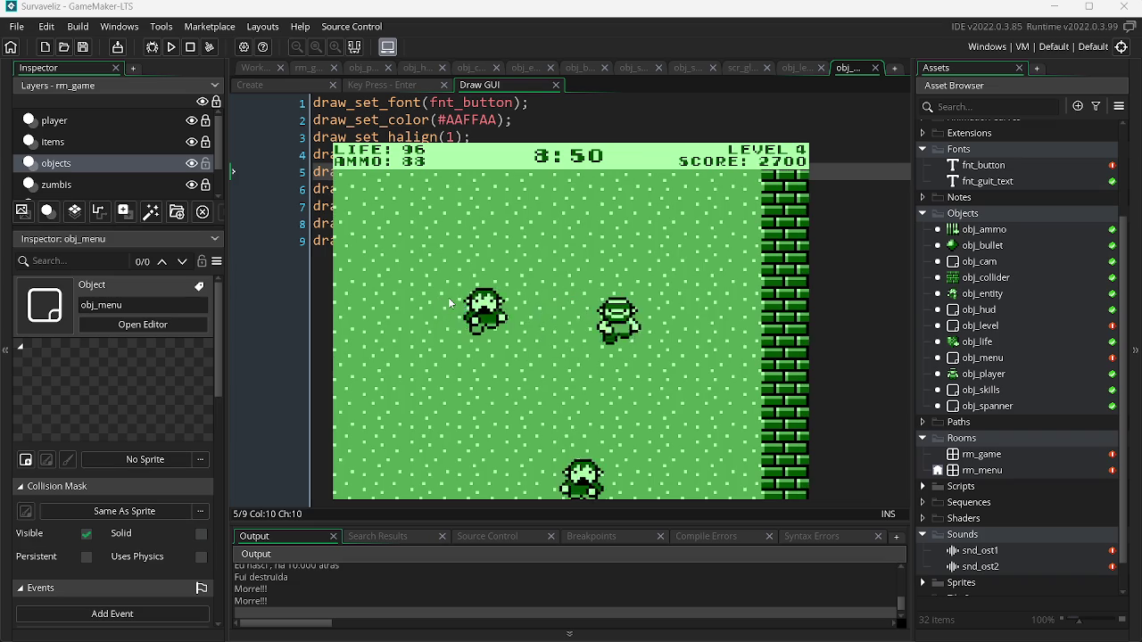
click(633, 298)
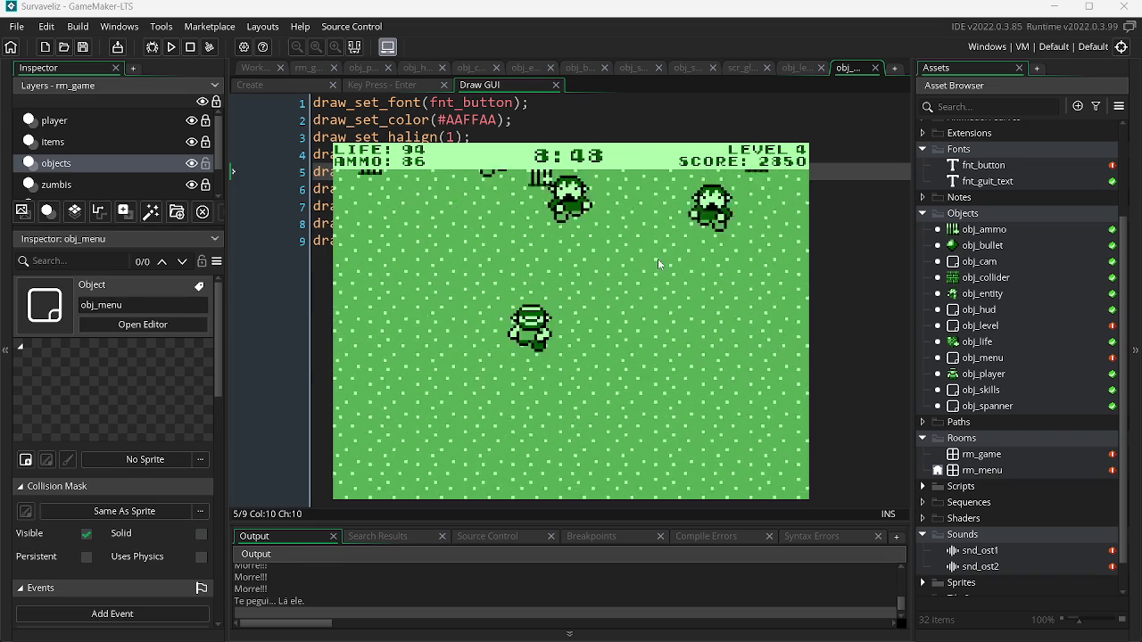
click(742, 285)
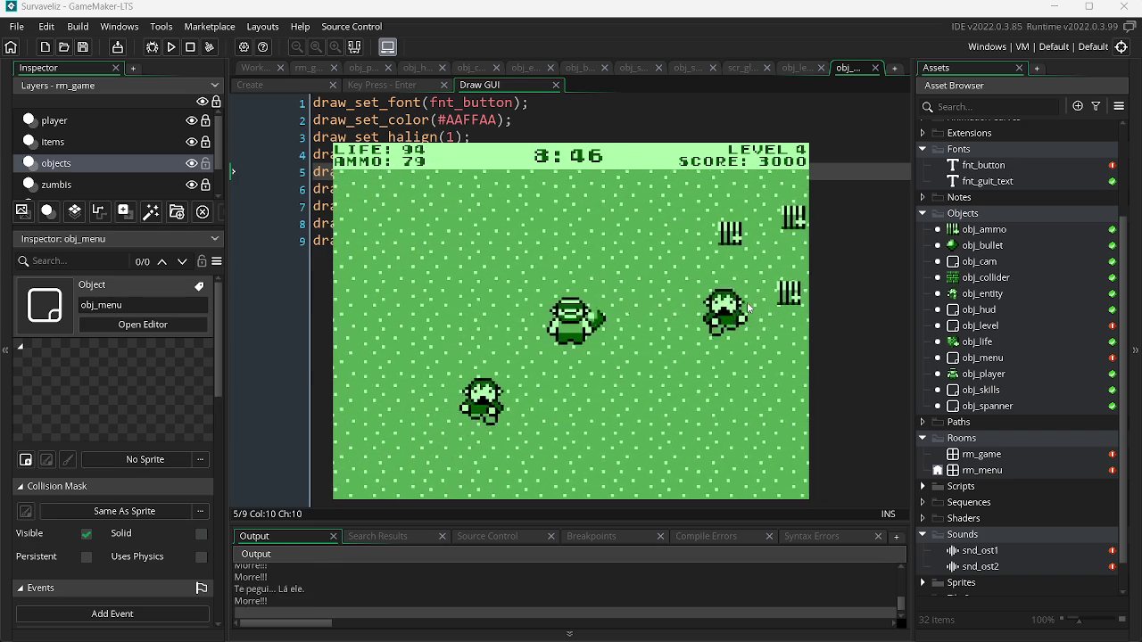
key(d)
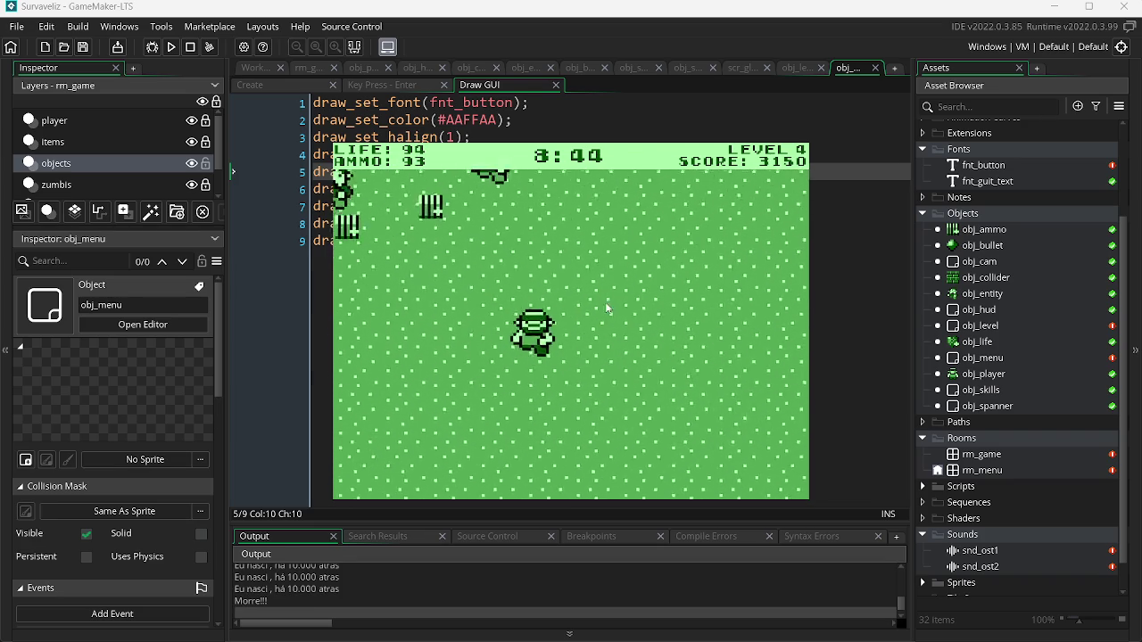
click(735, 265)
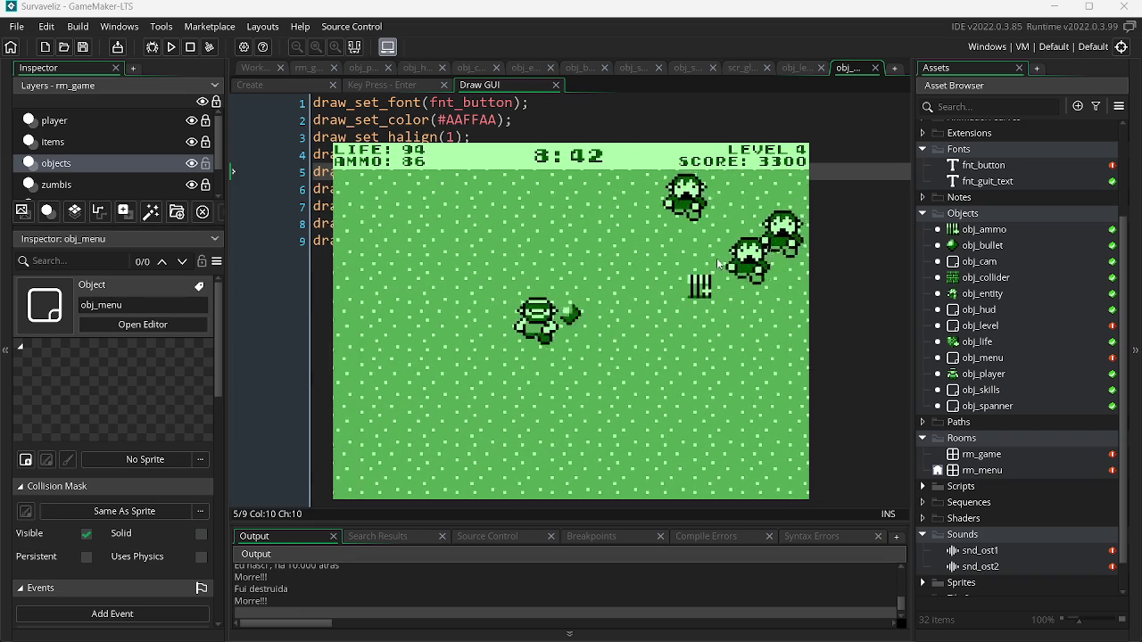
click(735, 270)
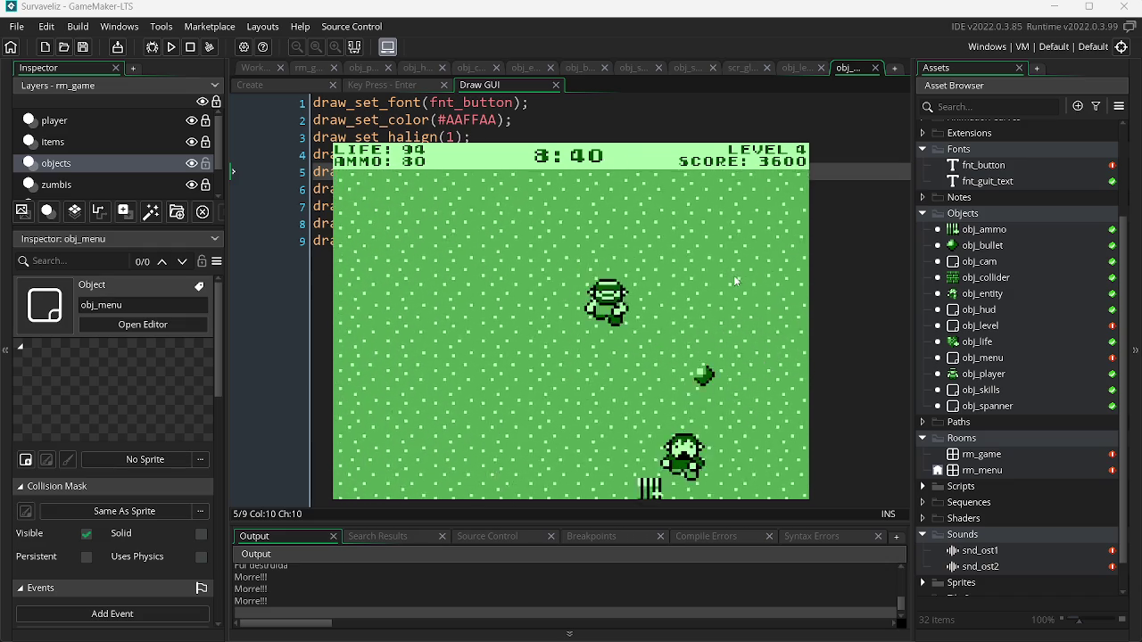
key(d)
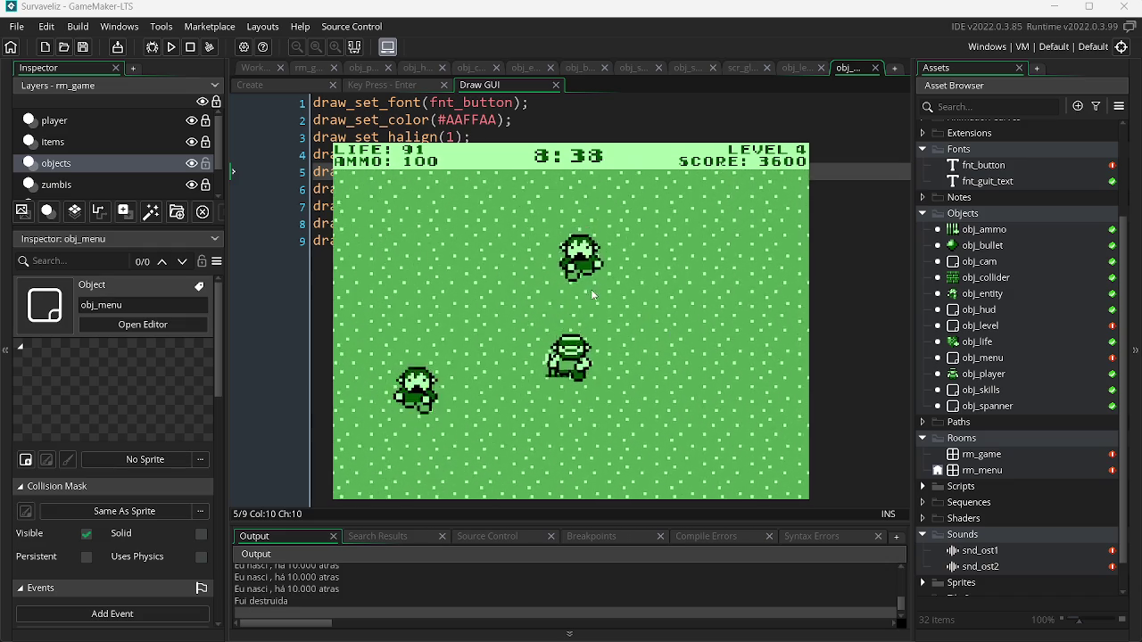
click(446, 301)
key(w)
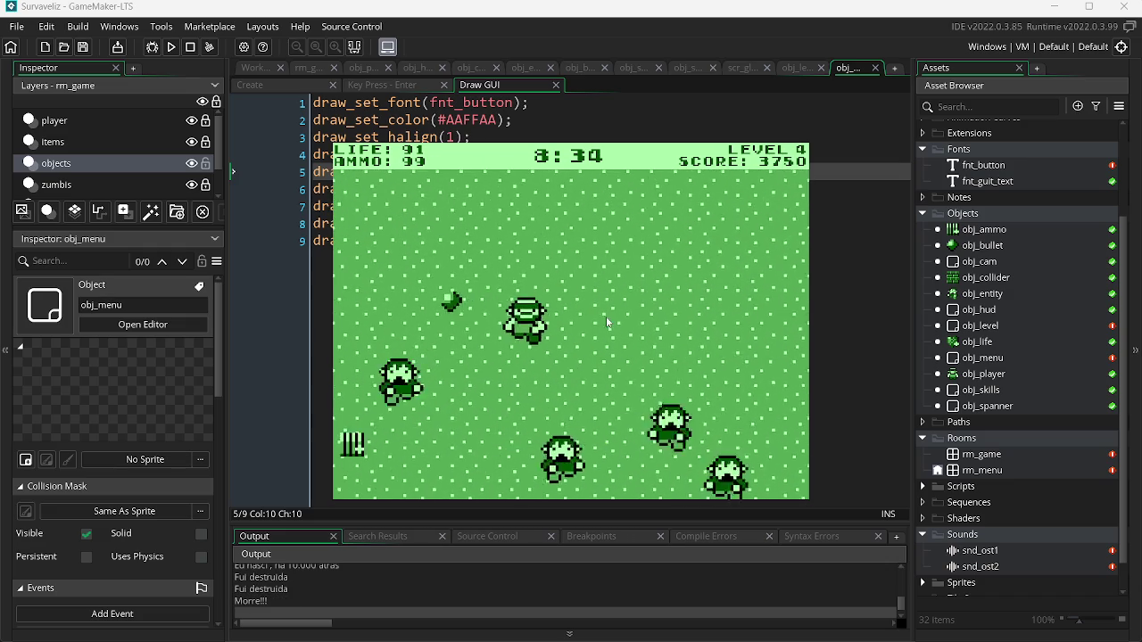
click(784, 311)
click(784, 311)
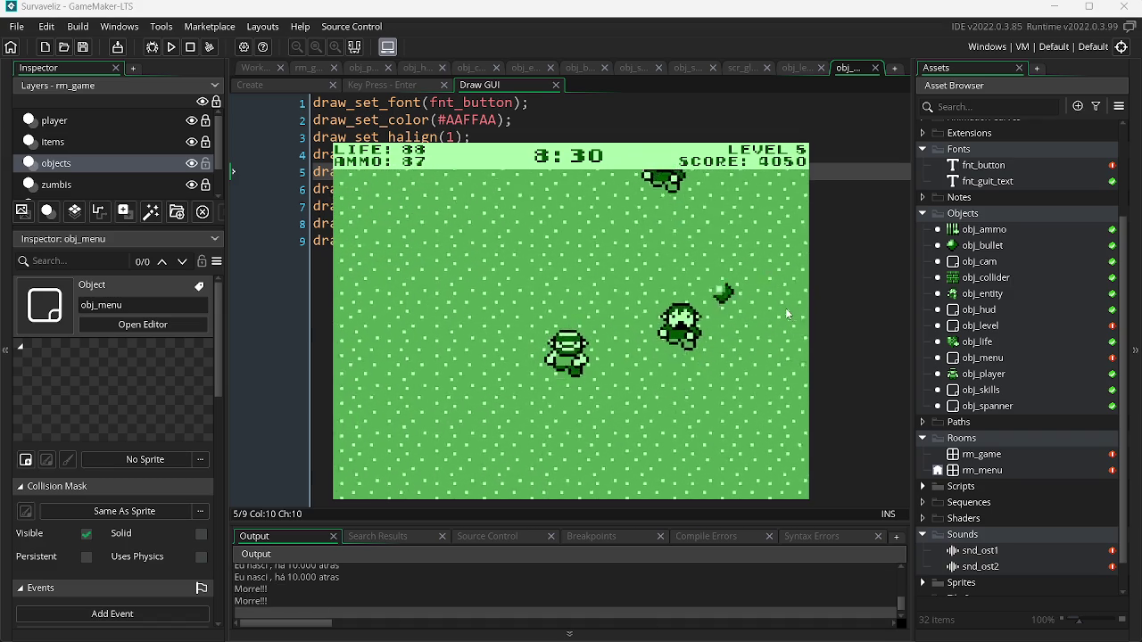
click(772, 300)
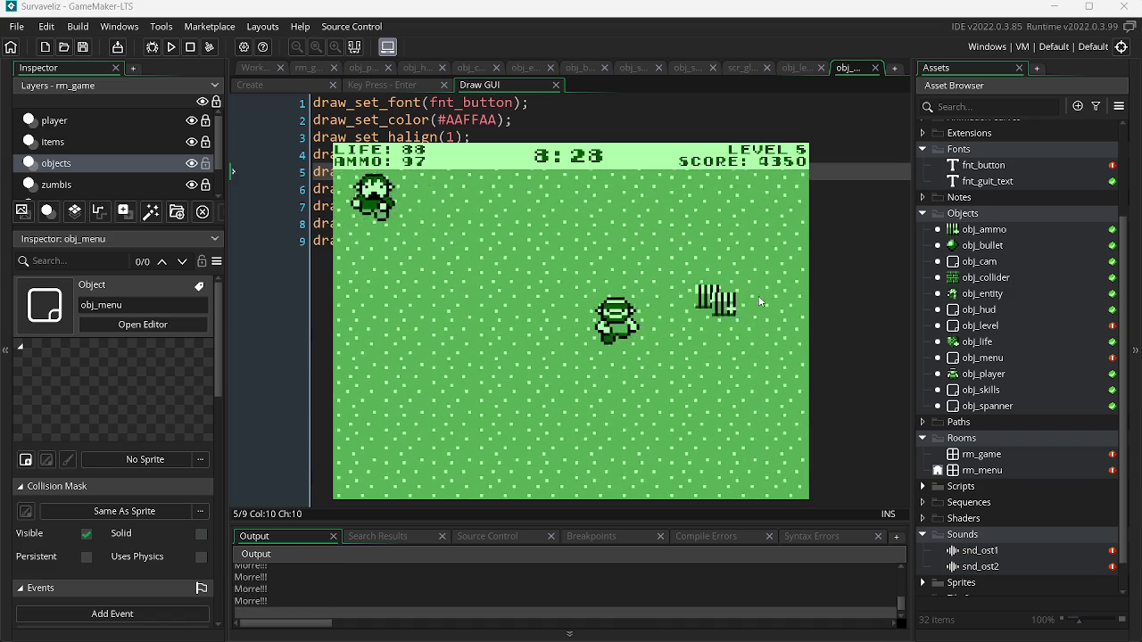
click(631, 273)
click(573, 240)
click(609, 229)
click(414, 330)
click(414, 332)
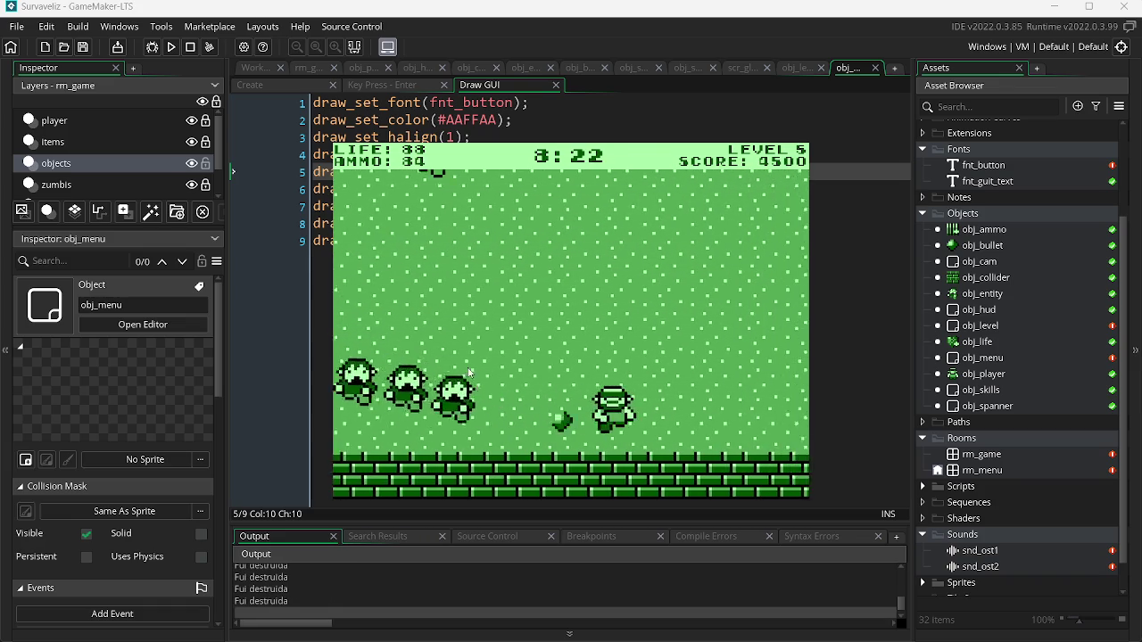
click(484, 340)
click(664, 398)
click(741, 340)
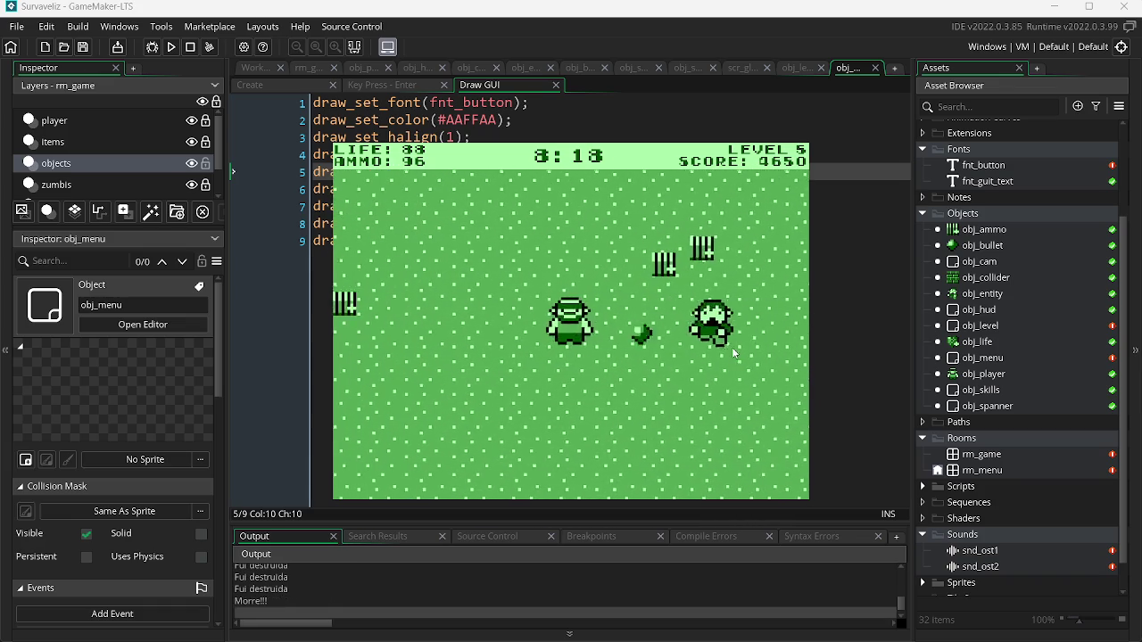
click(746, 306)
click(747, 307)
click(747, 308)
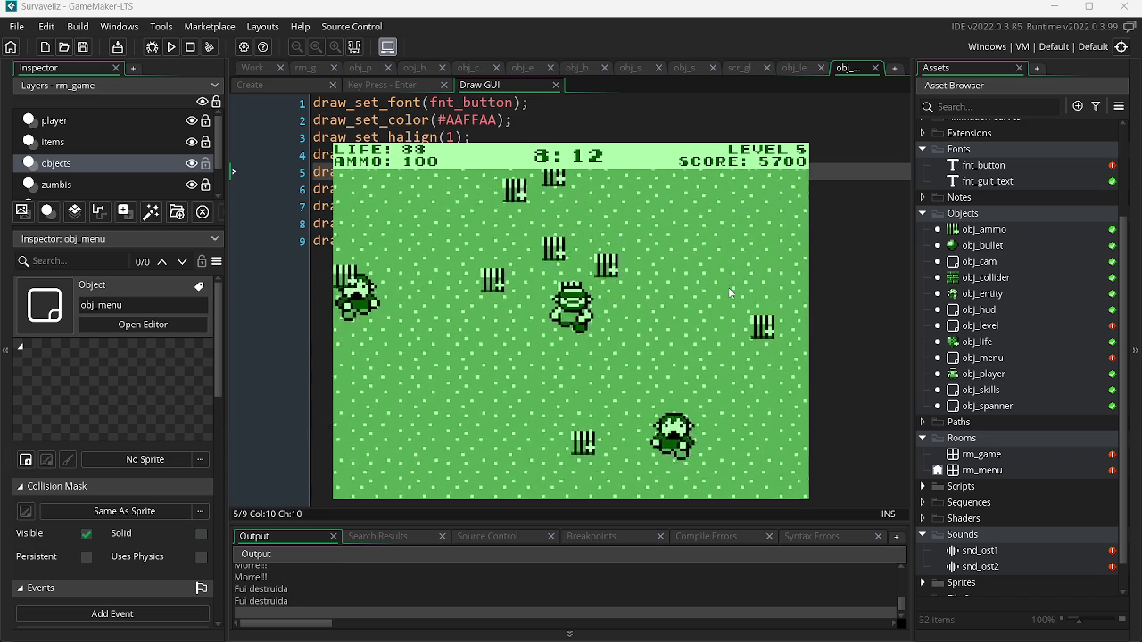
click(496, 334)
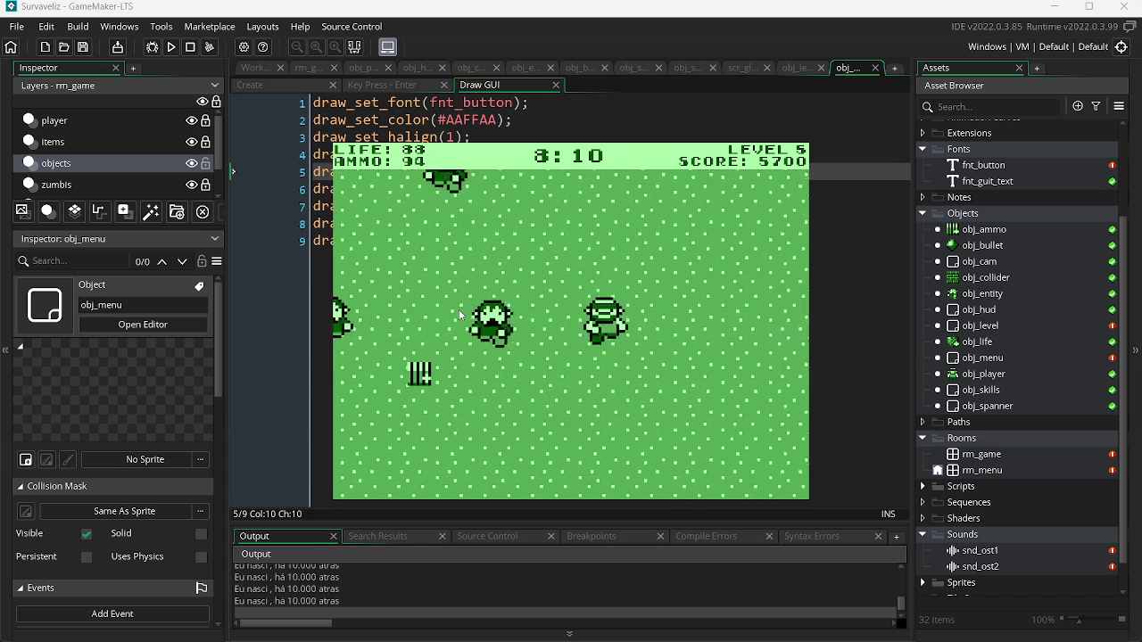
click(463, 287)
click(462, 288)
click(533, 260)
click(535, 260)
click(624, 276)
click(691, 303)
click(683, 303)
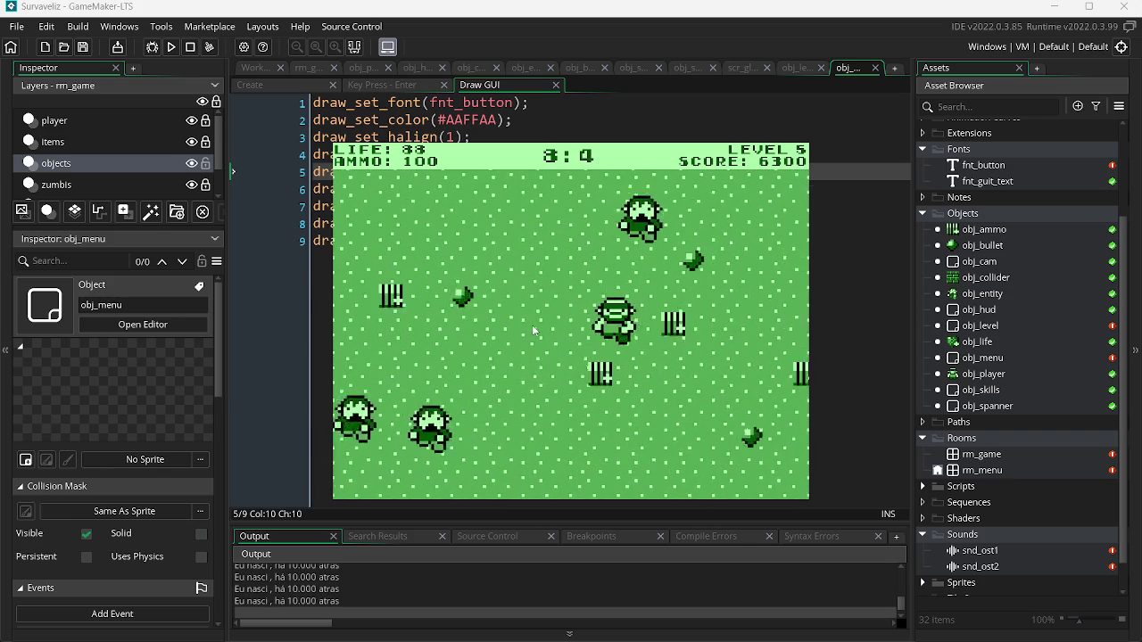
click(446, 292)
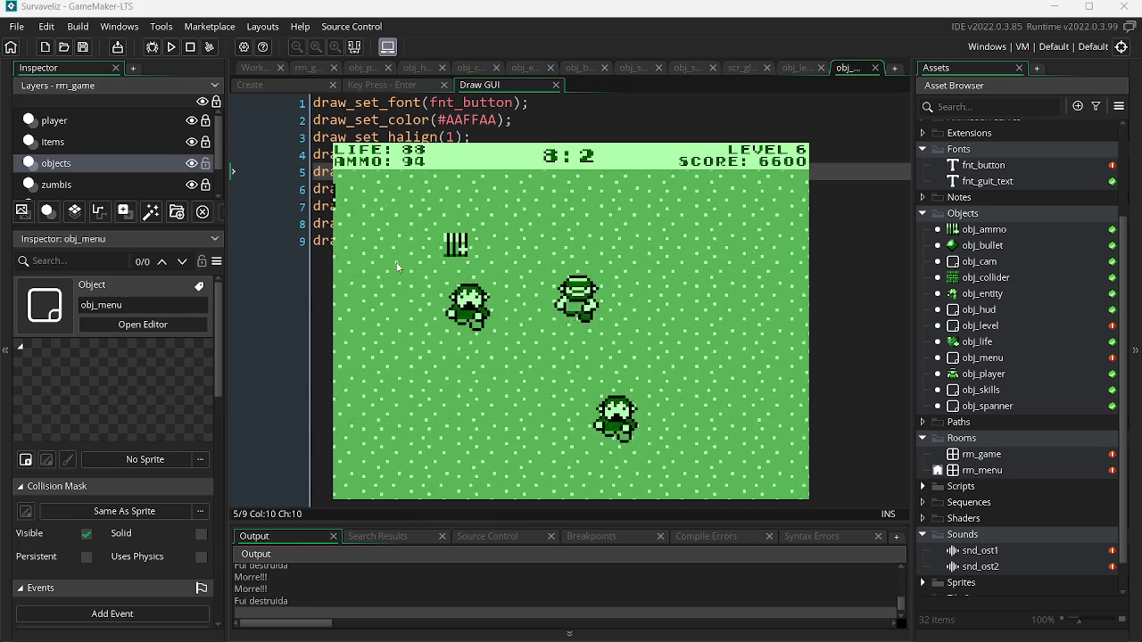
click(746, 338)
click(561, 235)
click(729, 284)
click(745, 291)
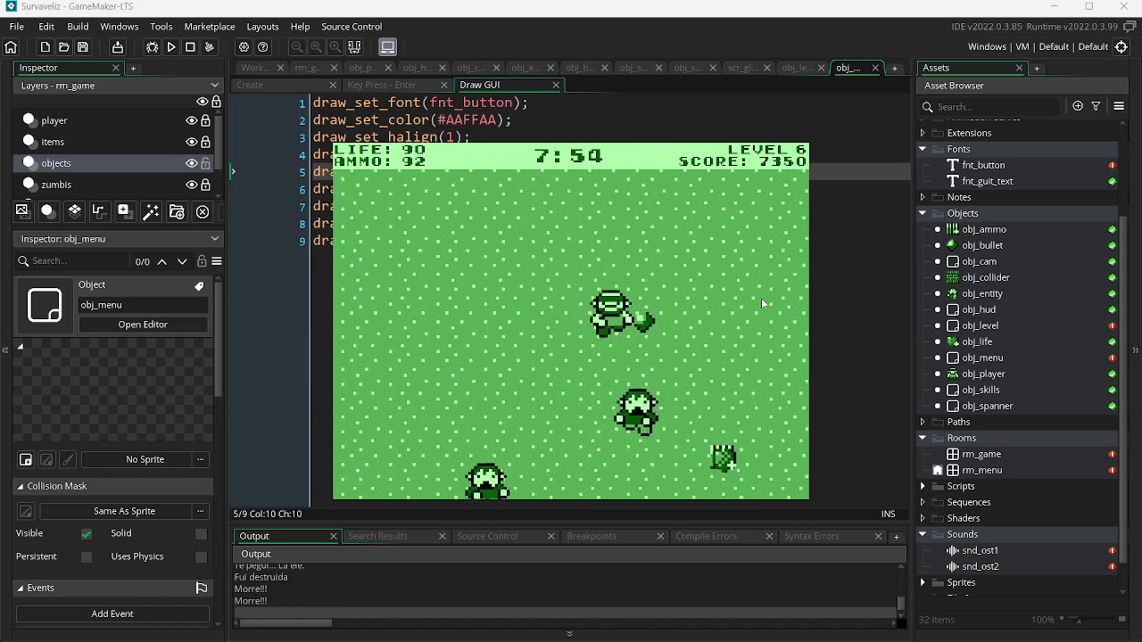
key(w)
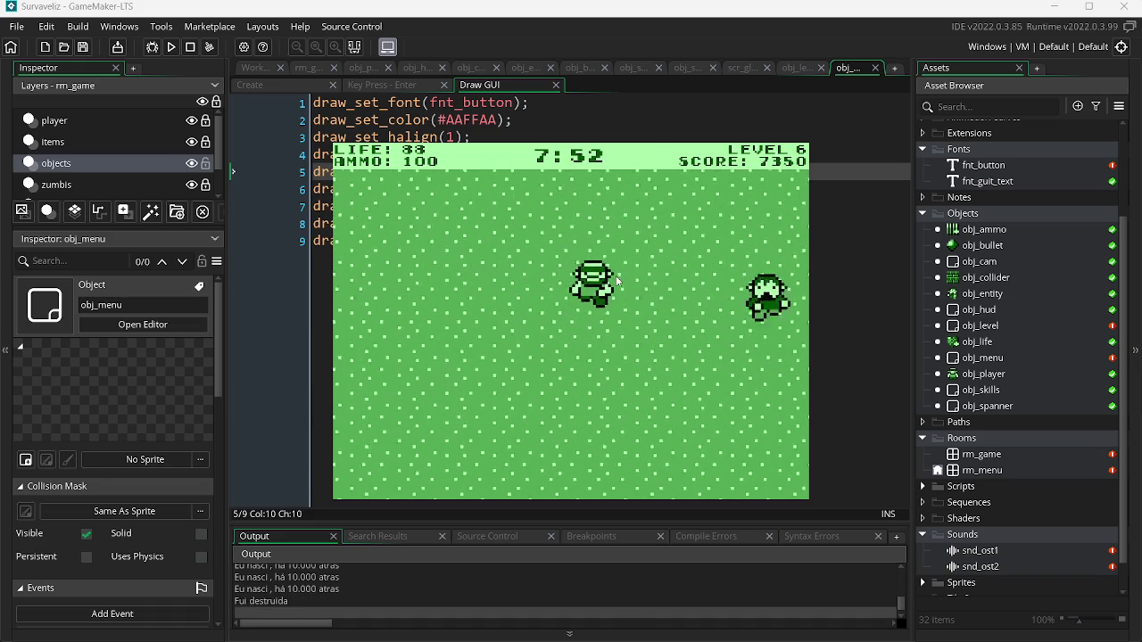
click(696, 314)
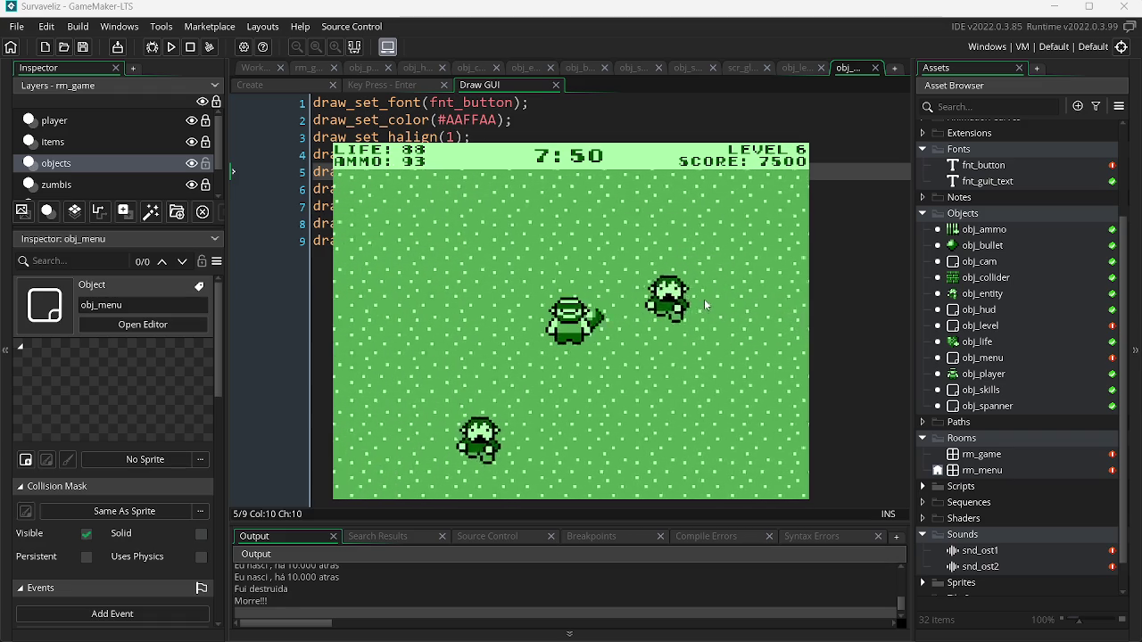
click(704, 299)
click(658, 311)
click(549, 301)
click(476, 320)
key(a)
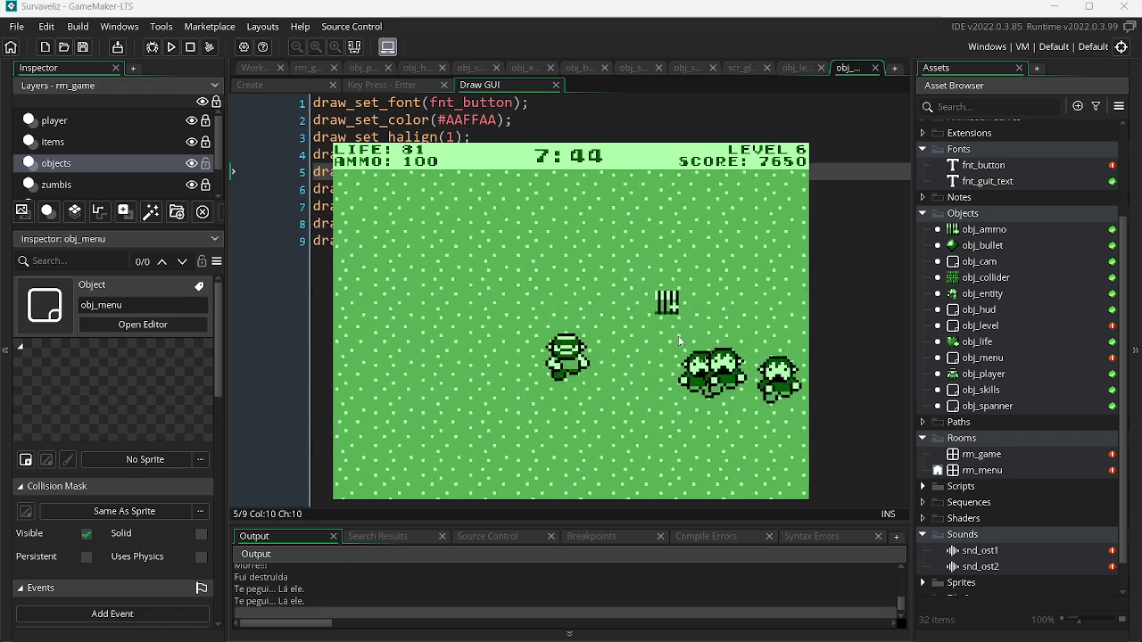
click(730, 301)
click(733, 299)
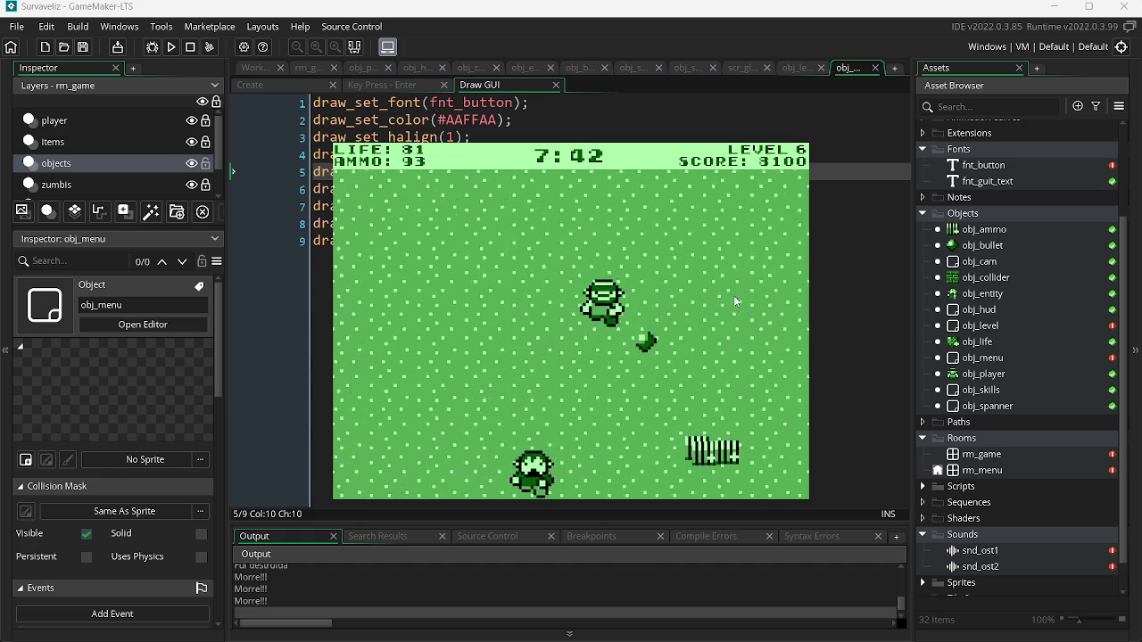
key(w)
key(d)
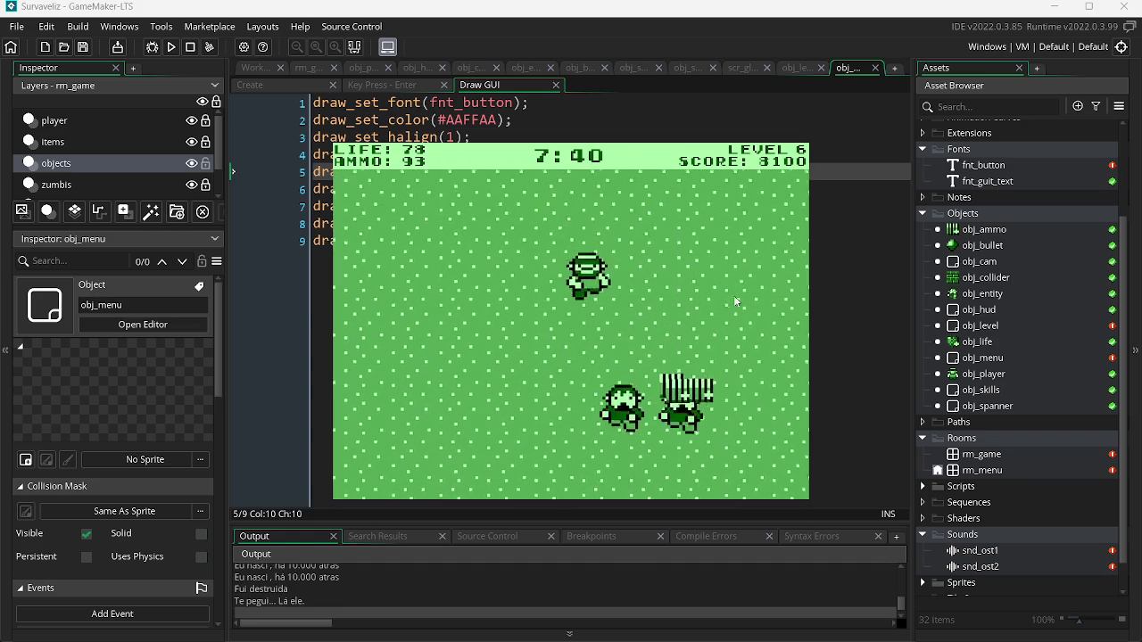
key(a)
click(687, 290)
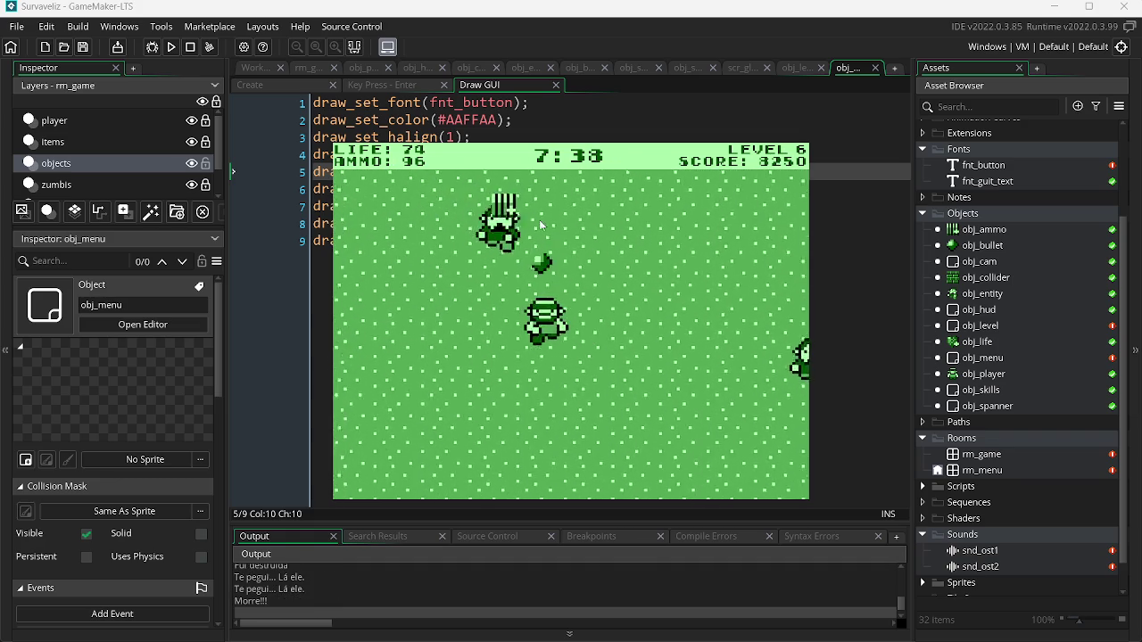
key(w)
key(a)
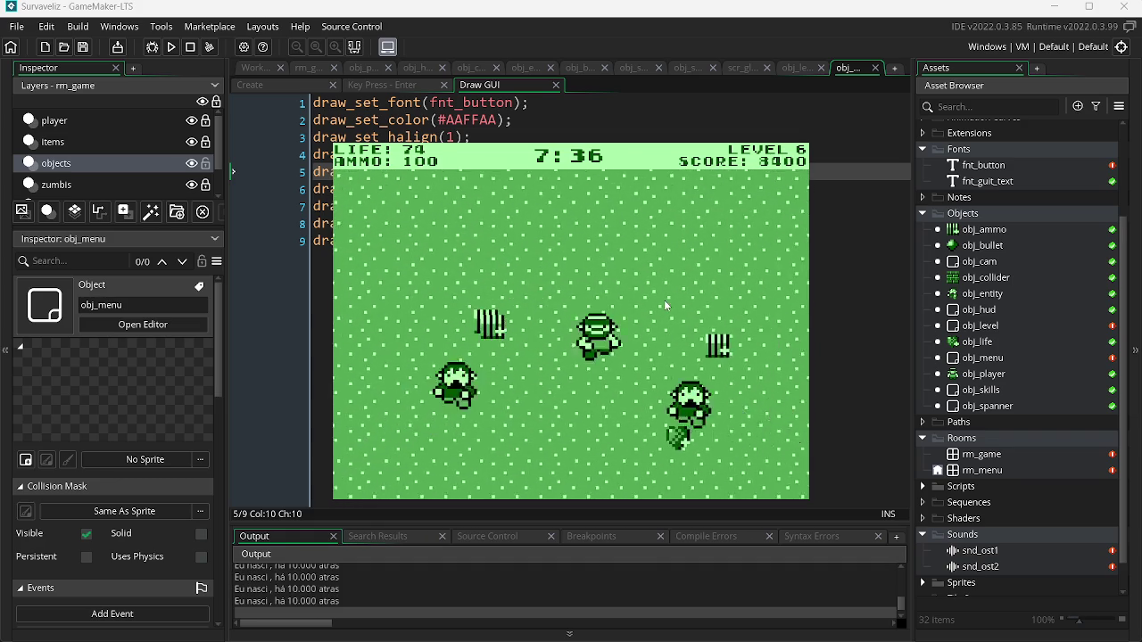
key(s)
click(665, 306)
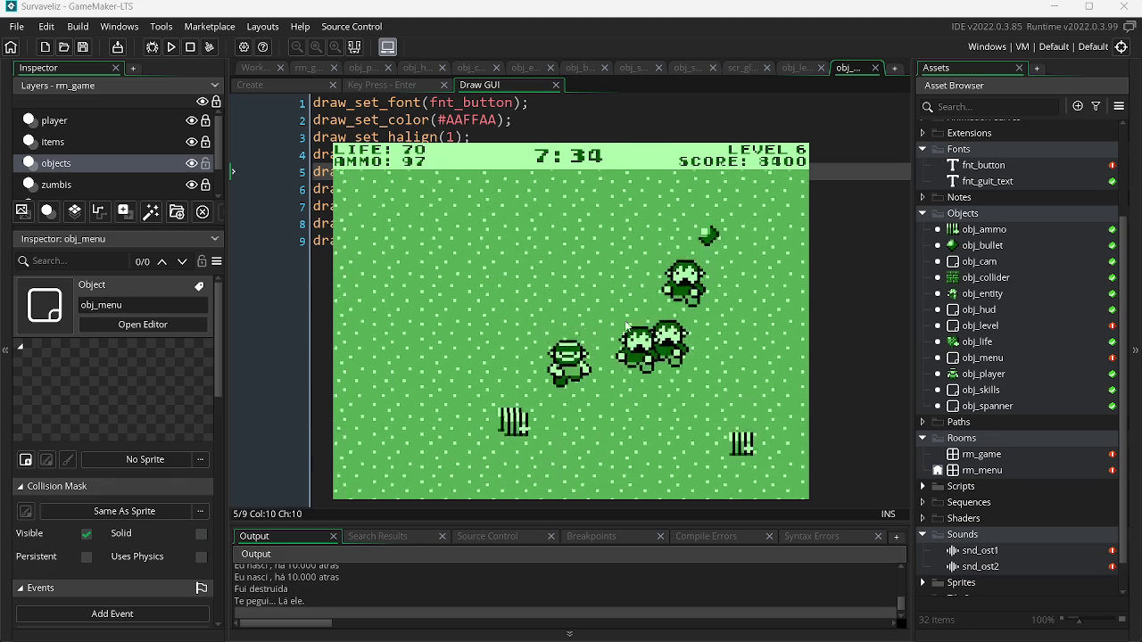
key(w)
click(427, 362)
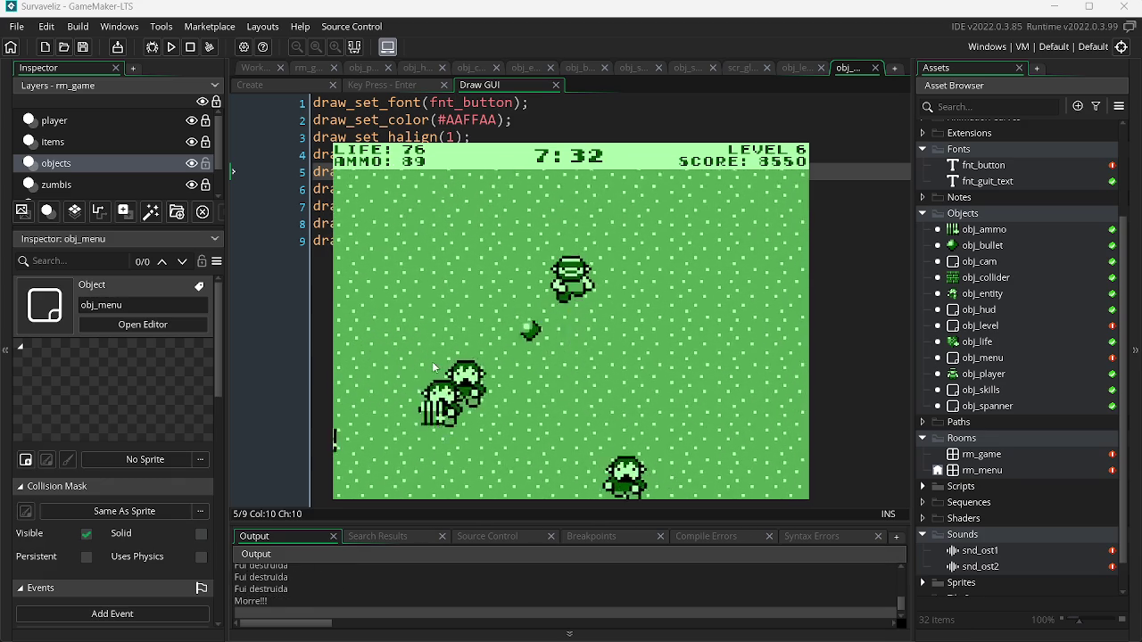
key(w)
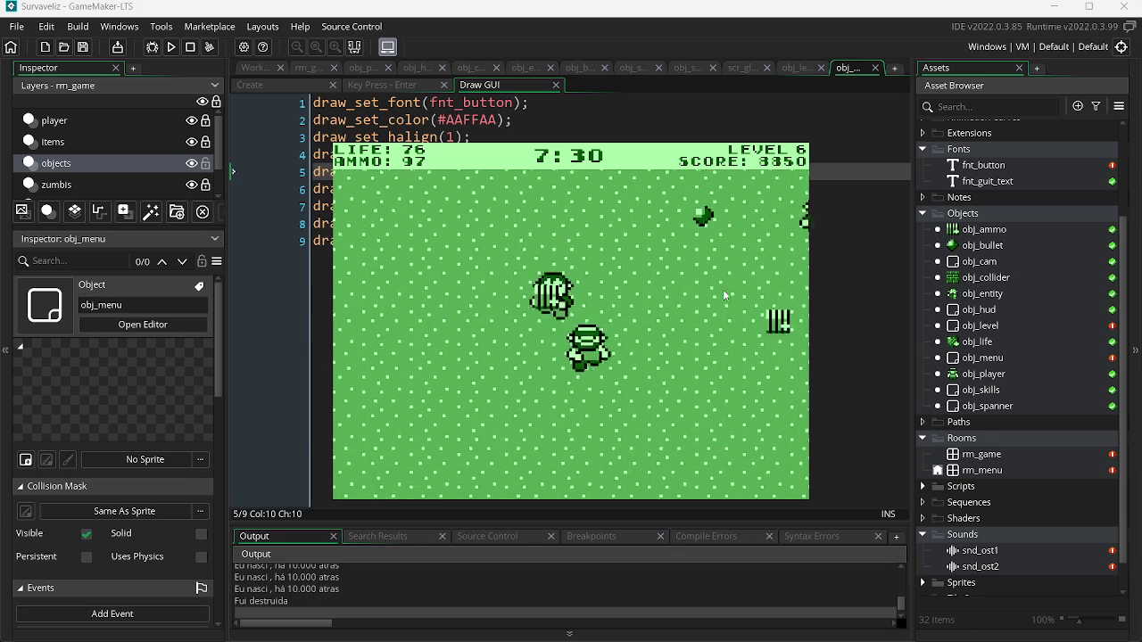
key(w)
click(665, 273)
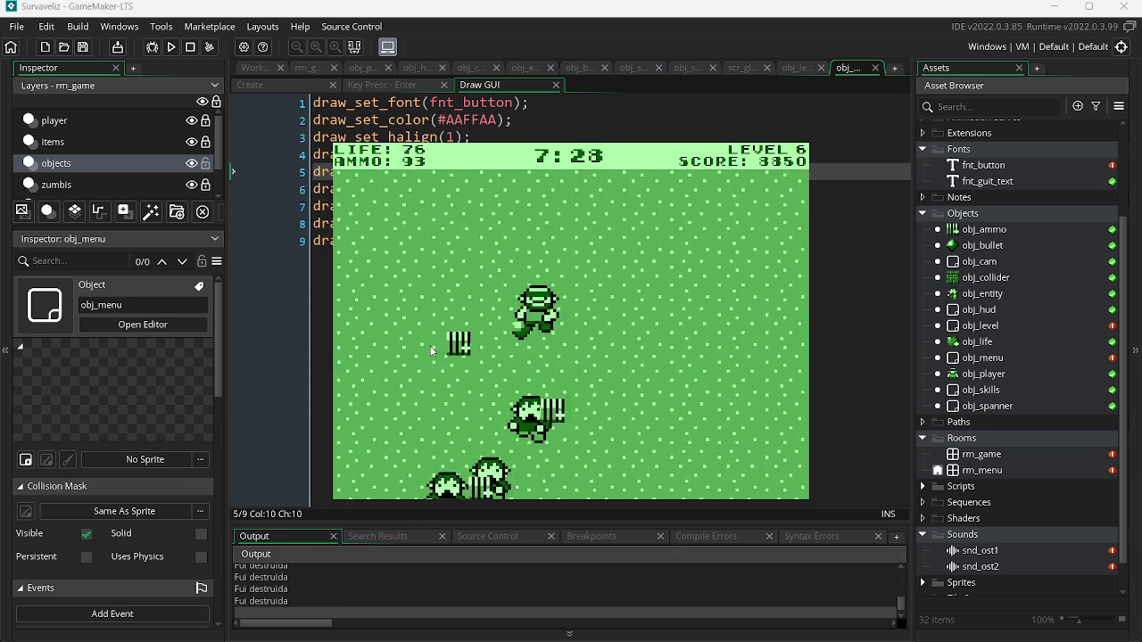
key(w)
click(745, 303)
key(w)
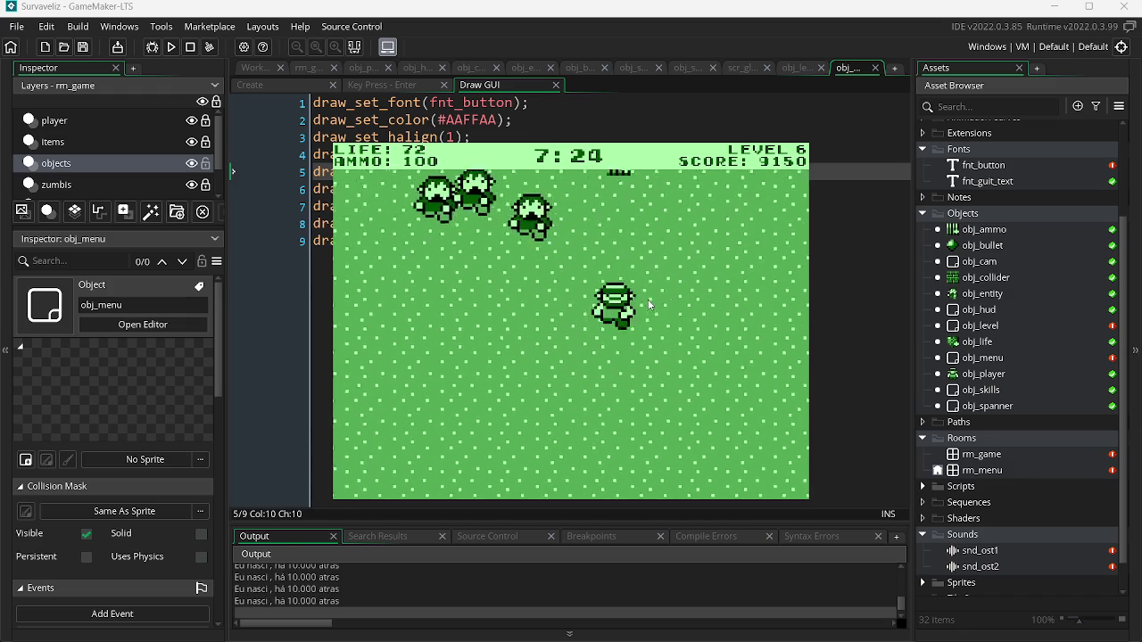
key(s)
click(729, 288)
key(w)
click(729, 288)
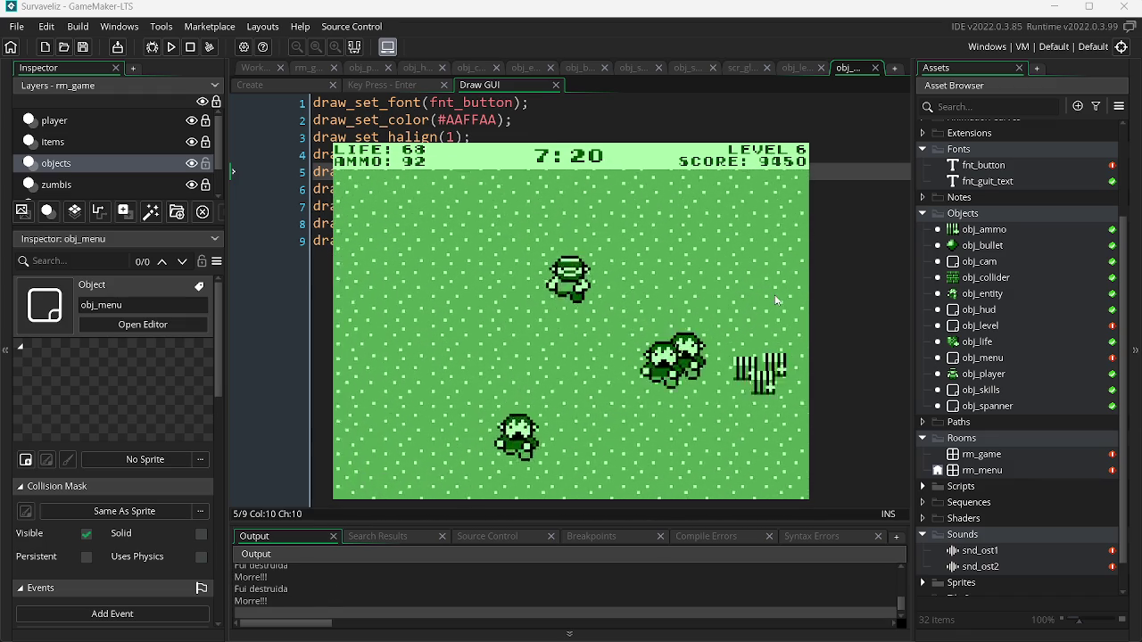
key(w)
click(491, 303)
key(d)
click(490, 297)
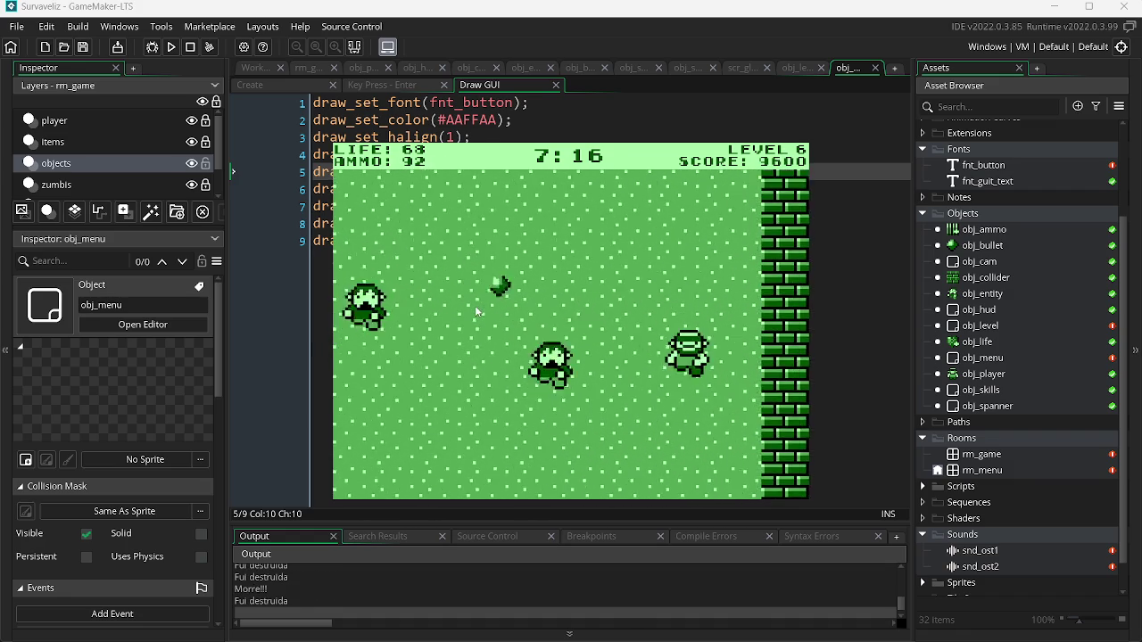
key(a)
click(575, 286)
key(a)
click(645, 250)
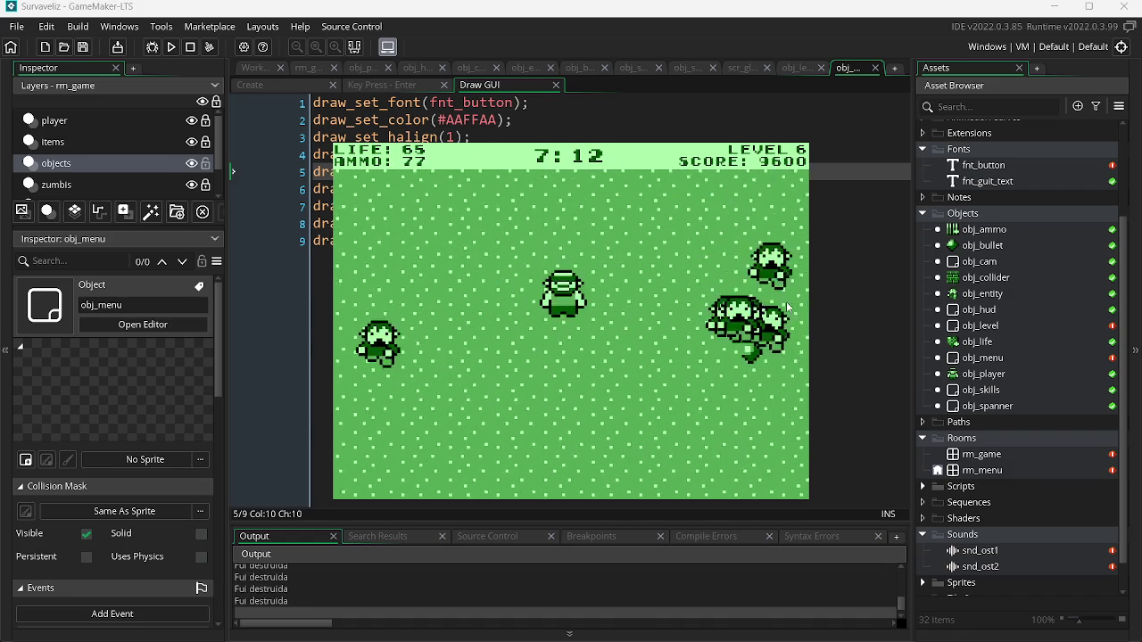
key(d)
click(492, 340)
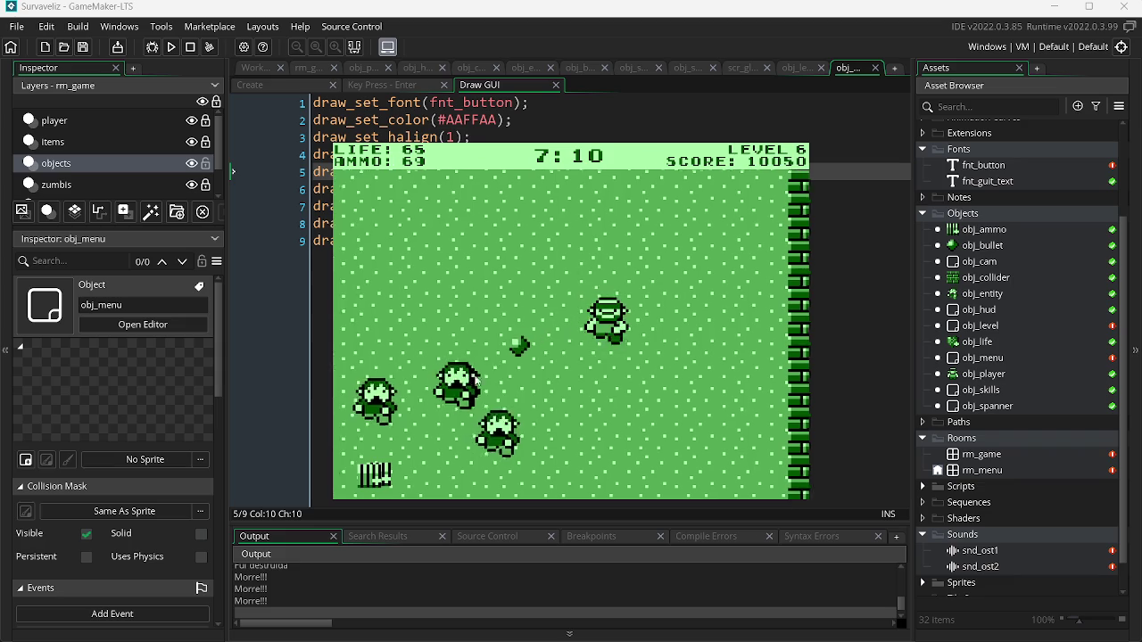
key(a)
click(758, 313)
key(a)
click(761, 315)
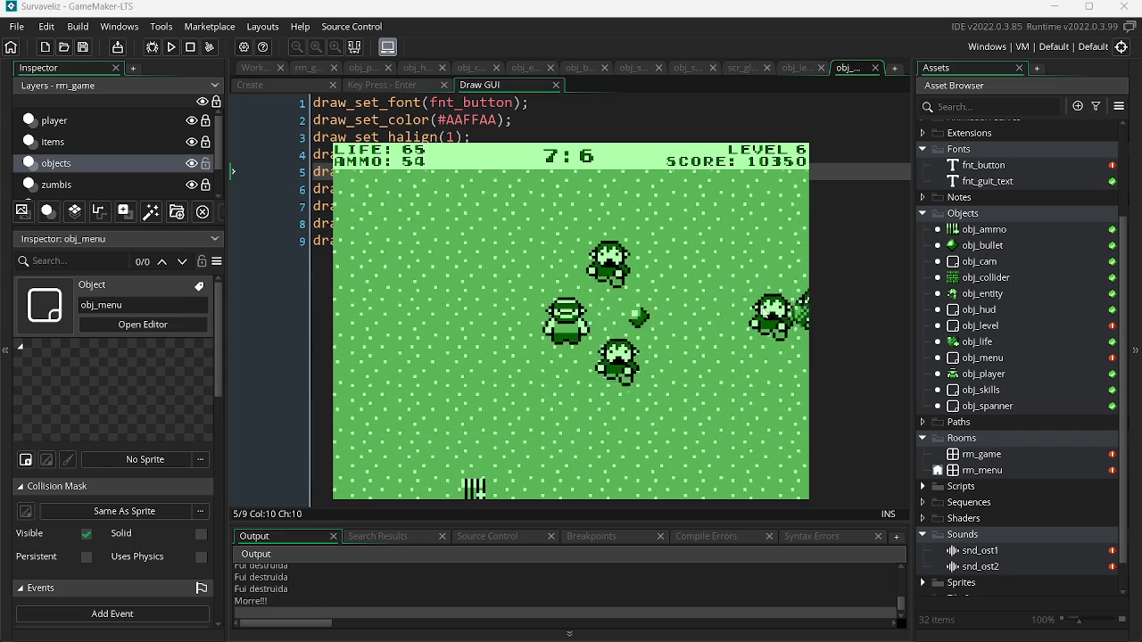
click(731, 266)
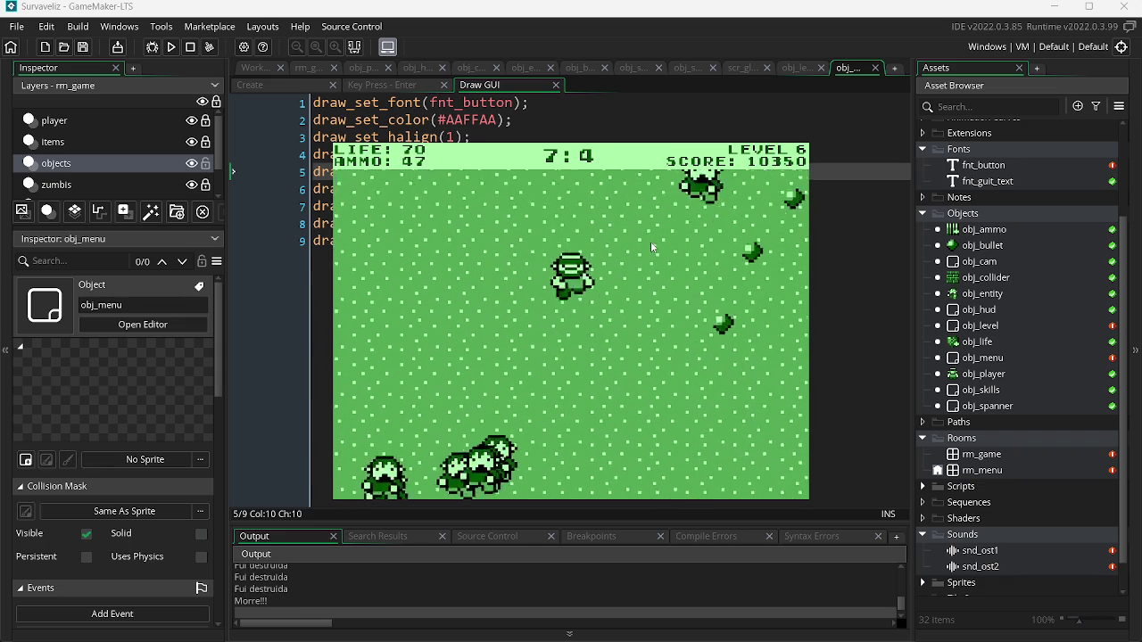
key(d)
click(682, 319)
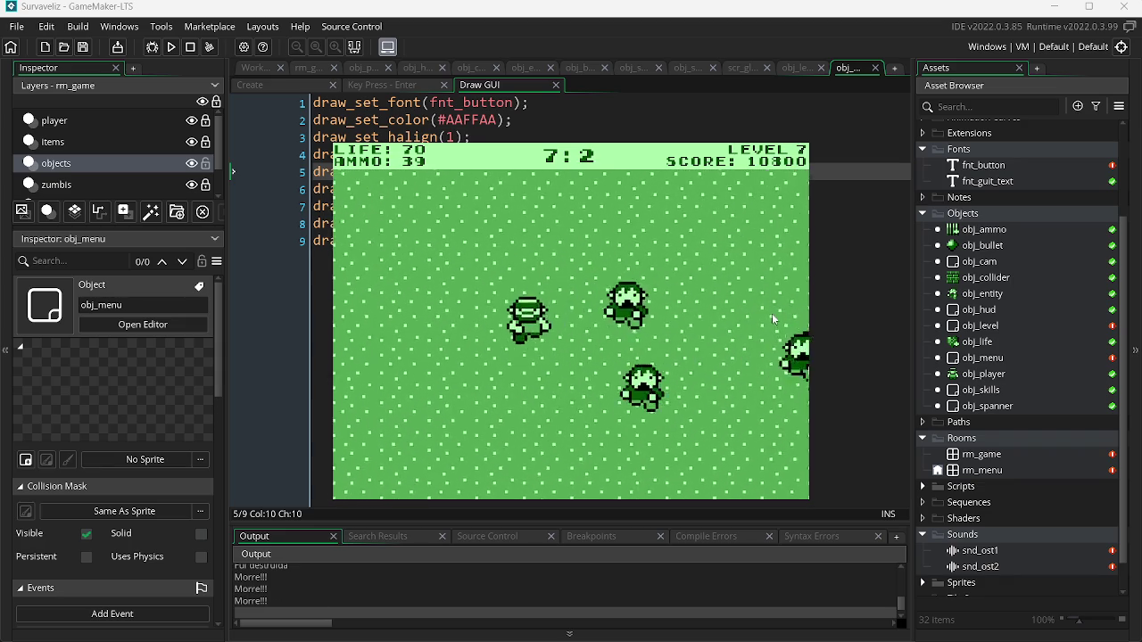
- Fire repeatedly at the zombies approaching from the left and right
click(753, 298)
click(732, 299)
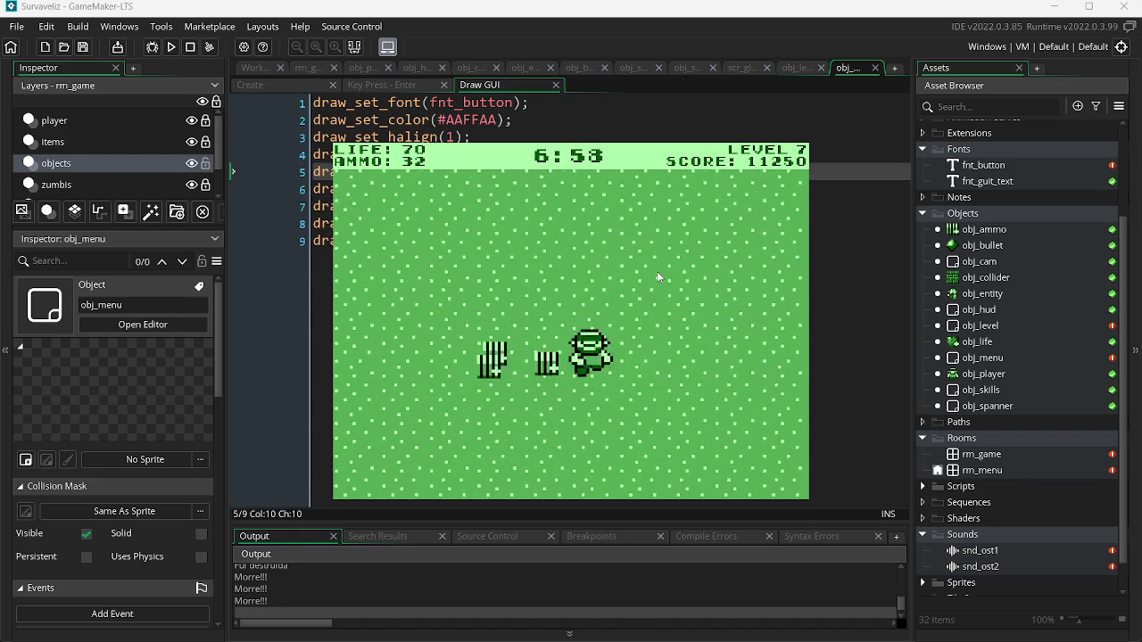
click(535, 281)
click(483, 311)
click(472, 300)
click(462, 289)
click(441, 266)
click(623, 293)
click(680, 257)
click(680, 257)
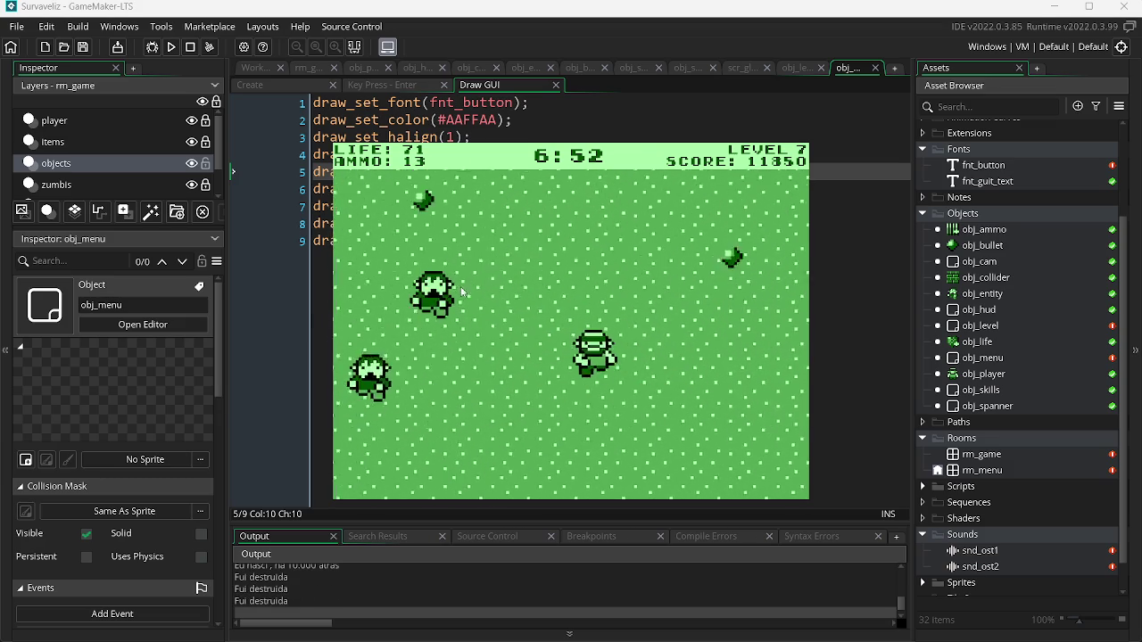
click(686, 270)
click(686, 270)
click(685, 269)
click(685, 269)
click(685, 270)
- Walk the player around the level with WASD to collect ammo boxes
key(w)
key(a)
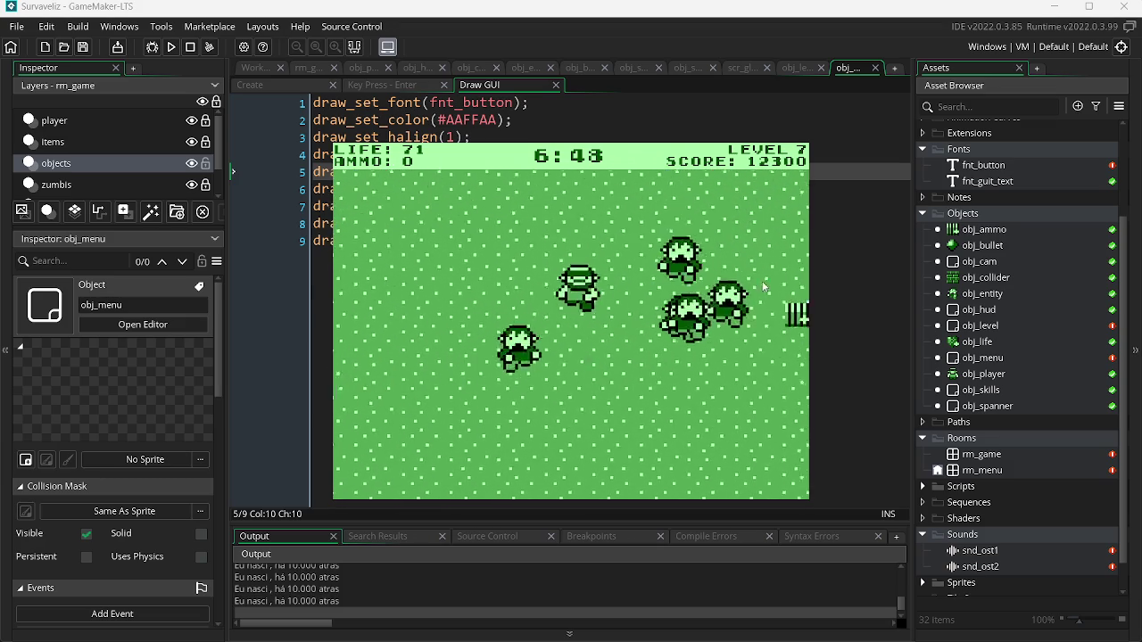
key(w)
key(d)
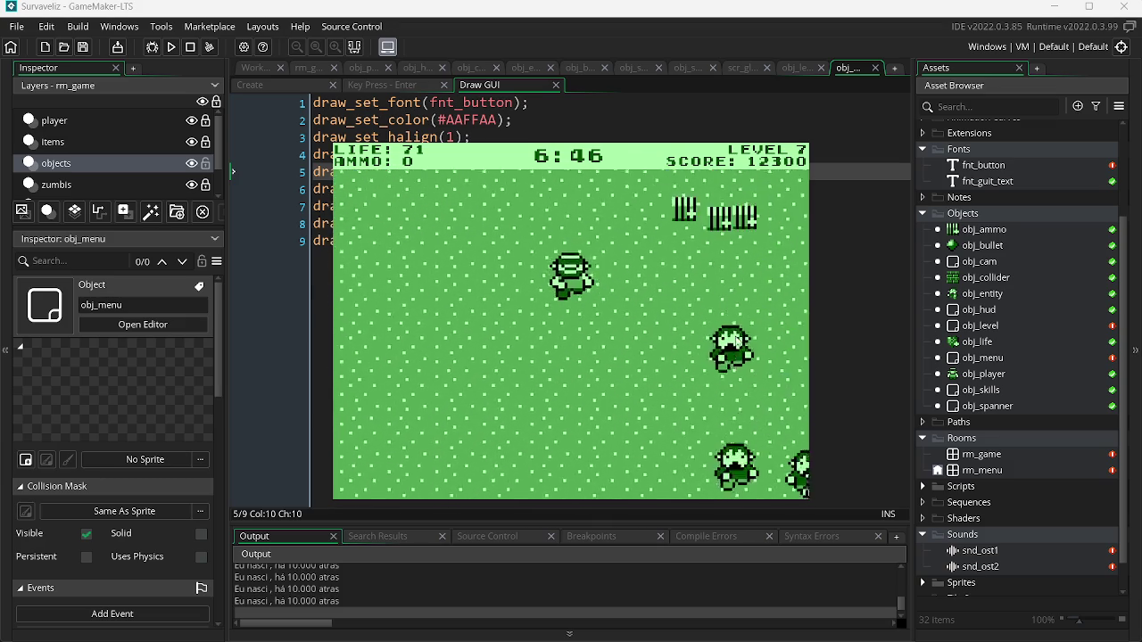
key(s)
key(w)
key(a)
key(w)
key(d)
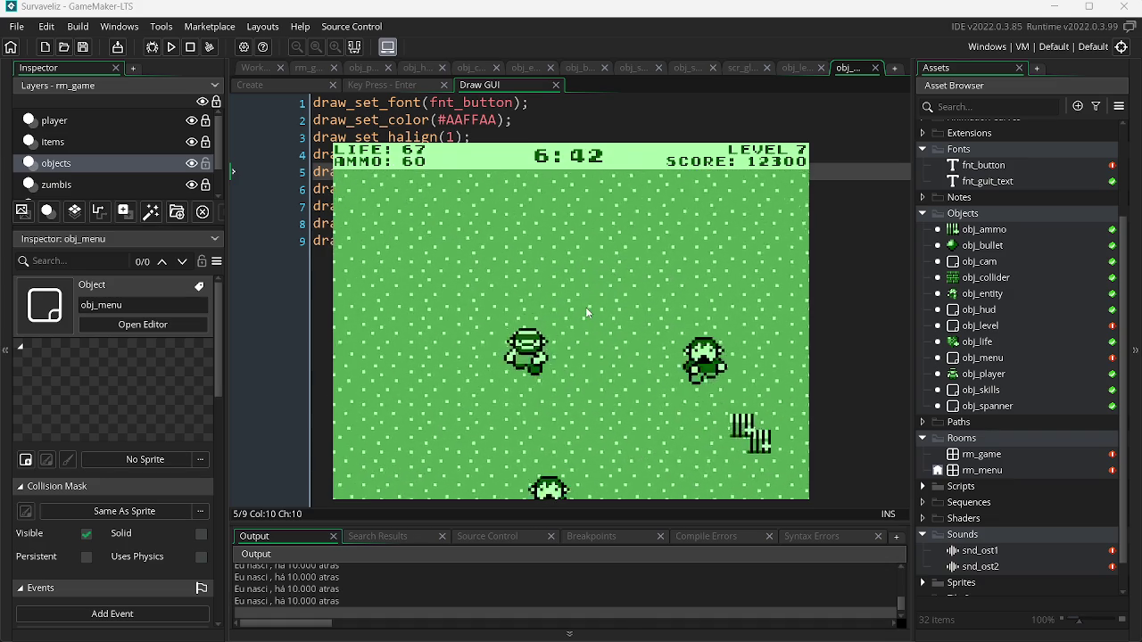
key(s)
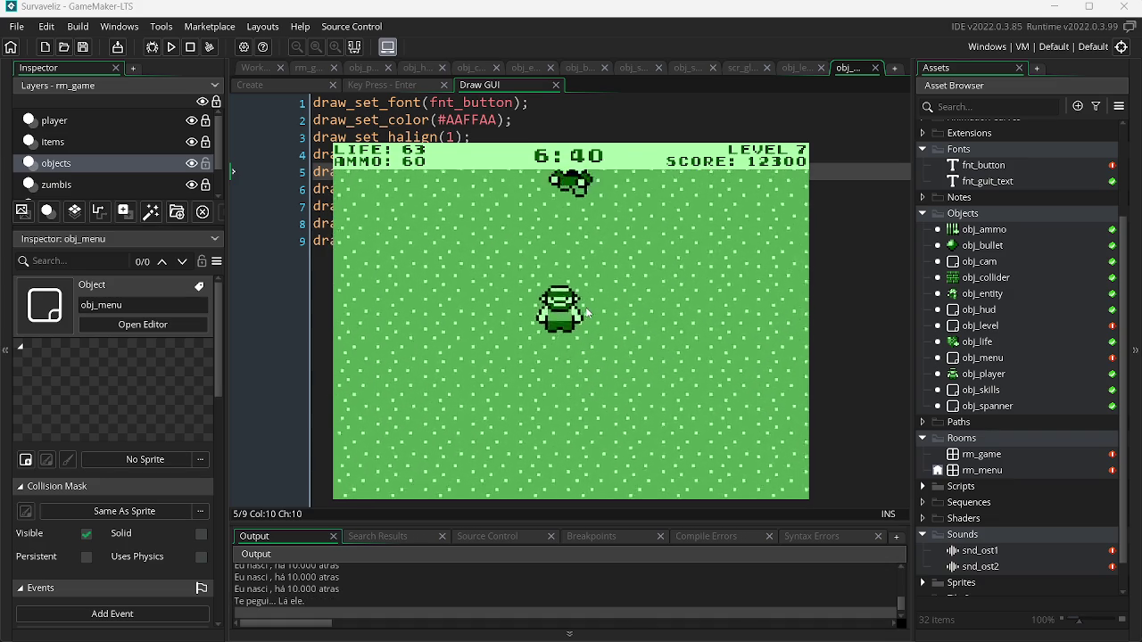
key(s)
key(d)
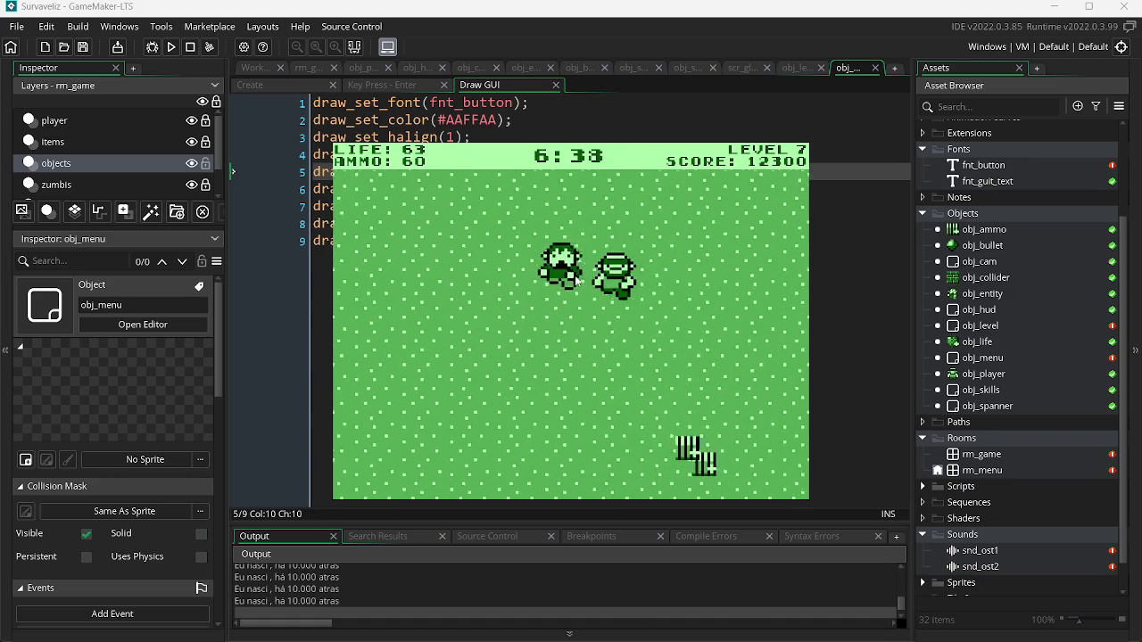
key(w)
key(d)
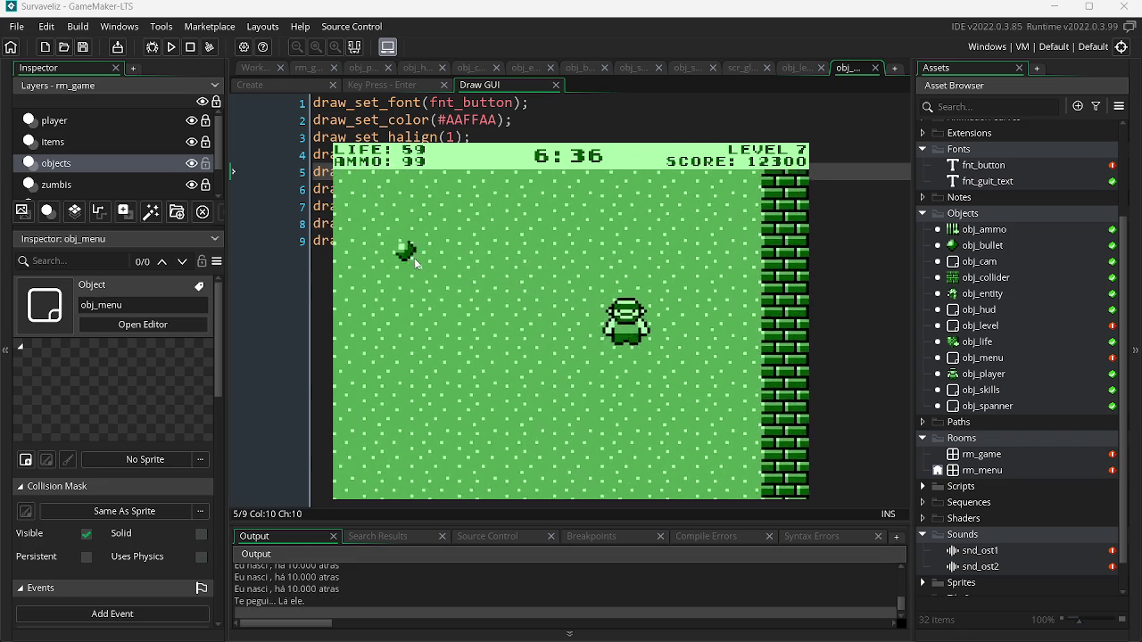
- Dodge around the zombies while shooting them and refilling ammo
click(490, 303)
key(w)
key(a)
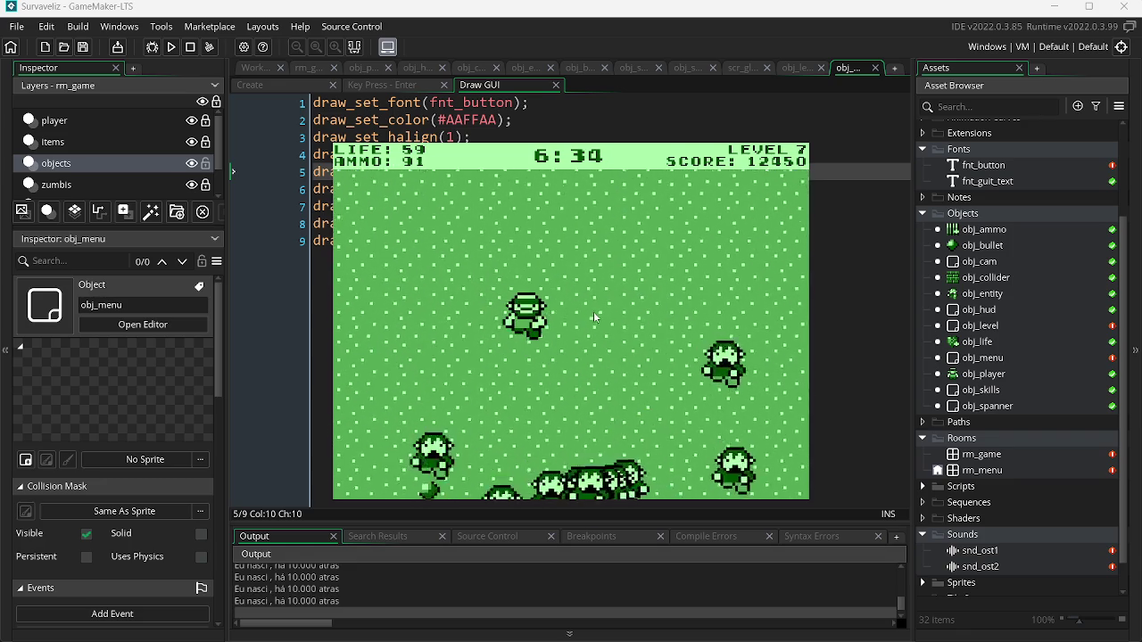
click(770, 303)
click(770, 304)
key(s)
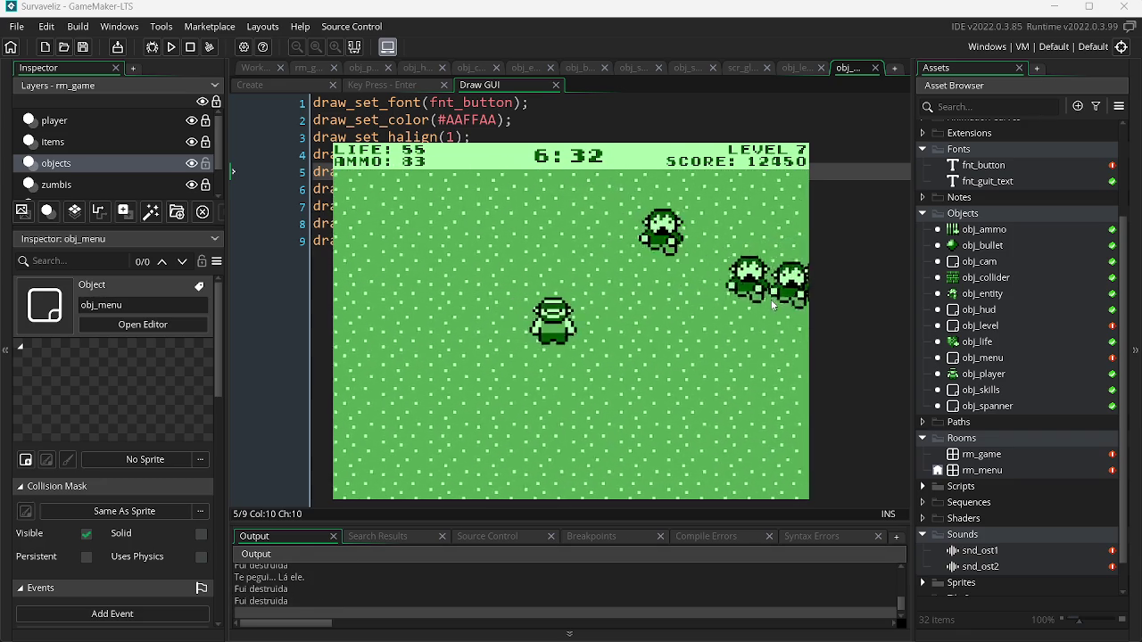
key(a)
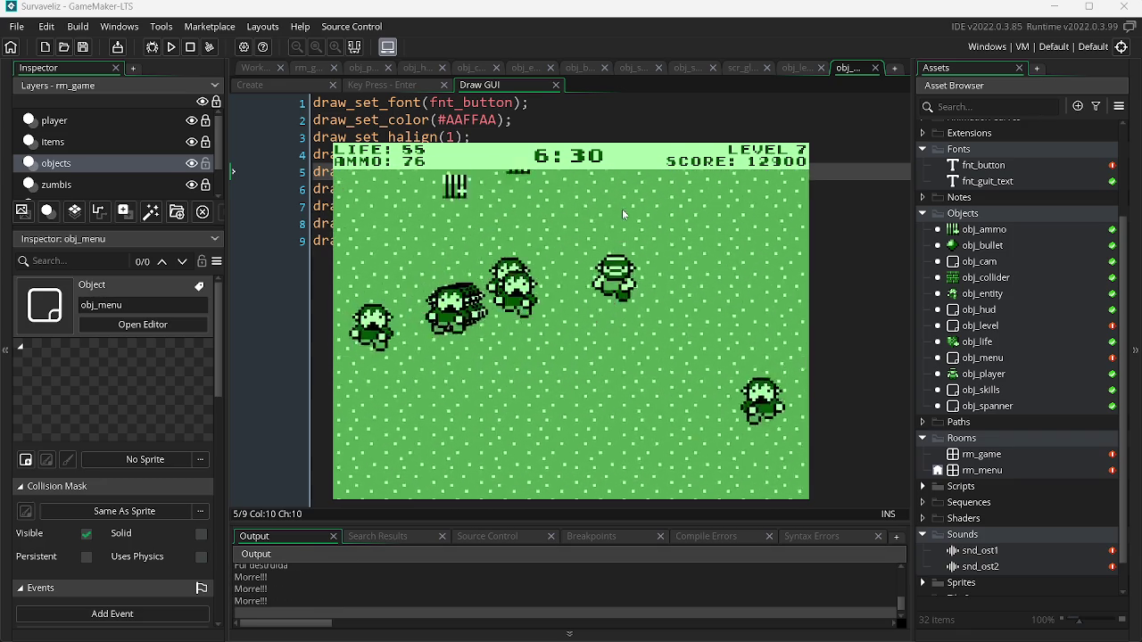
click(760, 344)
click(761, 344)
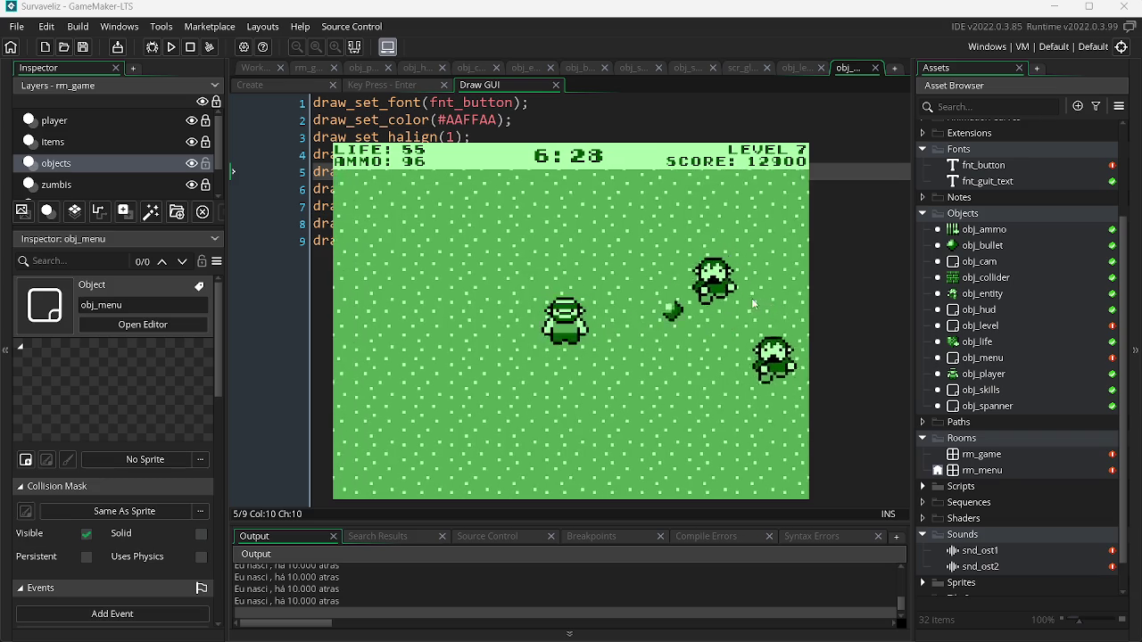
key(a)
click(756, 315)
key(w)
click(572, 212)
key(a)
click(664, 309)
key(d)
key(w)
click(486, 272)
- Kill the remaining zombies up to level 7 with score 16350, then close the game
click(432, 284)
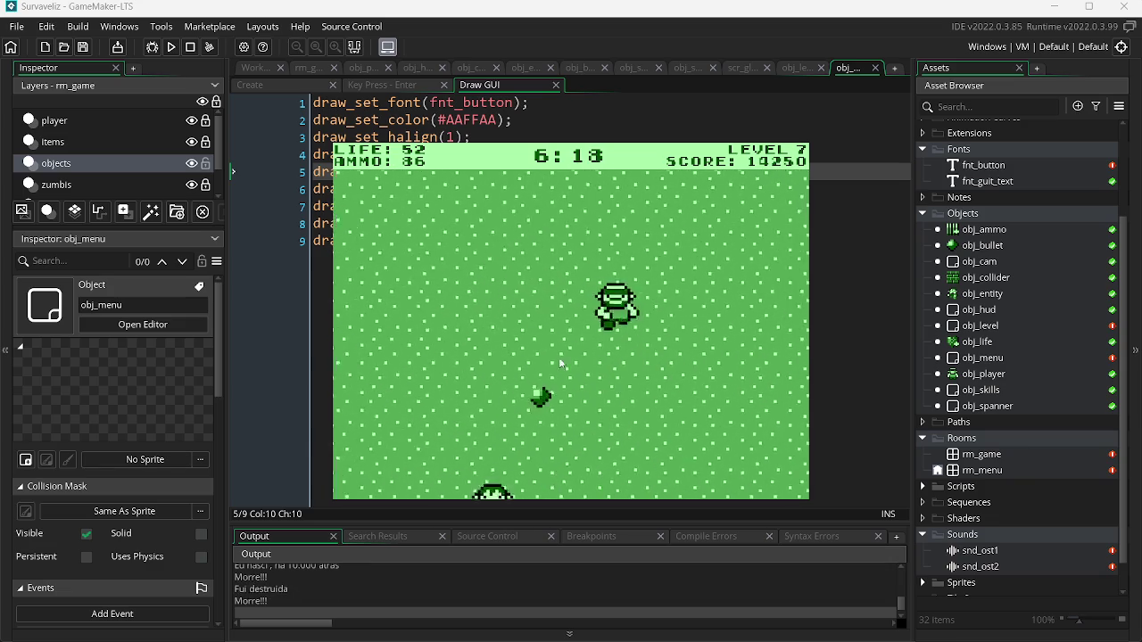
click(456, 277)
click(456, 277)
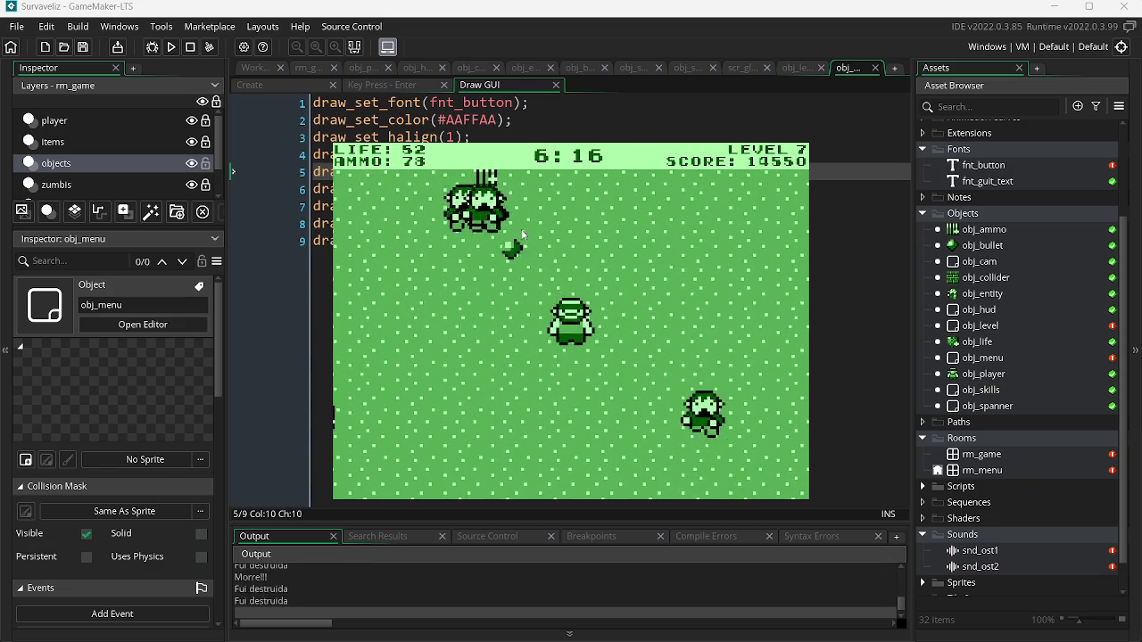
click(698, 275)
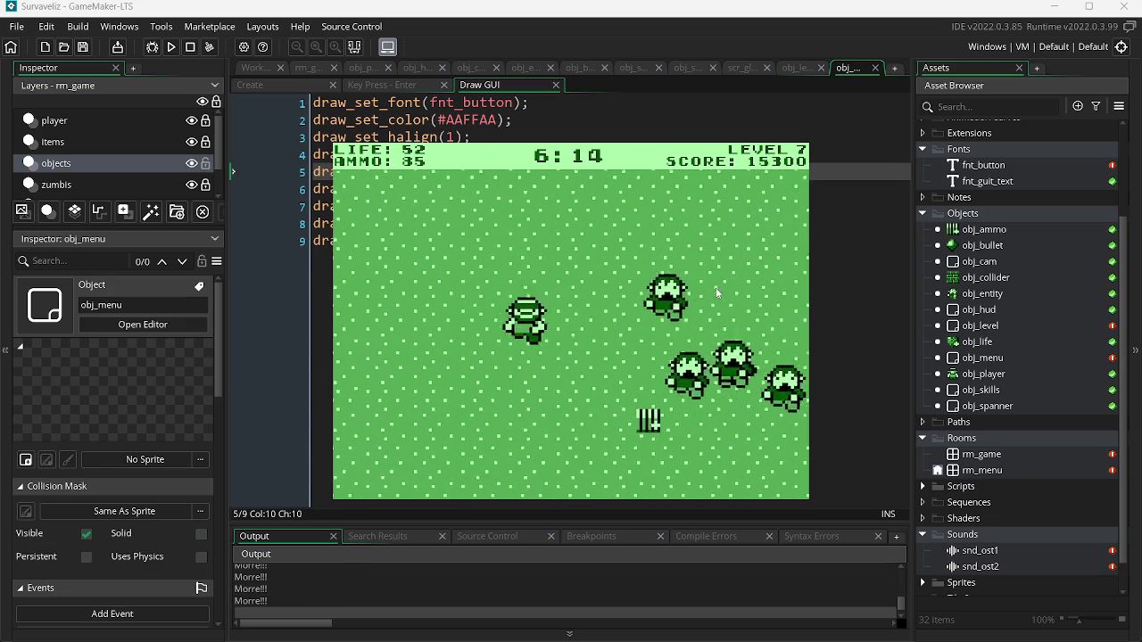
click(759, 312)
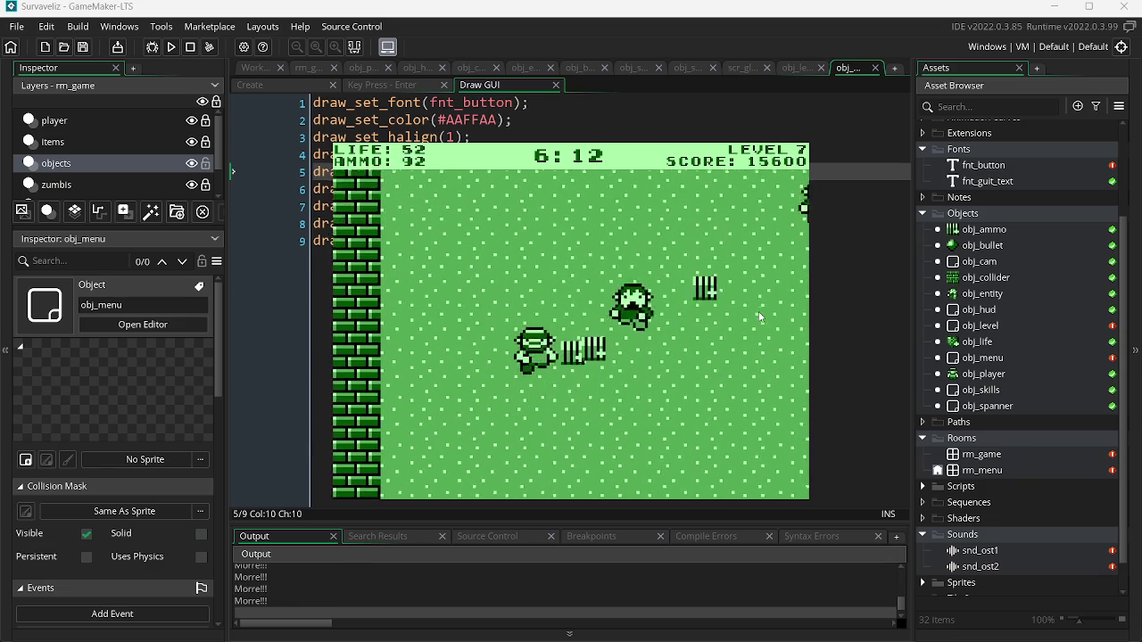
click(639, 262)
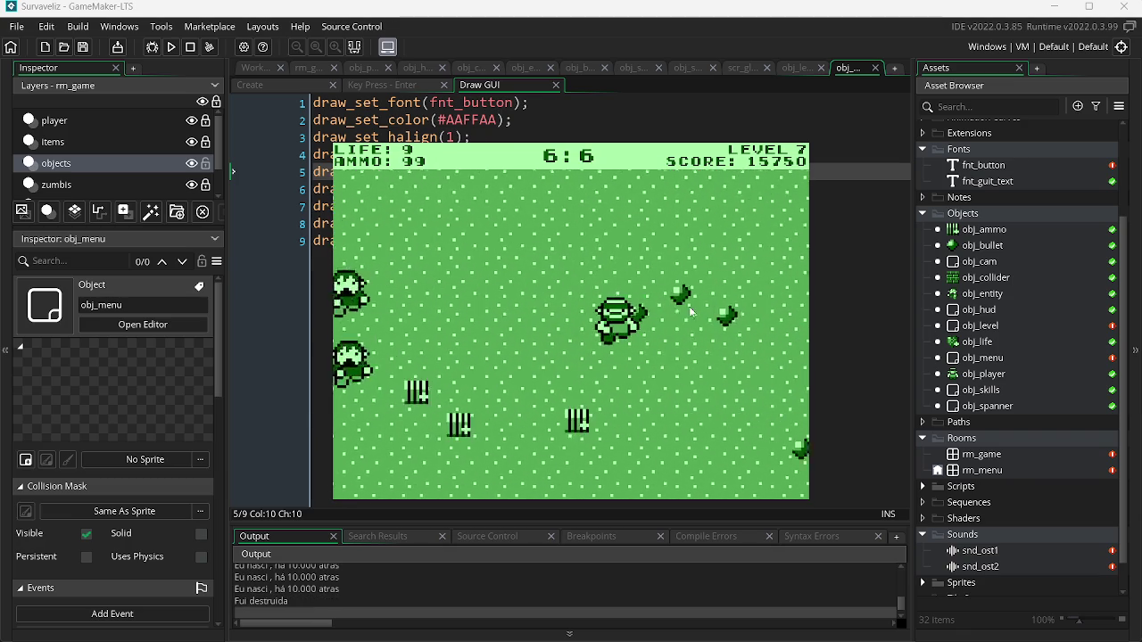
click(465, 328)
click(468, 304)
click(476, 278)
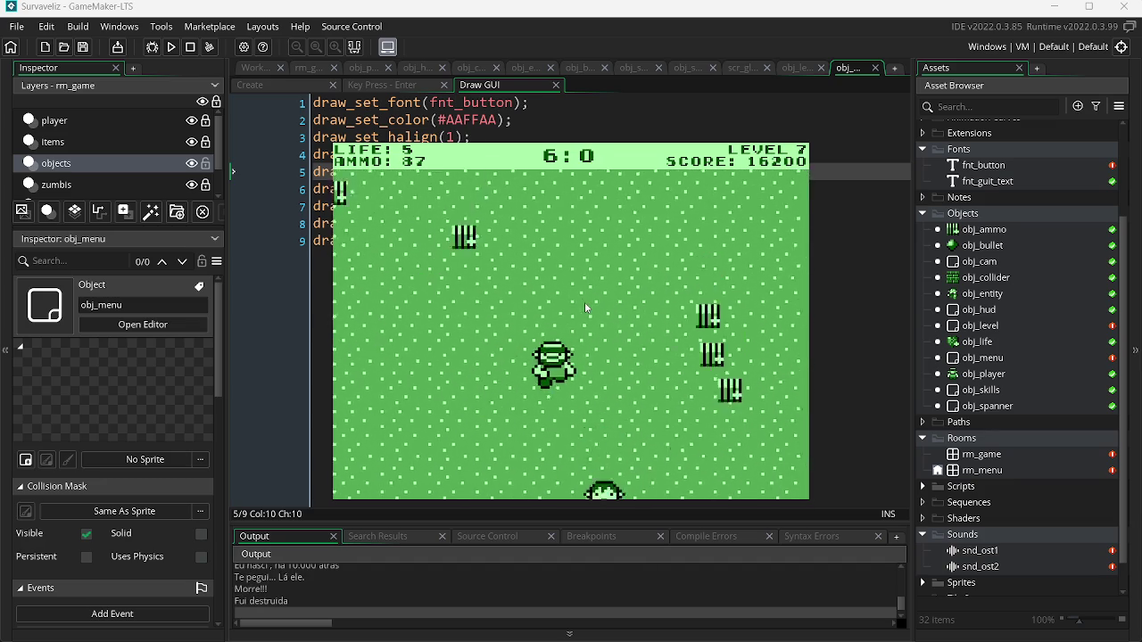
click(711, 372)
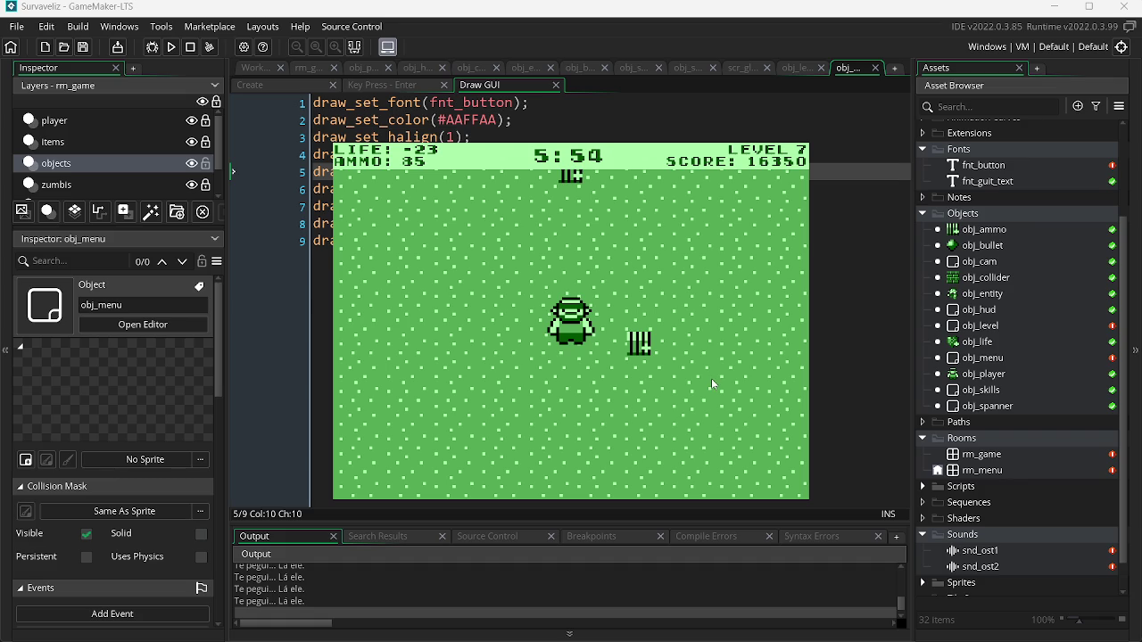
key(Escape)
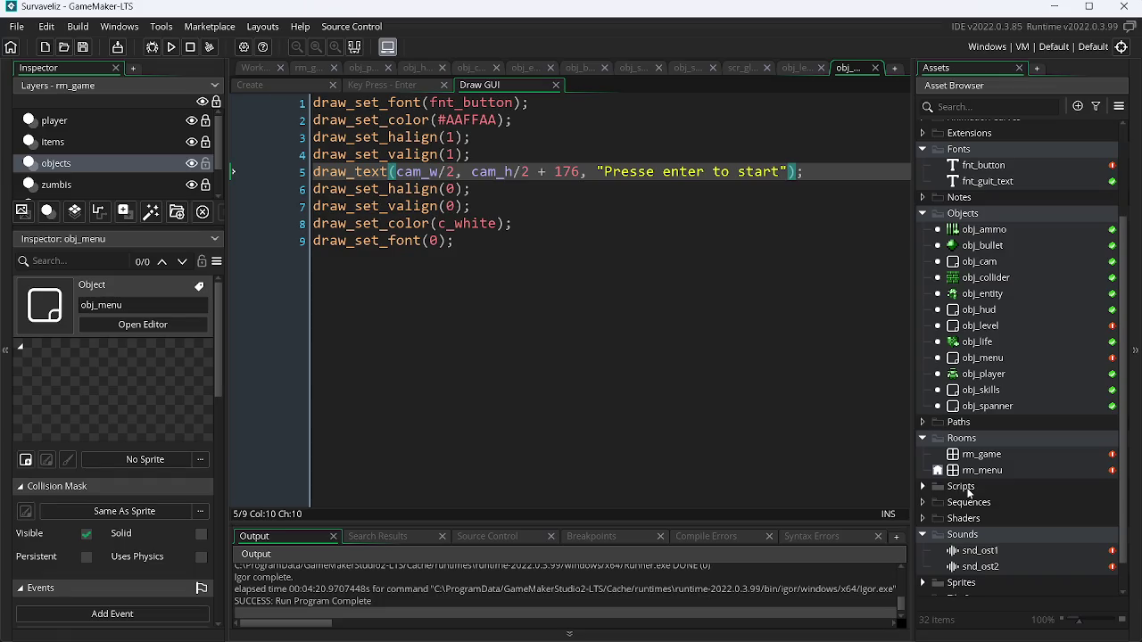
- Duplicate line 5's 'Presse enter to start' draw_text line in the menu's Draw GUI code
click(797, 68)
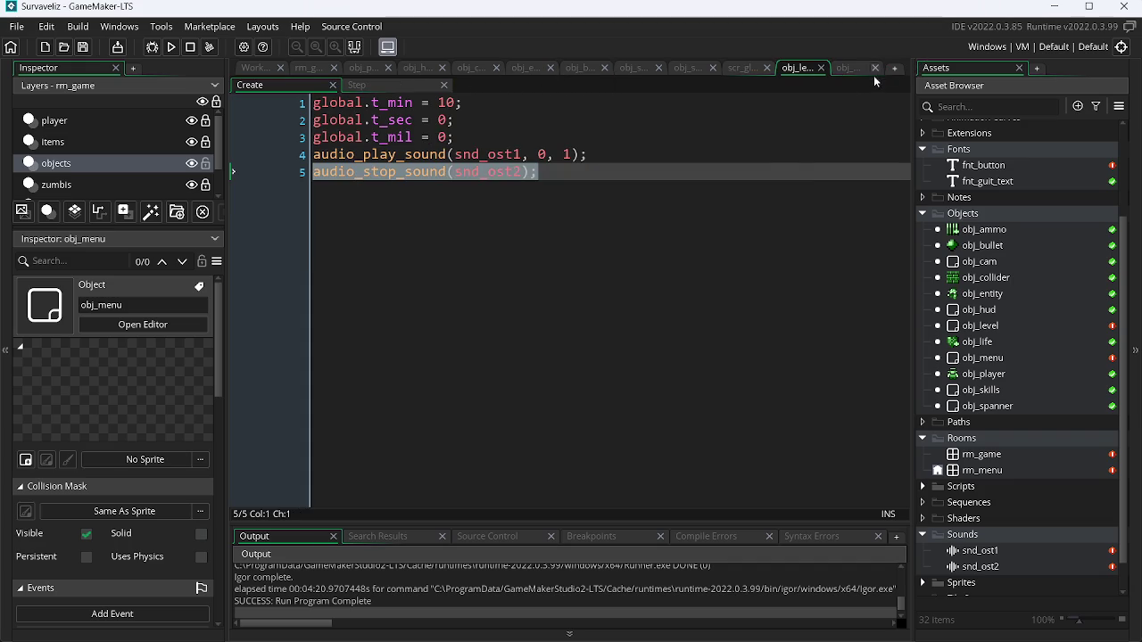
click(843, 70)
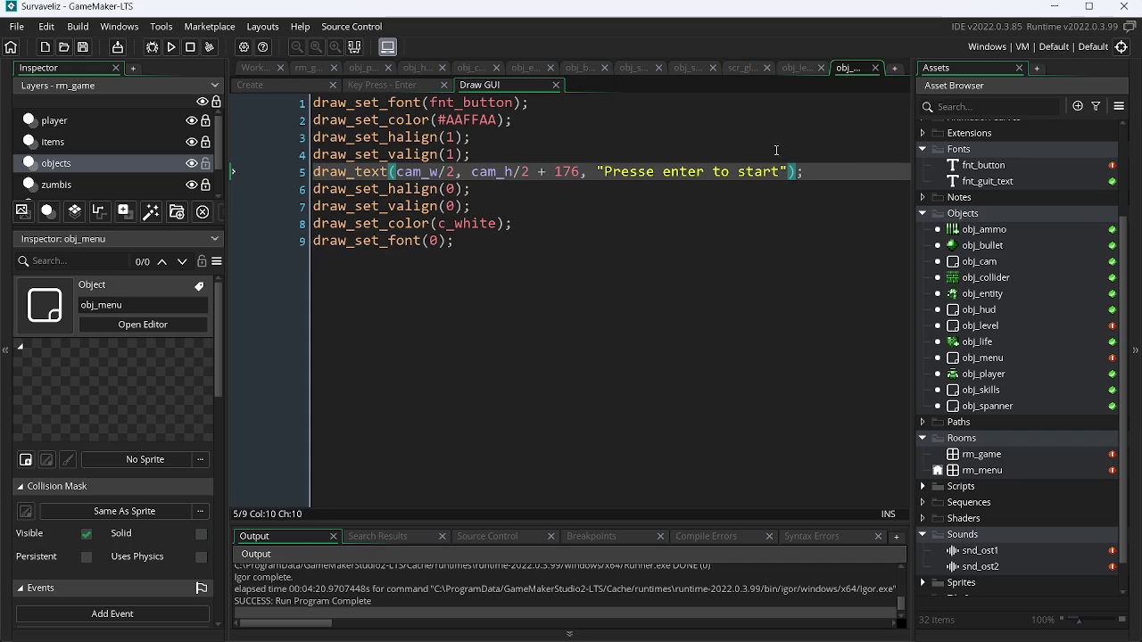
drag(636, 179, 309, 183)
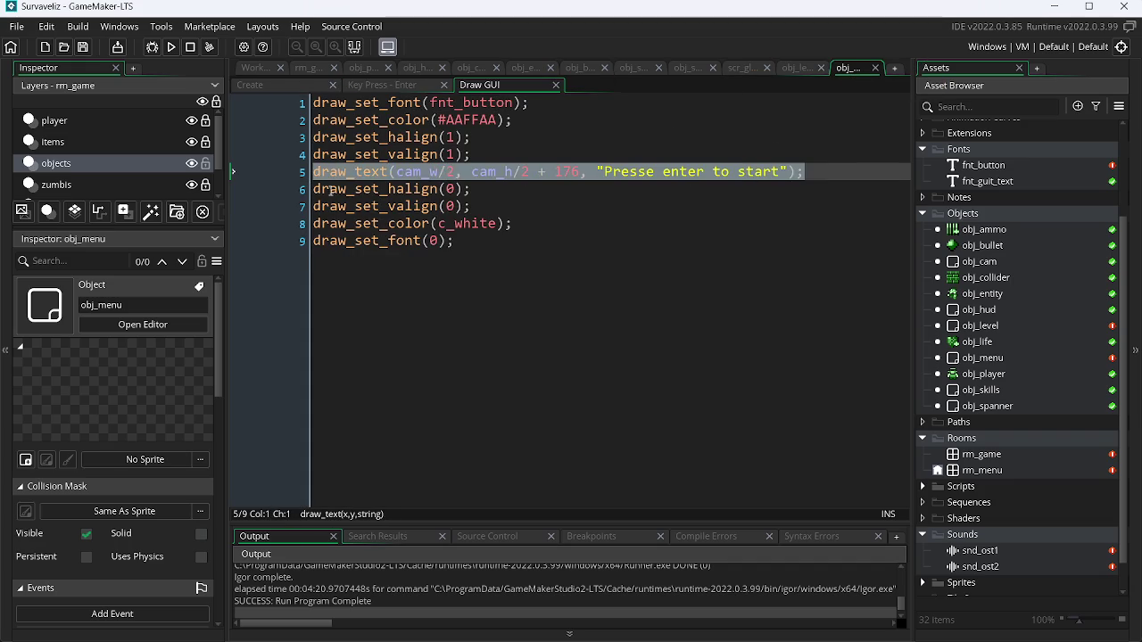
click(852, 169)
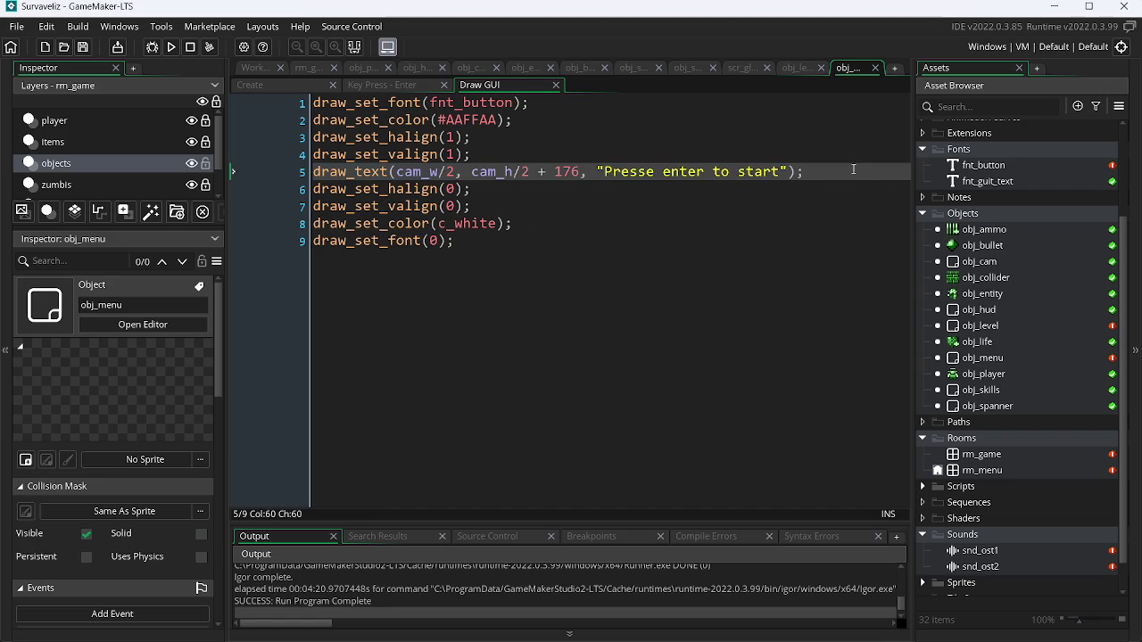
key(Return)
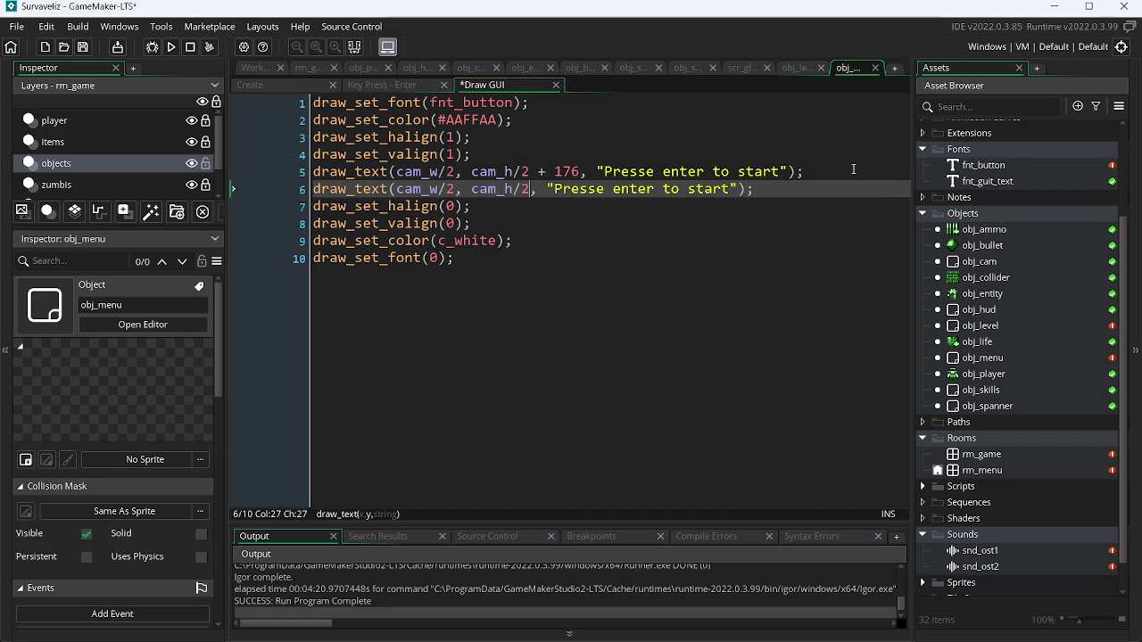
text(4)
key(F4)
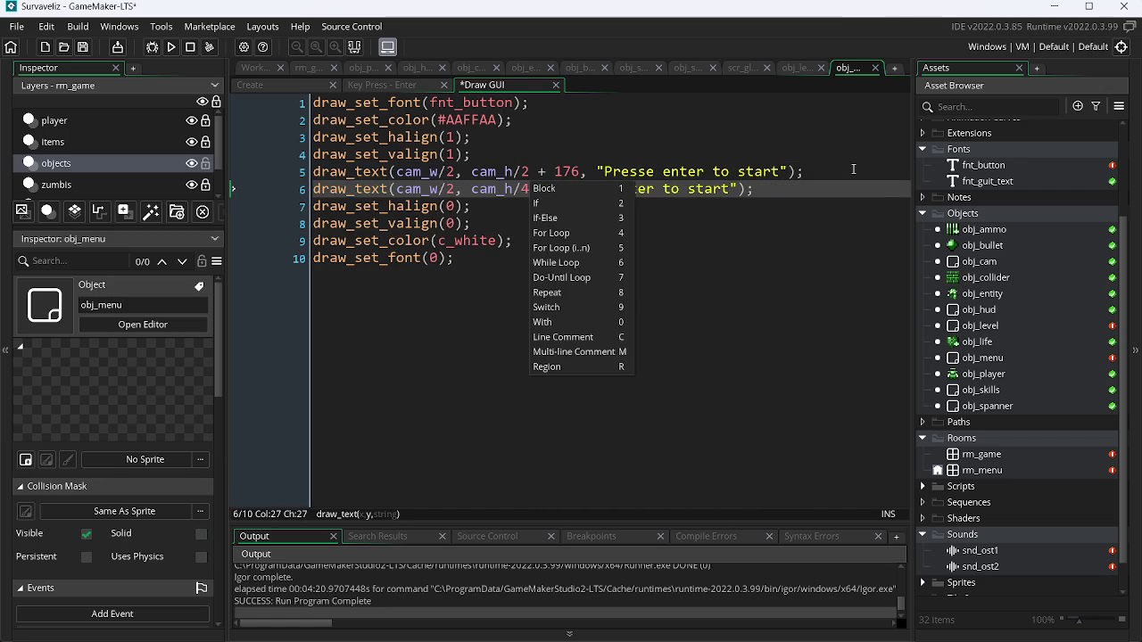
- Test-run the game twice to check both prompts on the title screen
key(F5)
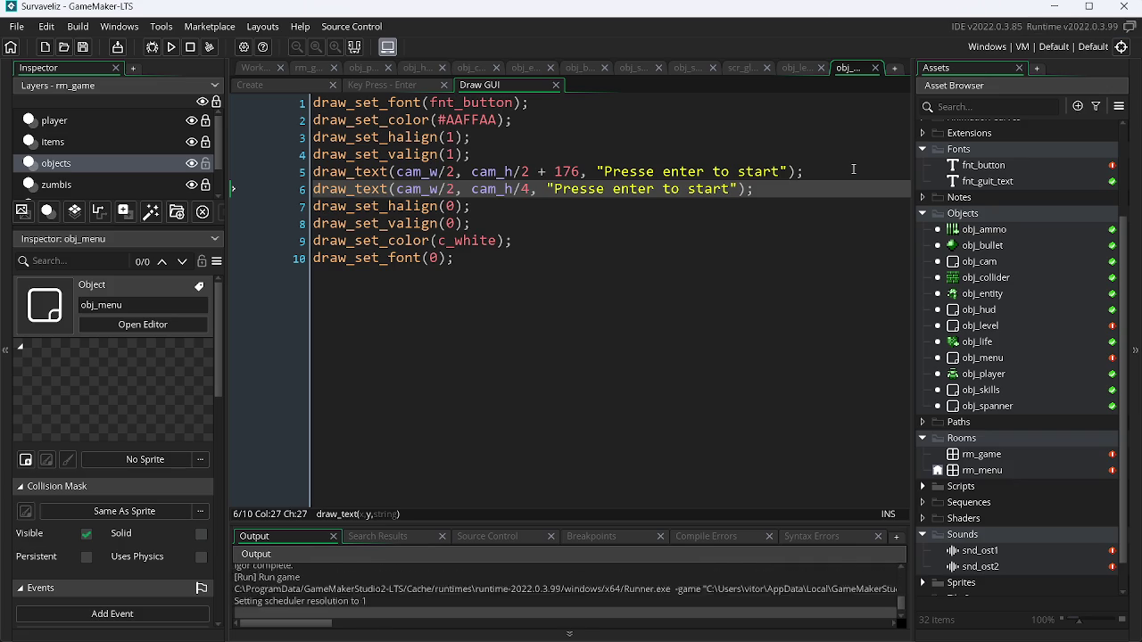
key(Escape)
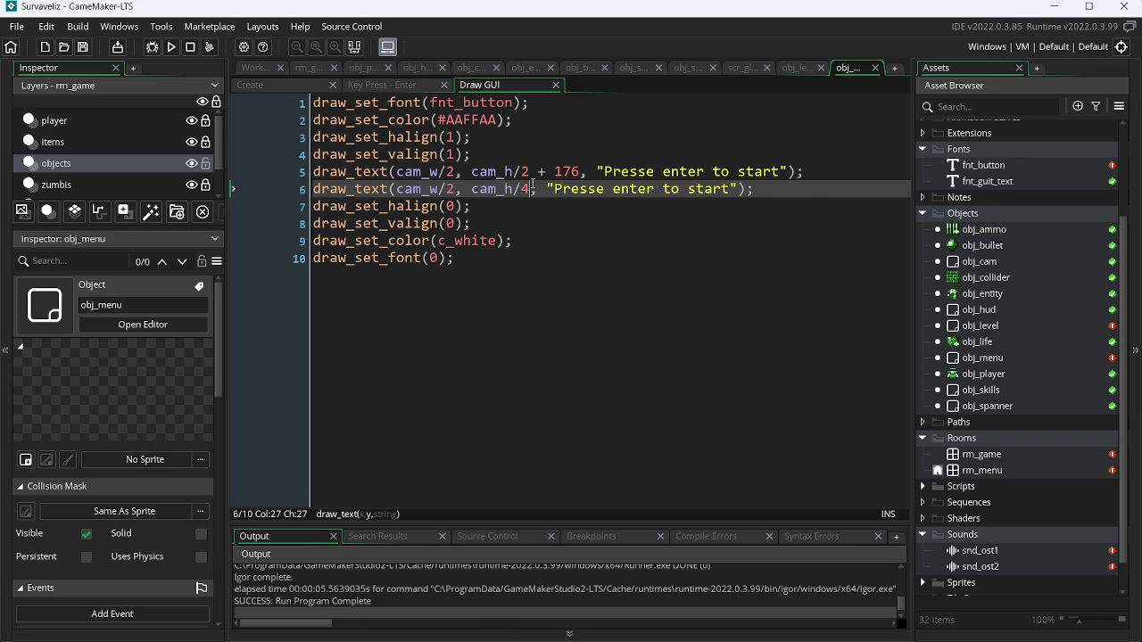
key(F5)
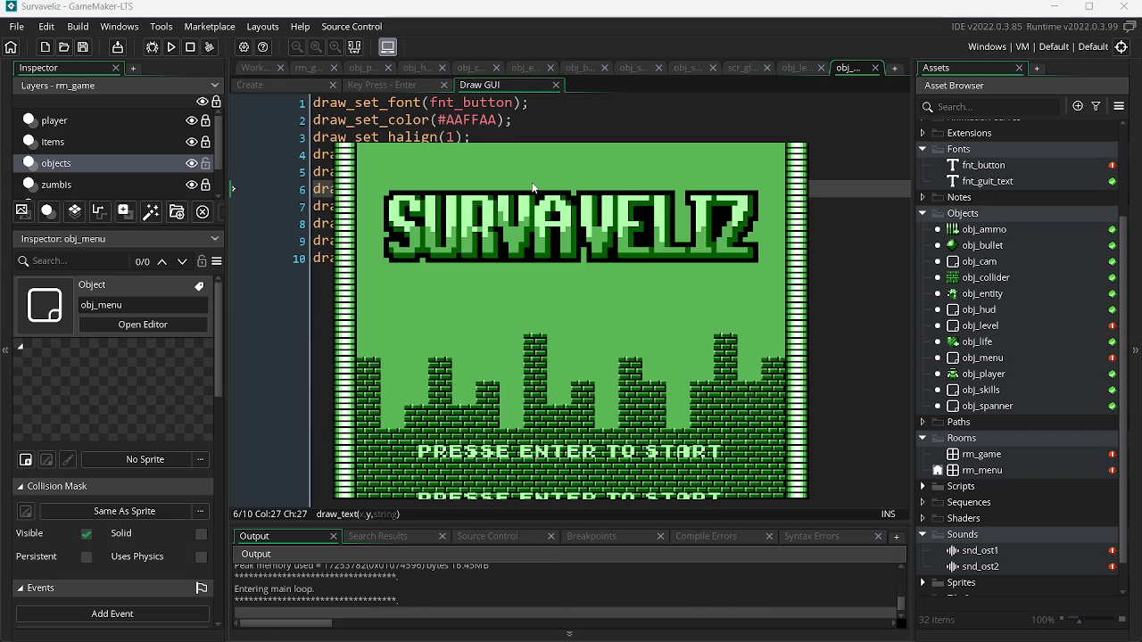
key(Escape)
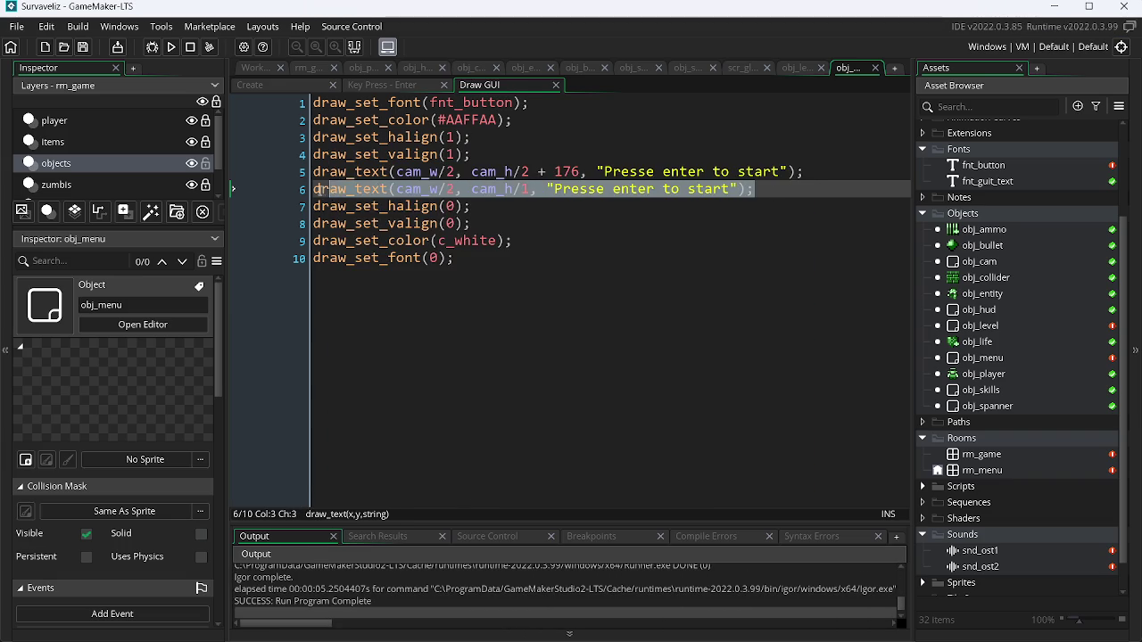
- Copy the second draw_text line and duplicate the valign reset line below line 8
click(694, 193)
drag(762, 191, 290, 200)
key(ctrl+c)
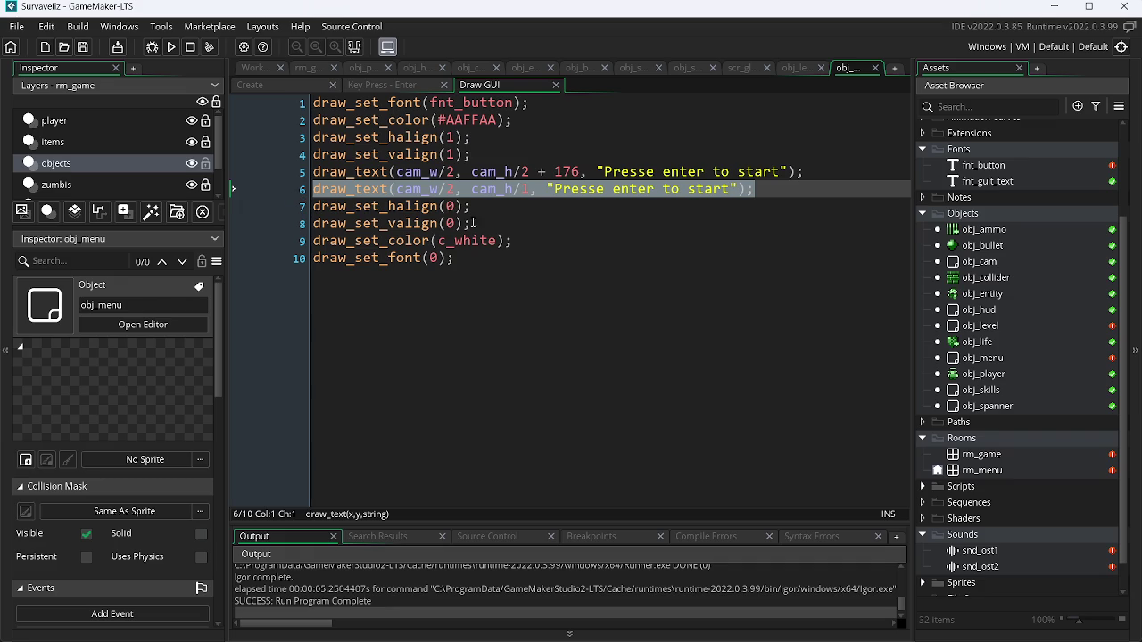
click(505, 219)
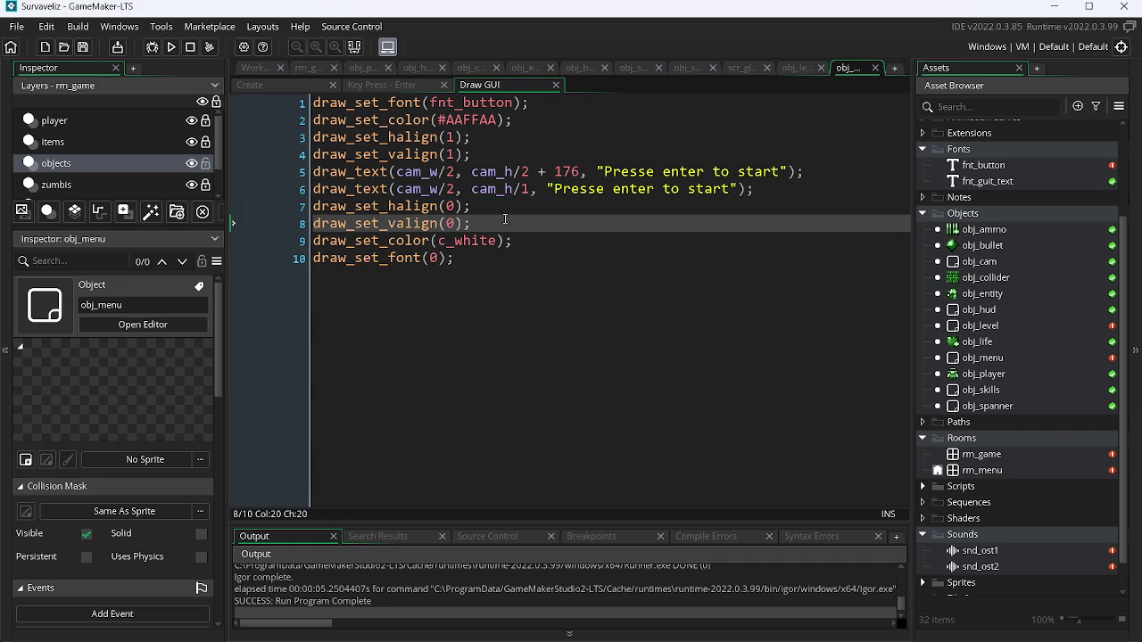
key(ctrl+d)
key(ctrl+d)
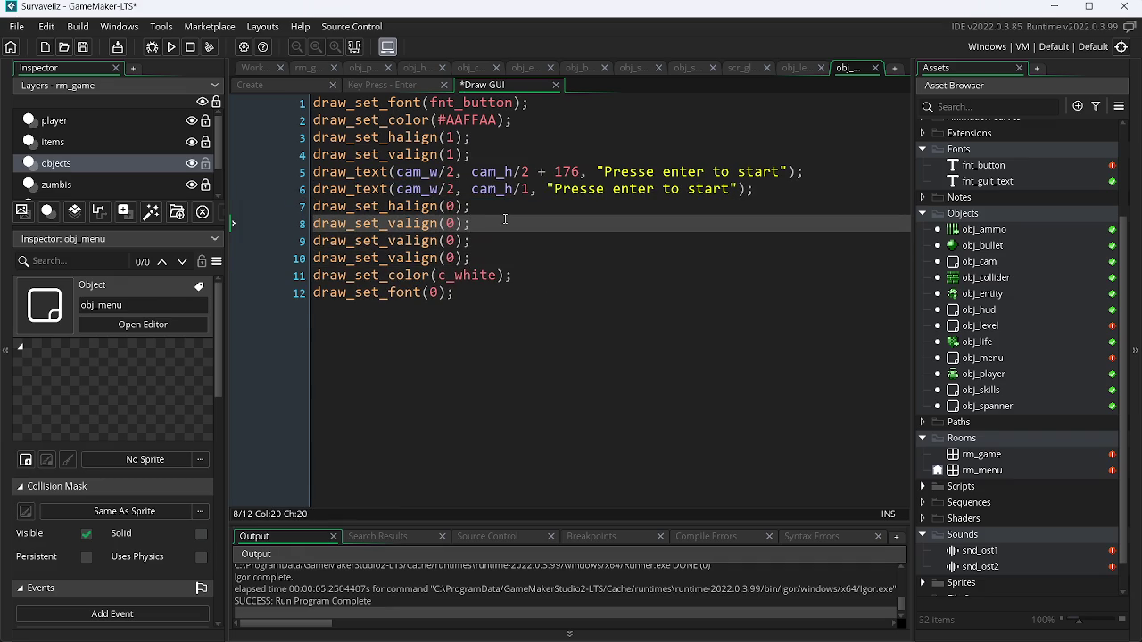
key(Return)
key(Down)
key(Up)
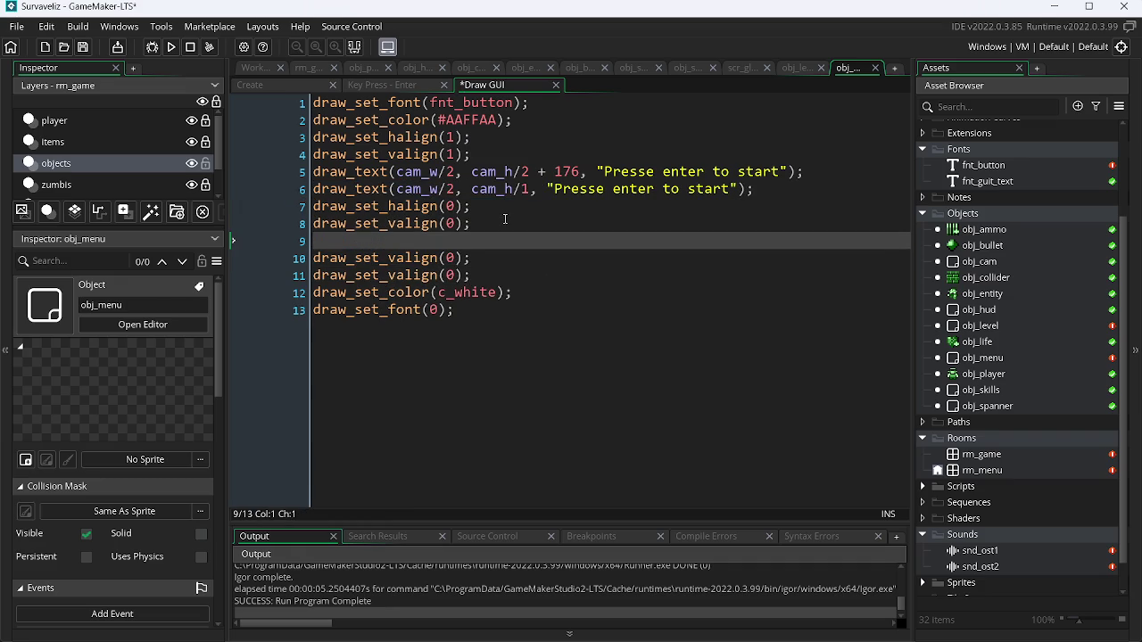
key(Up)
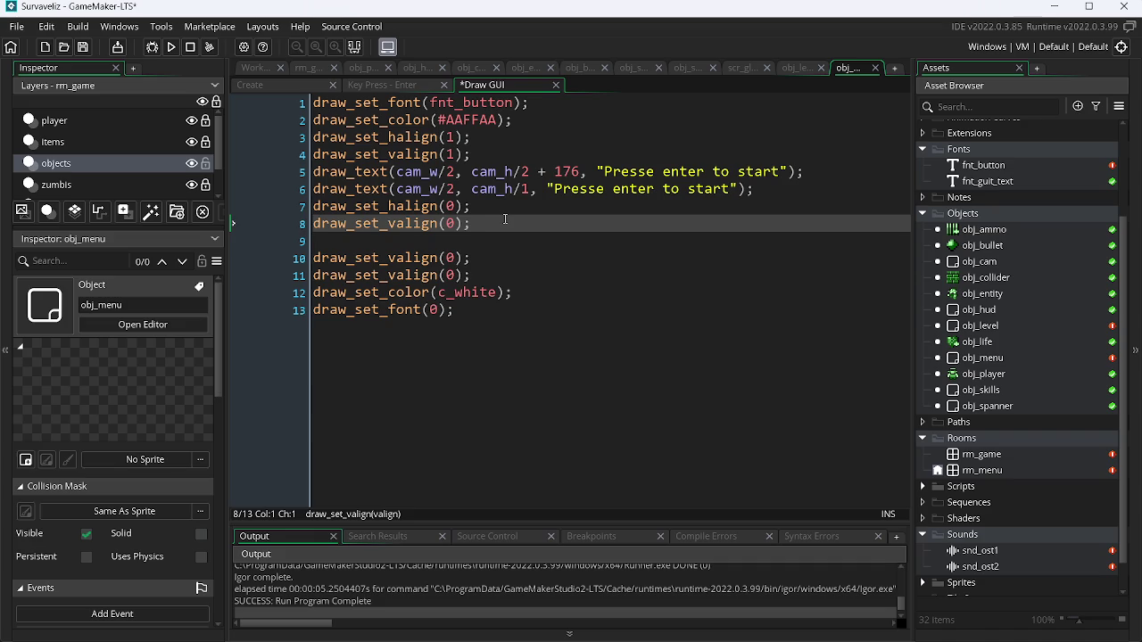
- Paste the copied 'Presse enter to start' draw_text line under a new halign alignment block
key(ctrl+d)
key(ctrl+d)
key(End)
key(Return)
key(ctrl+v)
key(Up)
key(Up)
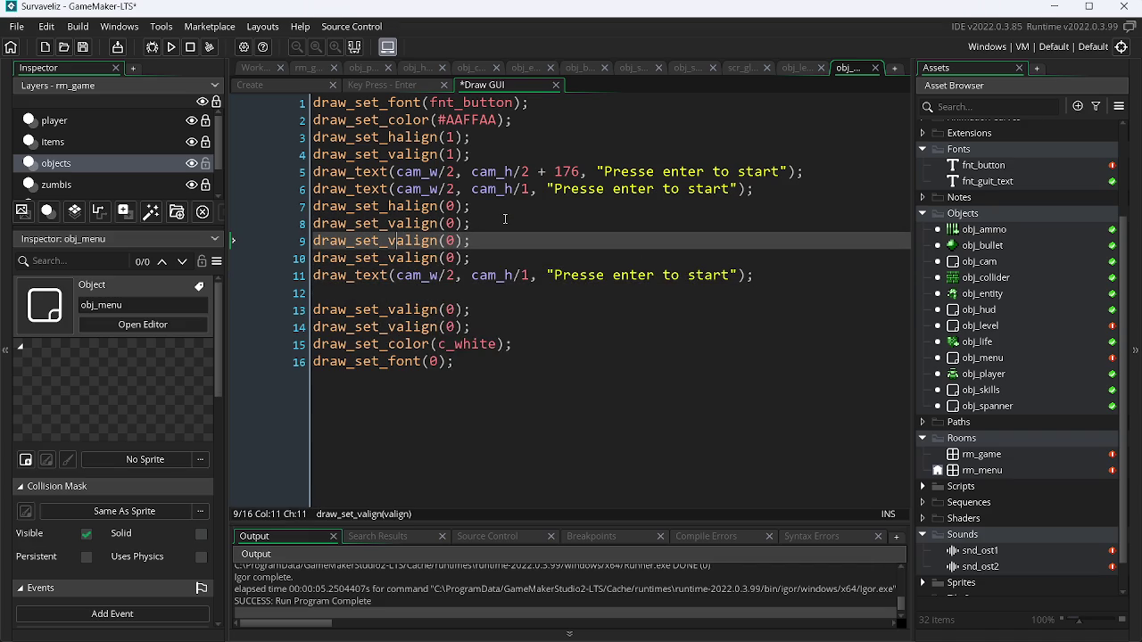
key(Return)
key(BackSpace)
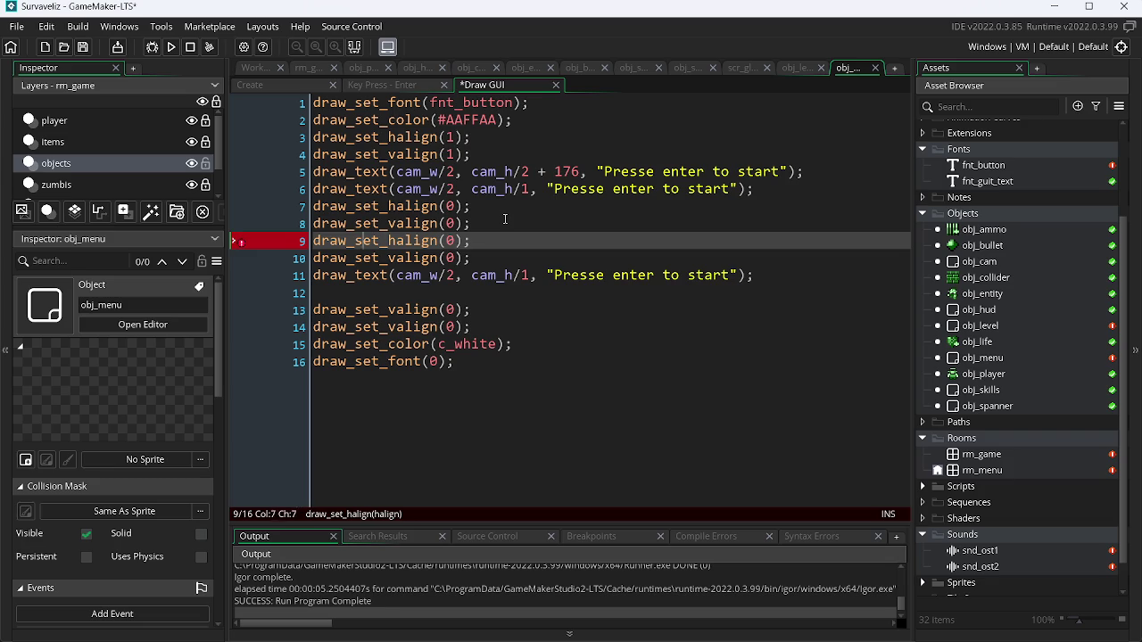
key(Left)
key(Left)
key(Left)
key(Return)
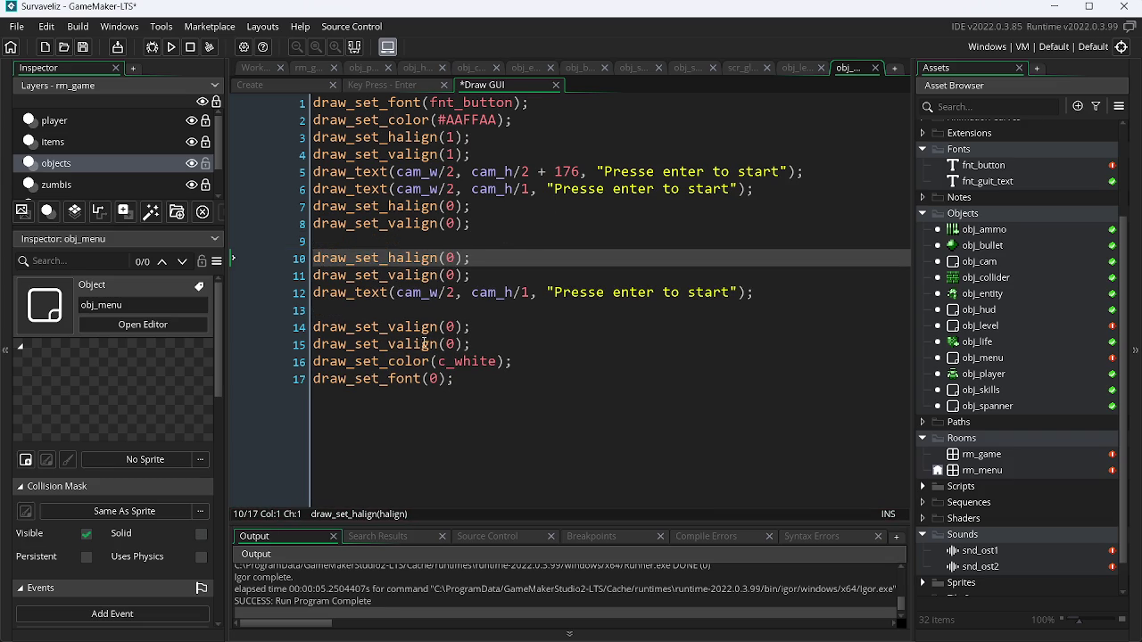
- Remove the extra blank line around line 14 and save the script
click(399, 328)
text(h)
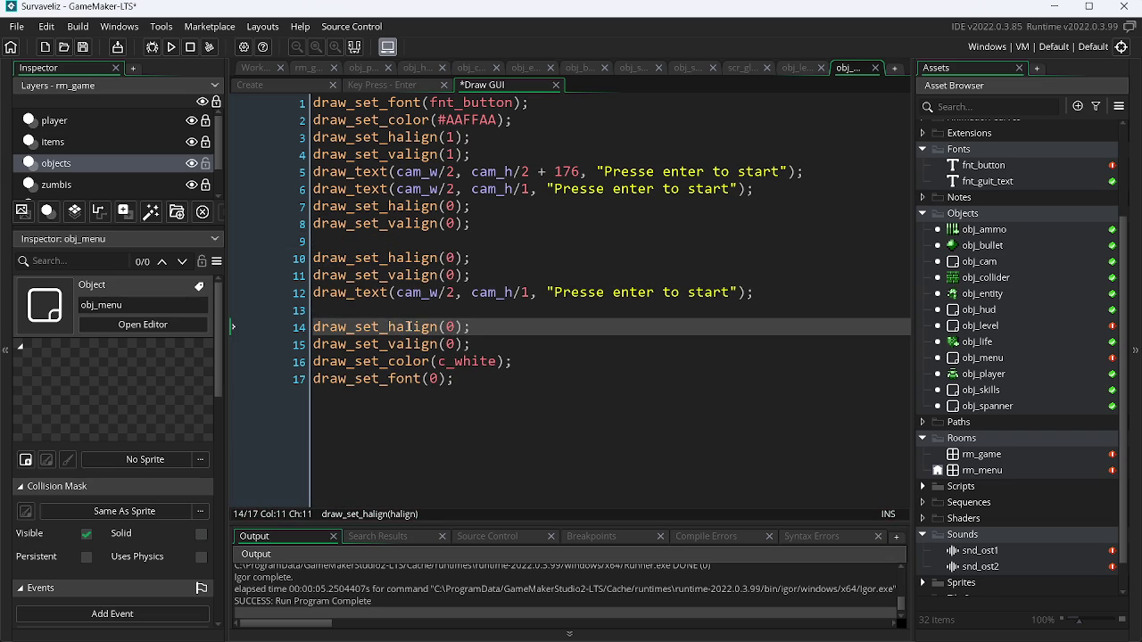
click(400, 313)
key(Delete)
key(End)
key(Up)
key(ctrl+s)
key(Up)
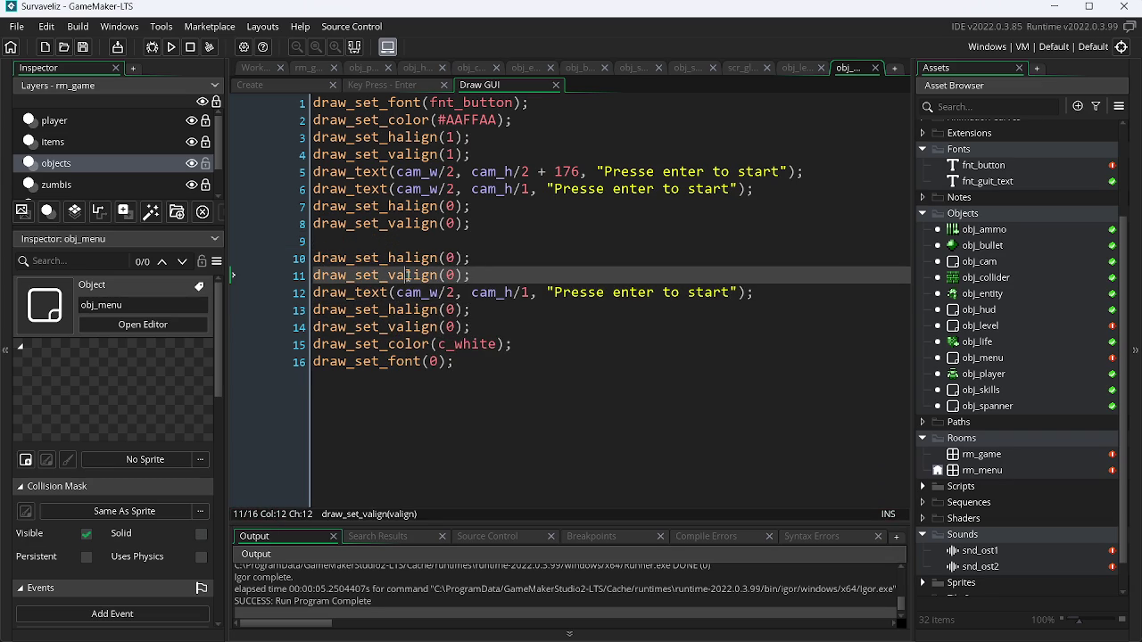
- Look up draw_set_valign in the manual and browser, then return to the code
key(F1)
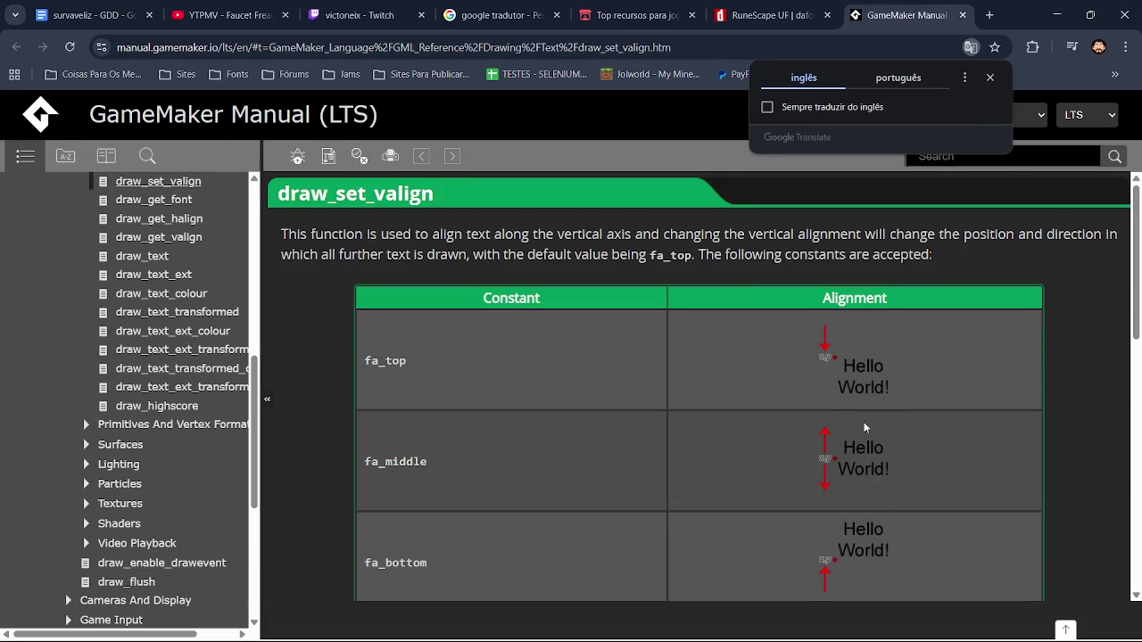
key(alt+Tab)
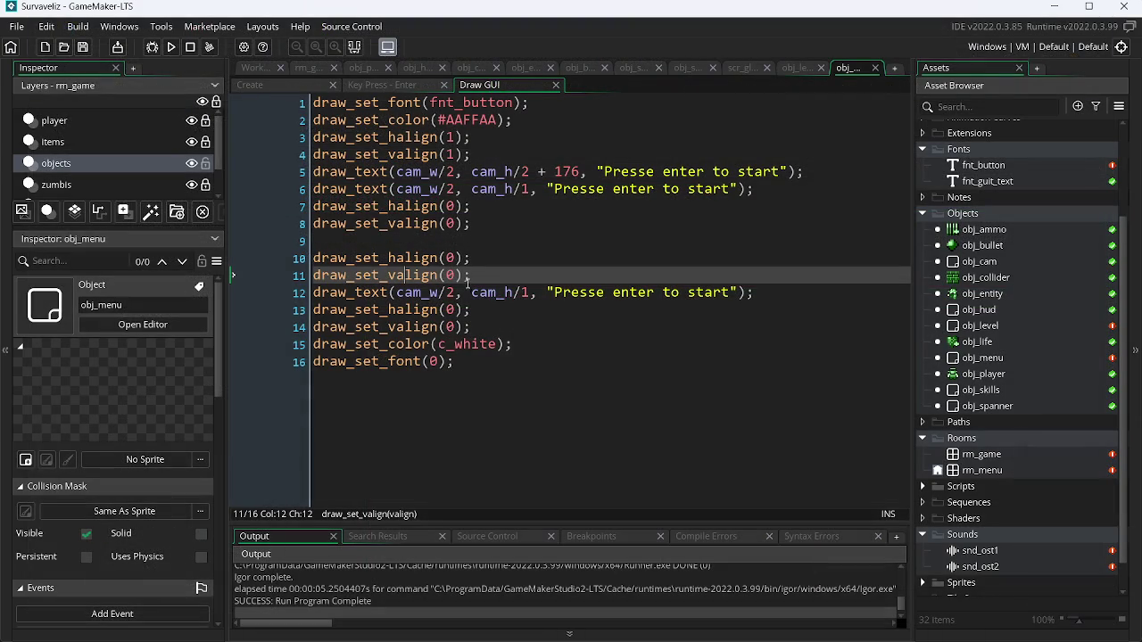
mouse_move(304, 639)
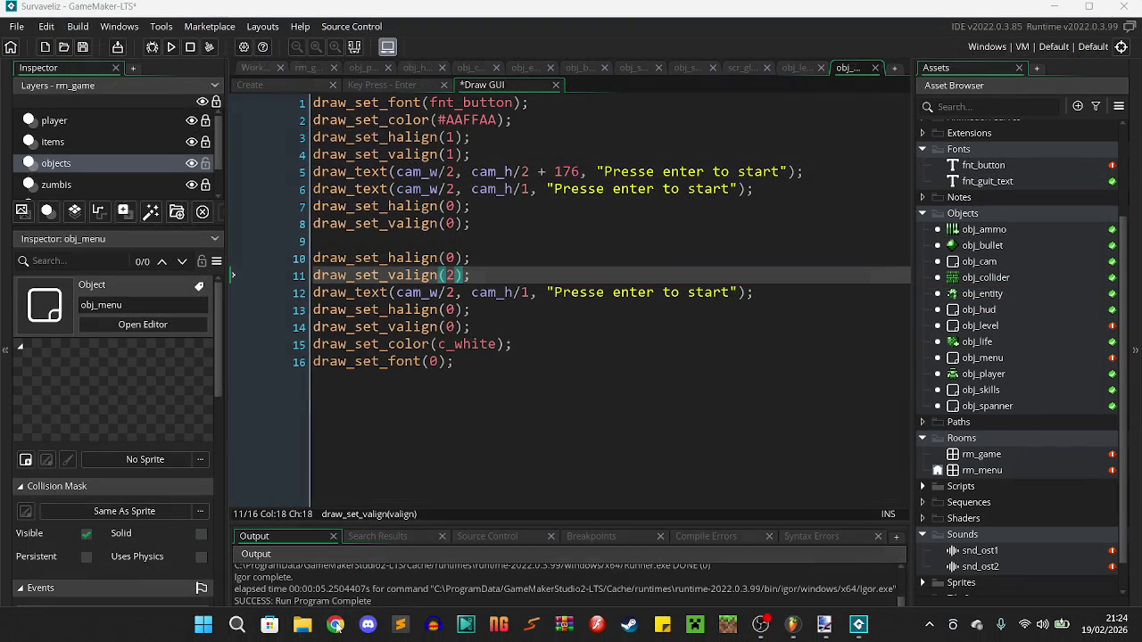
click(336, 626)
click(622, 445)
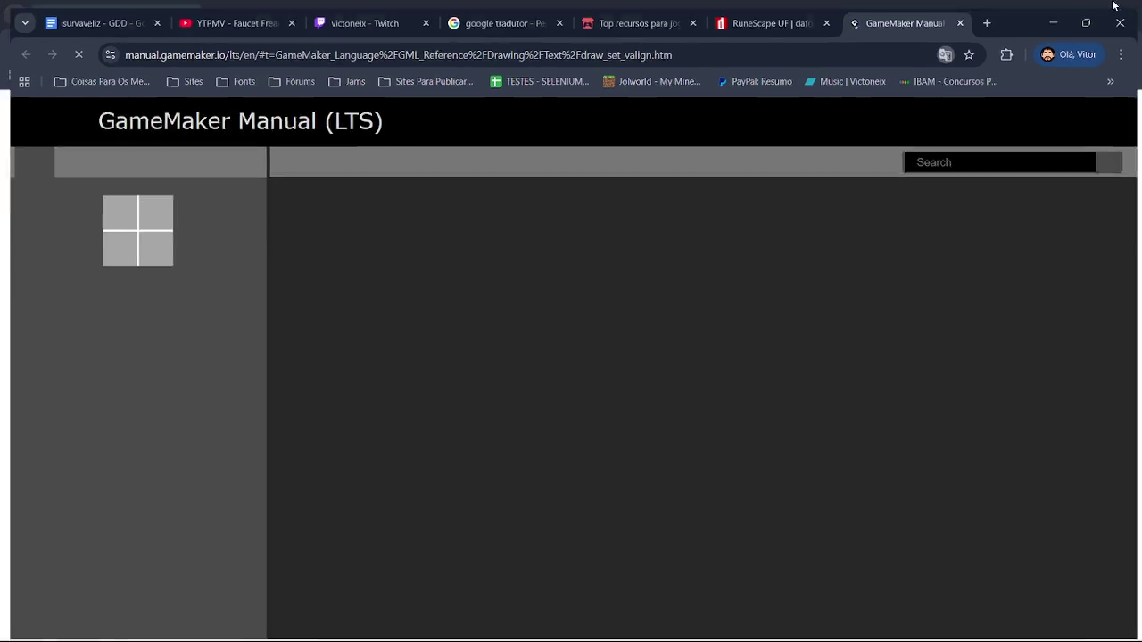
click(1058, 14)
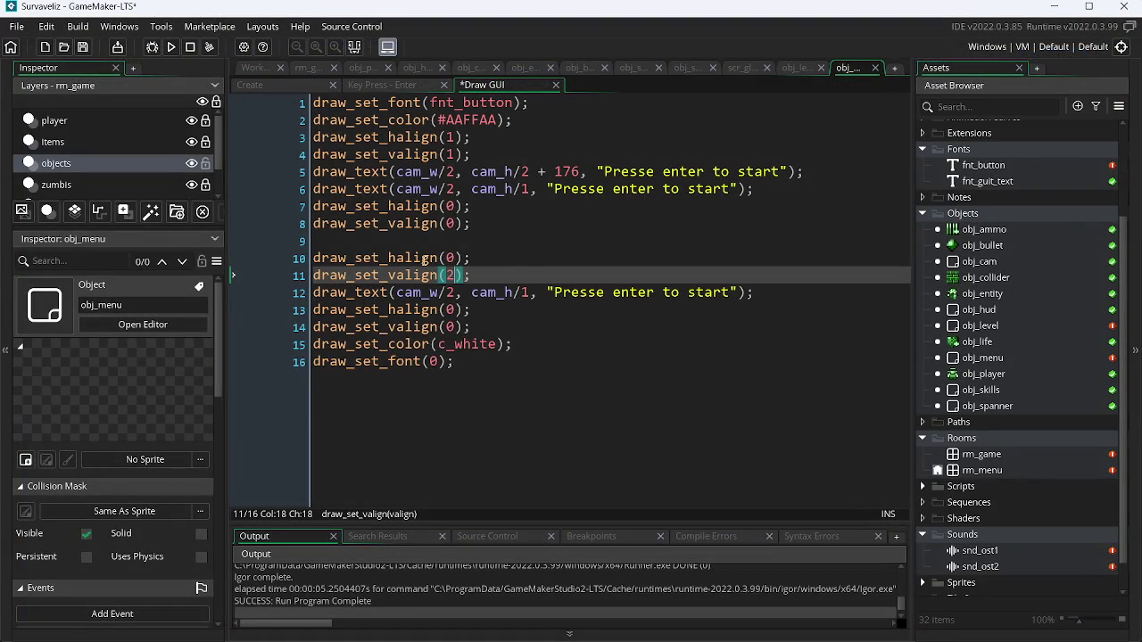
- Change the third text's x from cam_w/2 to cam_w and run the game
click(456, 259)
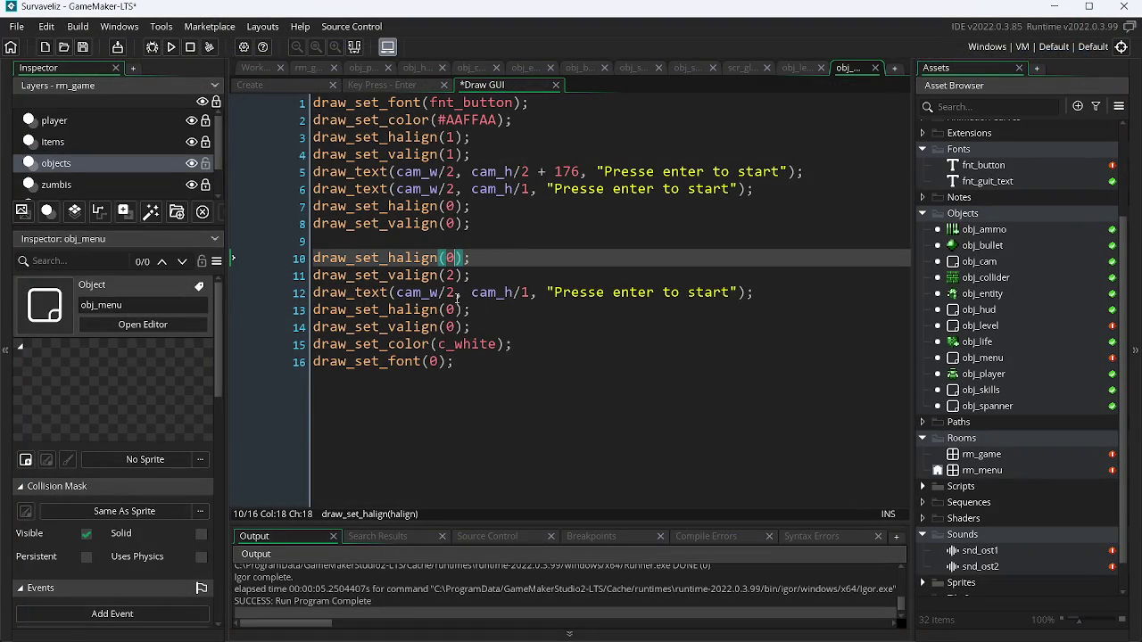
click(458, 297)
key(BackSpace)
key(BackSpace)
key(F5)
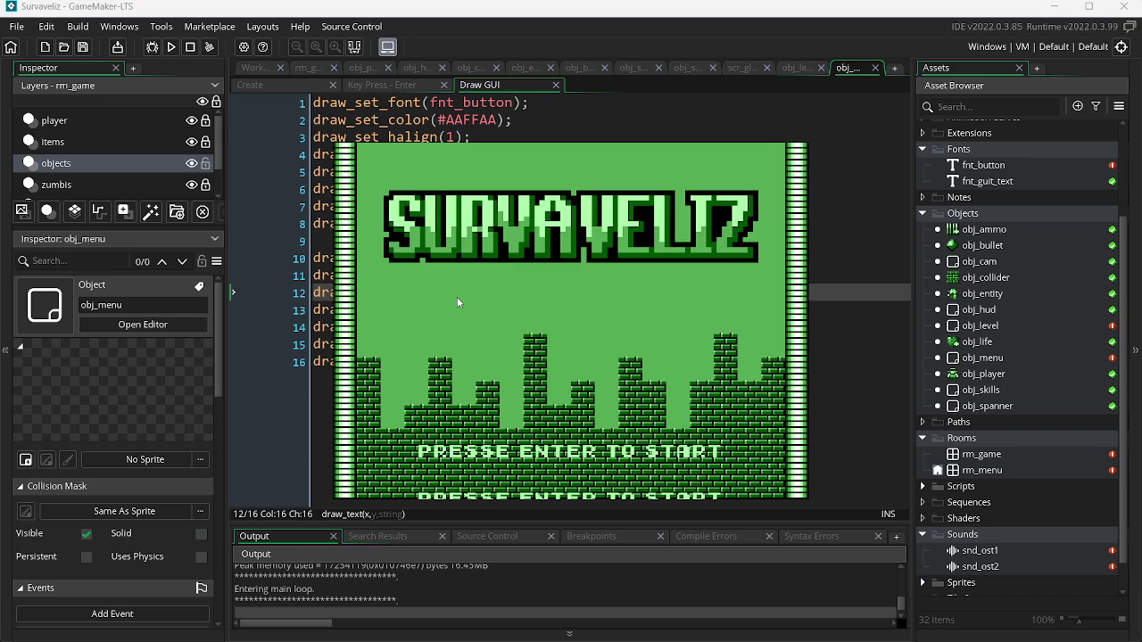
- Close the running game and check the draw_set_halign manual page
key(alt+F4)
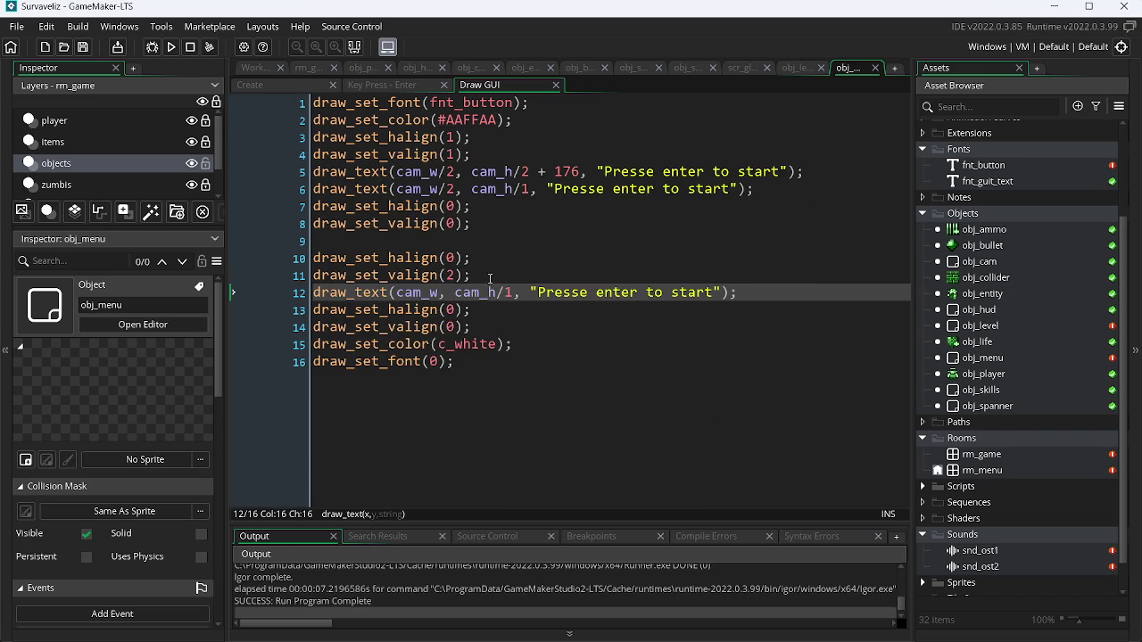
click(457, 258)
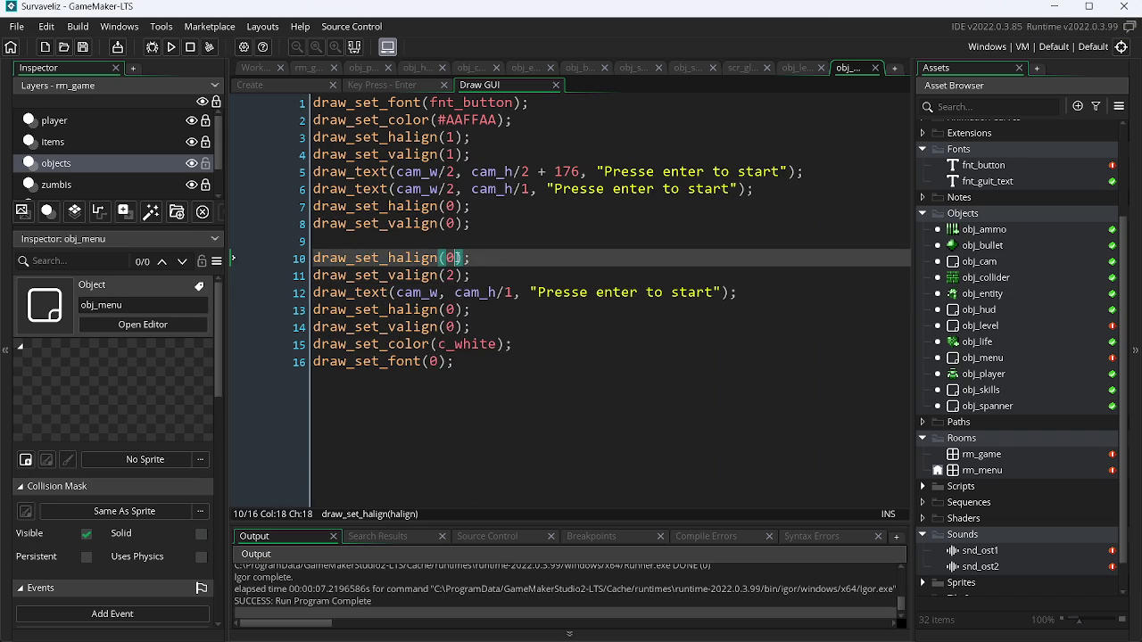
middle_click(423, 257)
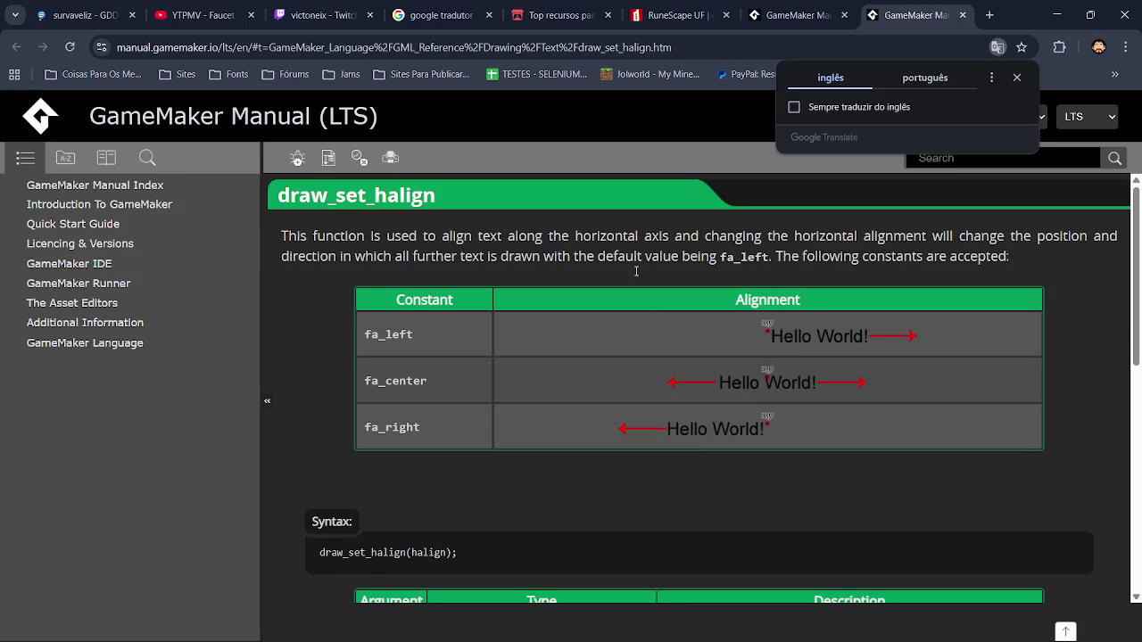
key(alt+Tab)
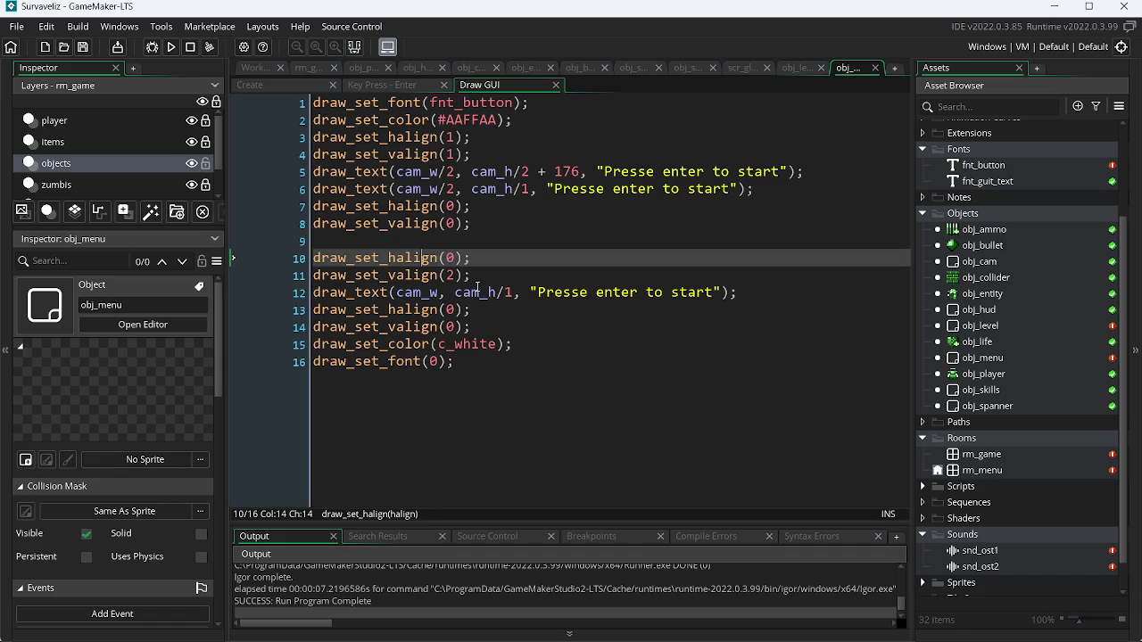
- Delete the halign call on line 10, keeping the valign reset line
drag(483, 257, 303, 258)
key(Delete)
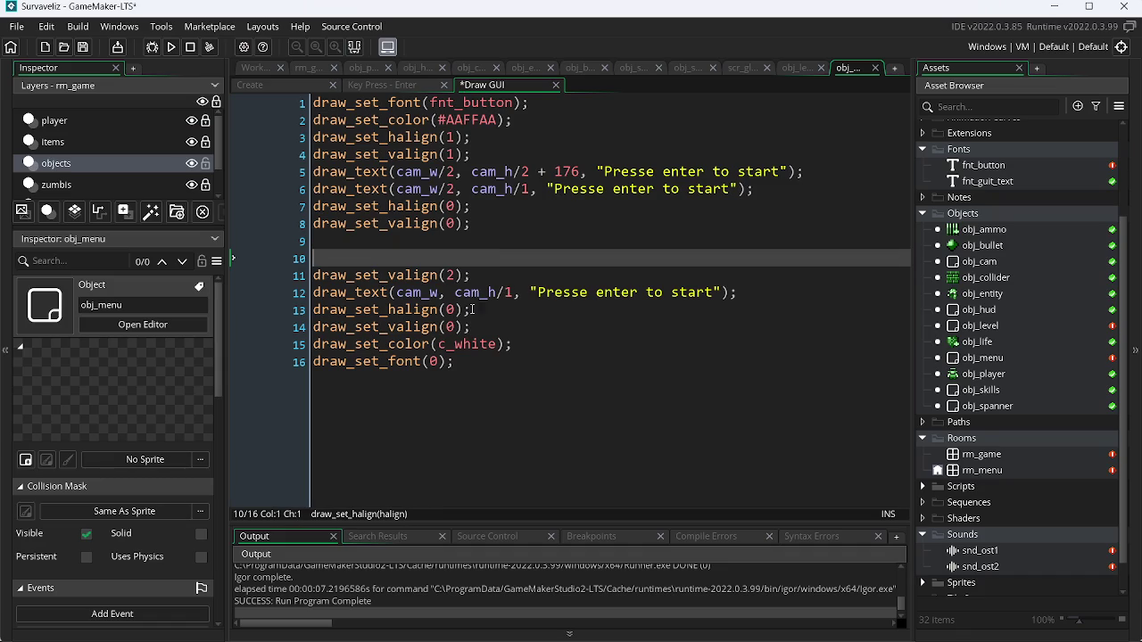
drag(487, 320, 309, 327)
key(Delete)
key(BackSpace)
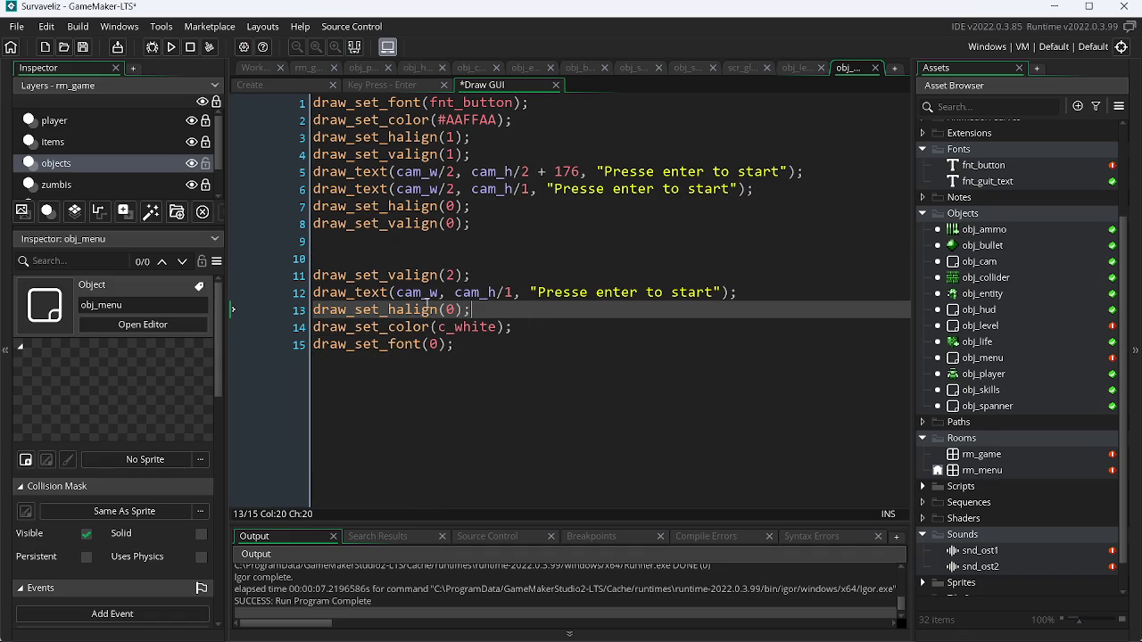
key(ctrl+z)
key(ctrl+z)
key(ctrl+z)
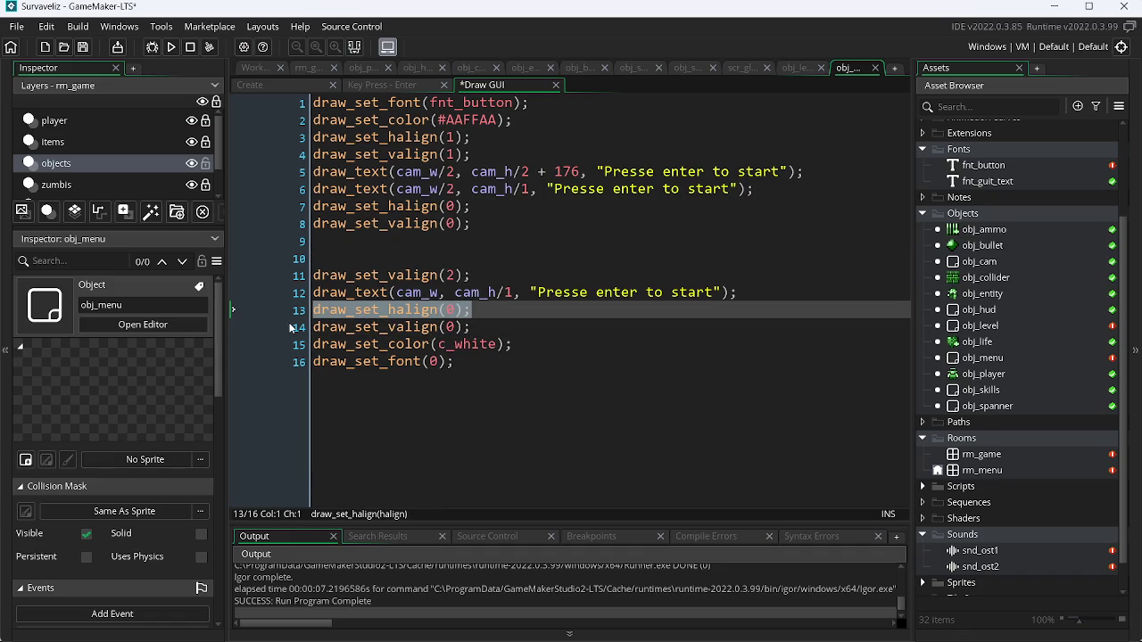
key(ctrl+z)
key(ctrl+z)
key(ctrl+z)
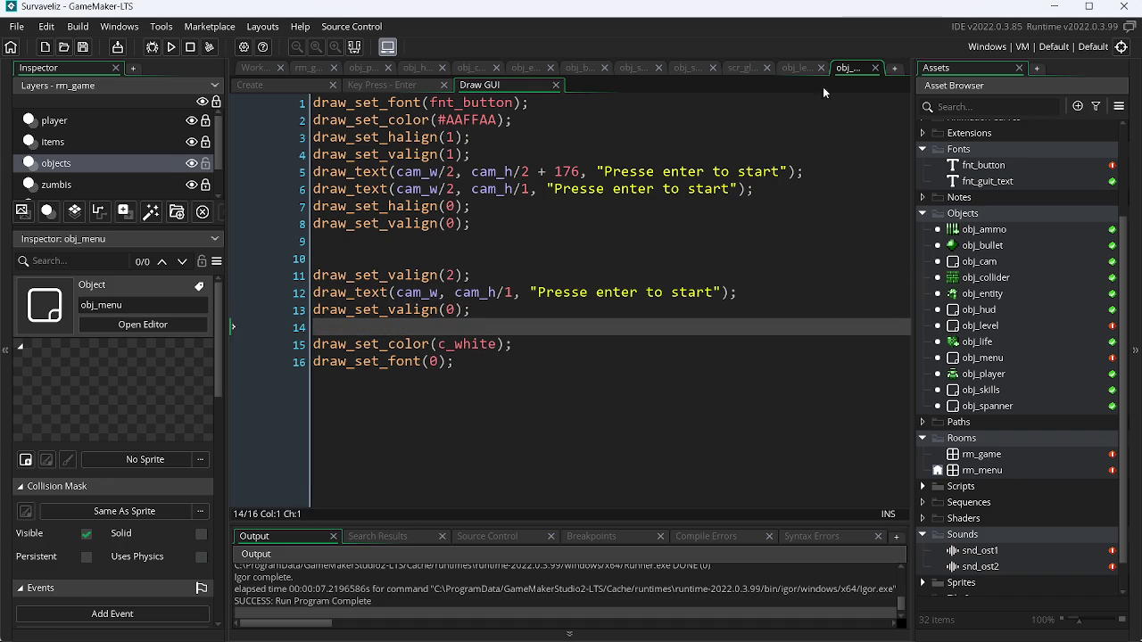
- Add a blank line after the colour setting on line 2 and preview the menu
click(511, 120)
key(Return)
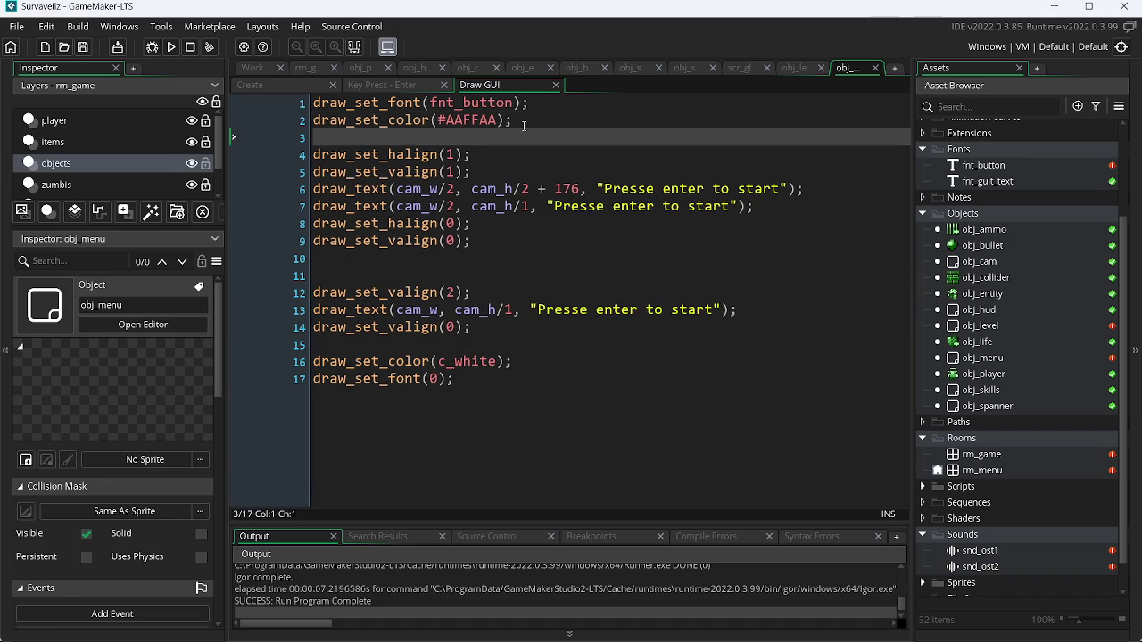
click(173, 49)
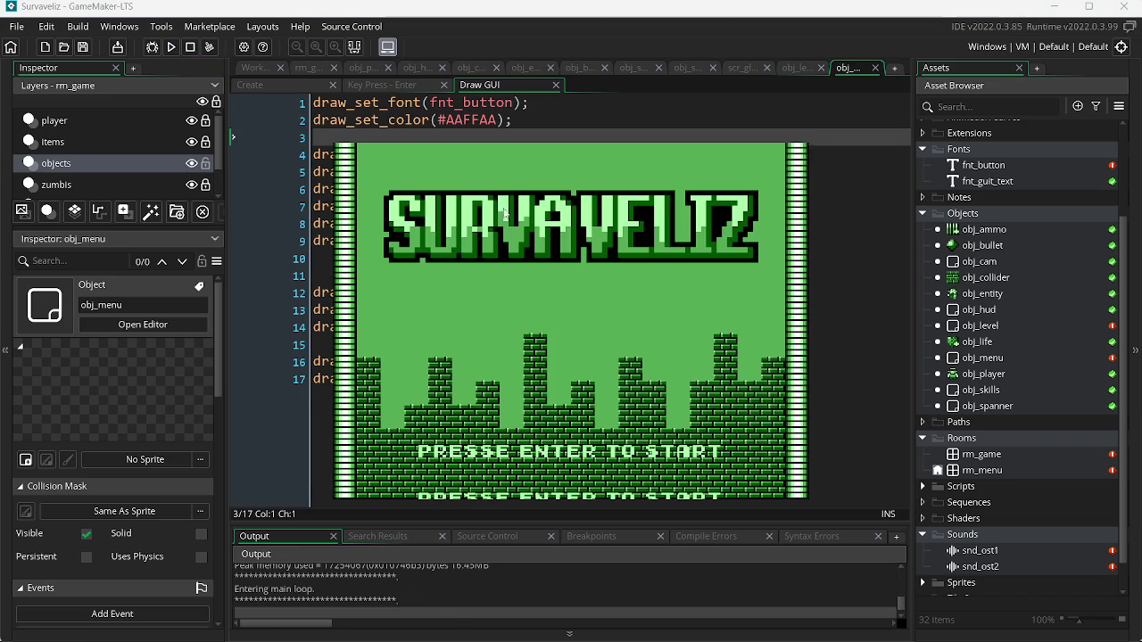
- Adjust the third text's cam_h divisor on line 13 and rebuild the game
key(Escape)
click(515, 310)
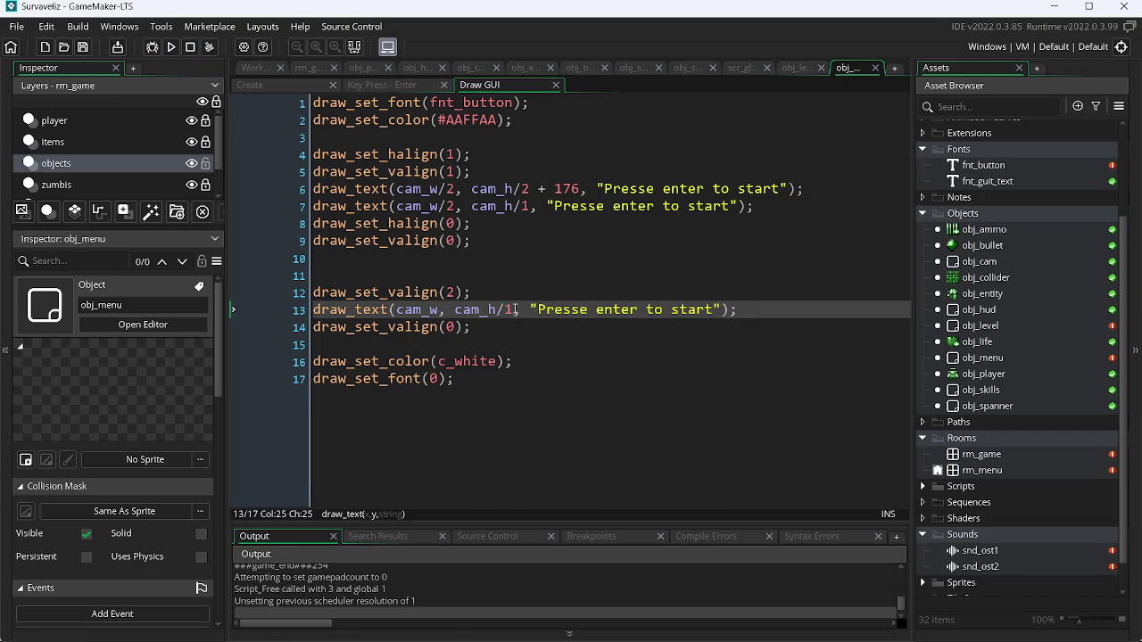
text(14)
key(F4)
key(F5)
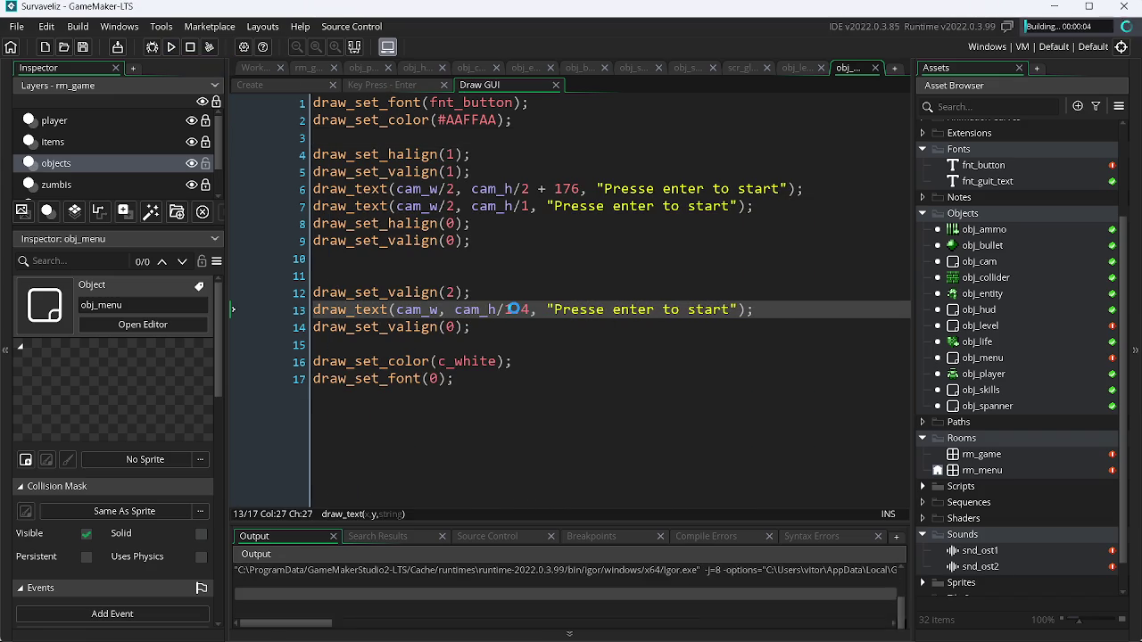
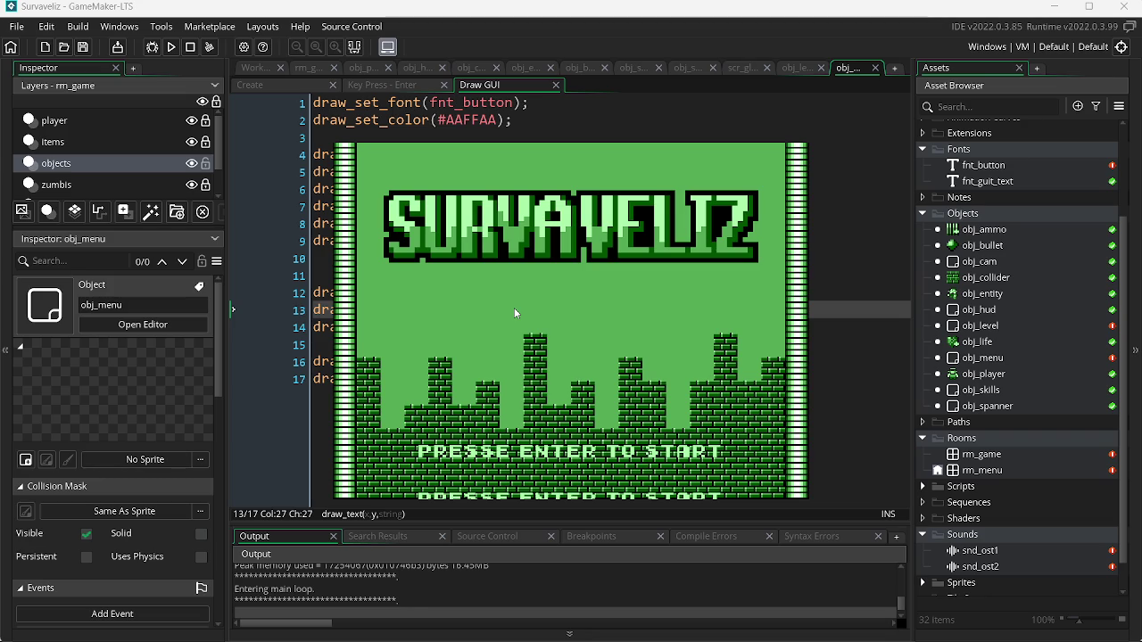
- Try cam_h divisors of 8 and then 0.8 for the start prompt on line 13, test-running each
key(Escape)
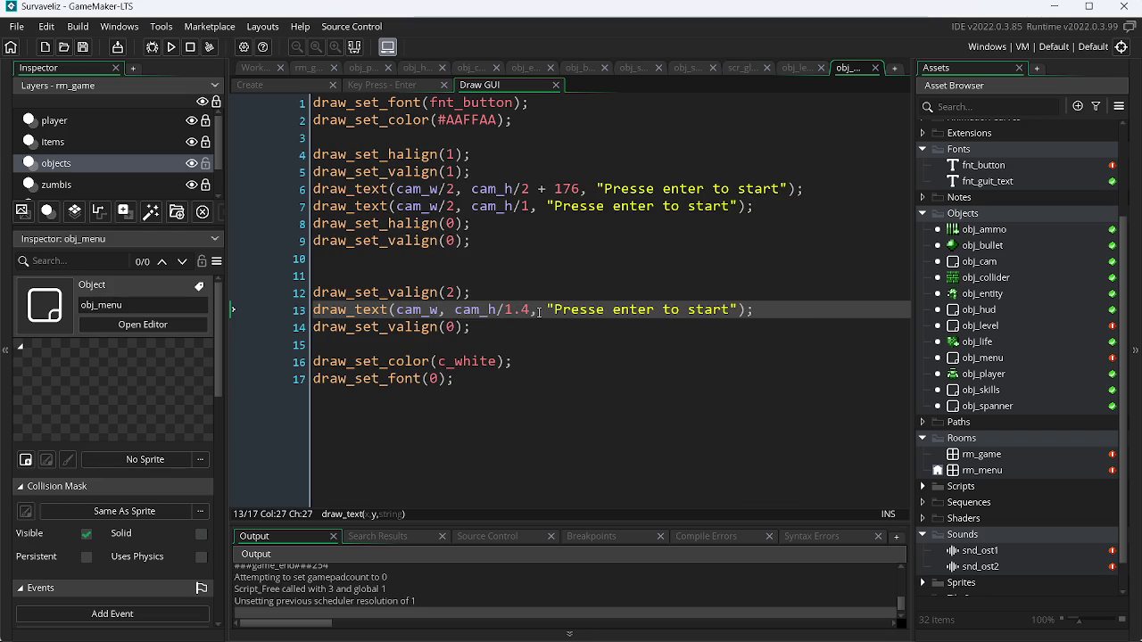
key(BackSpace)
text(8)
key(F5)
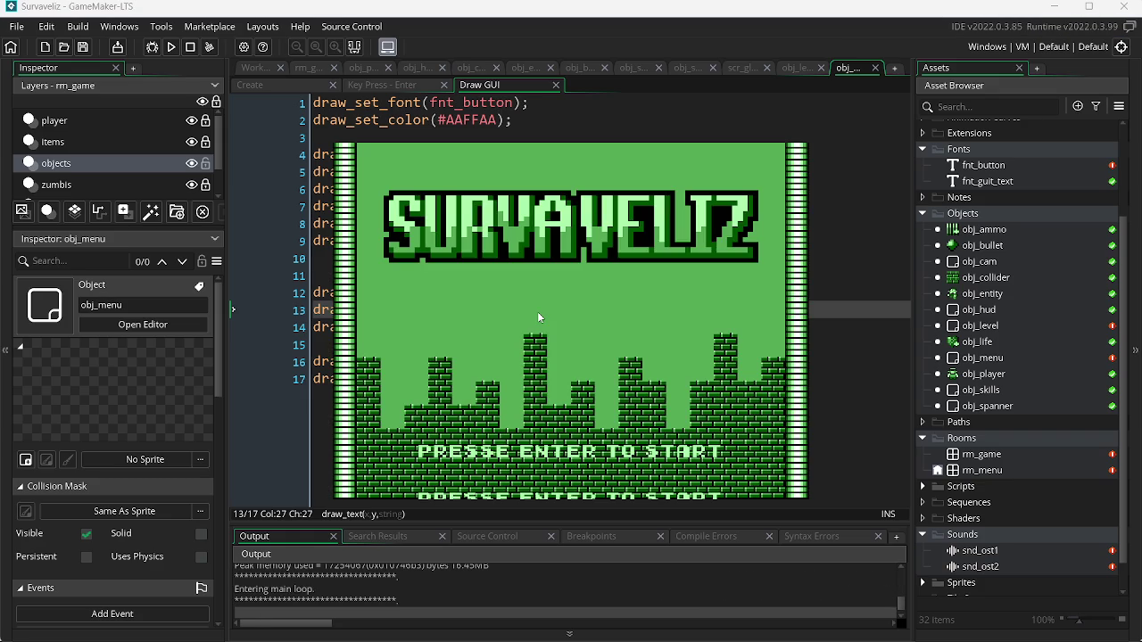
key(Escape)
key(BackSpace)
key(BackSpace)
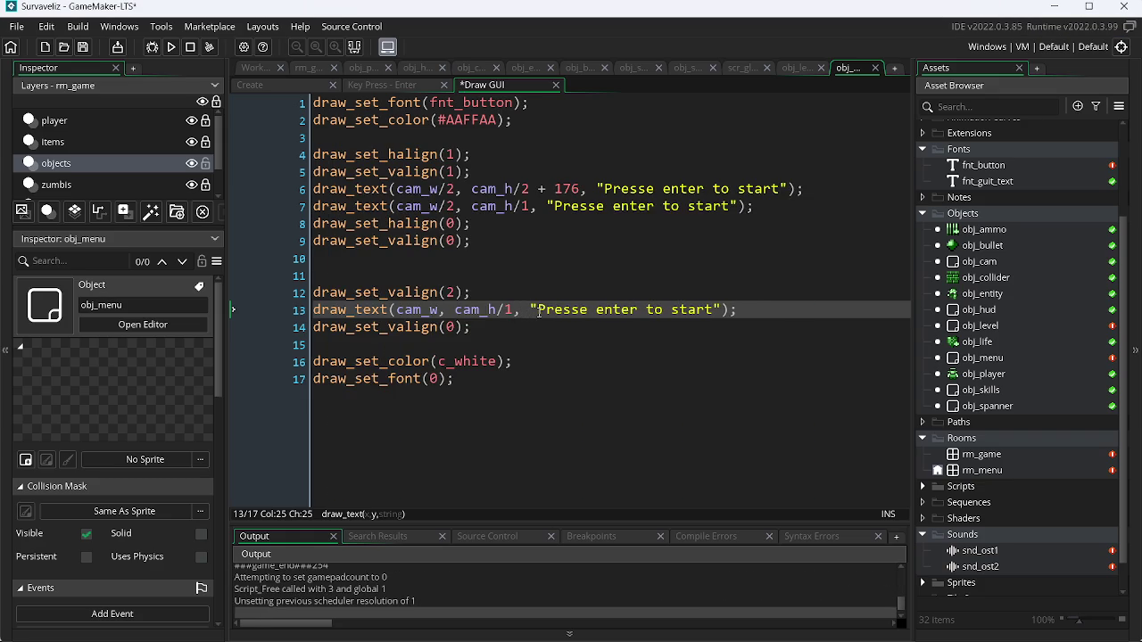
key(BackSpace)
text(0.8)
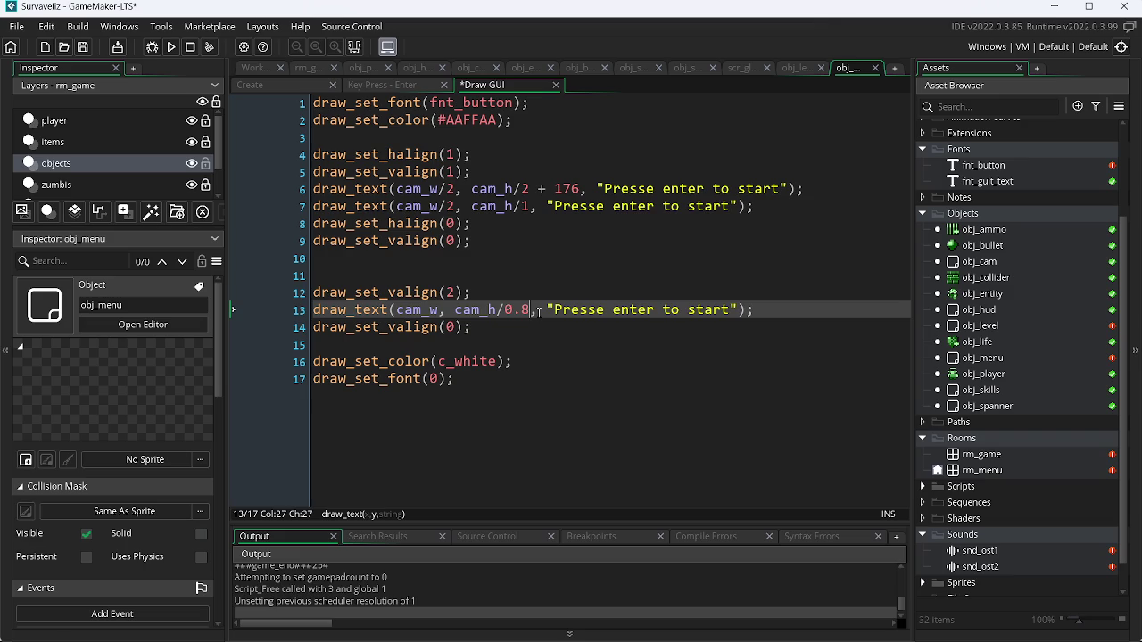
key(F5)
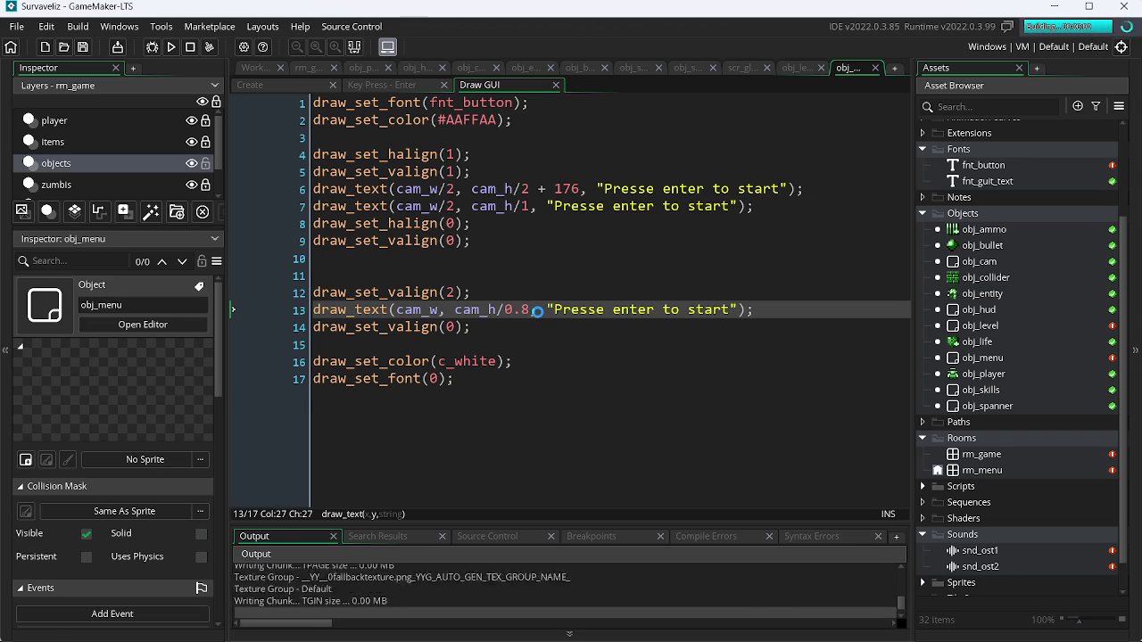
- Undo the line 13 divisor edits and test-run the reverted code
key(Escape)
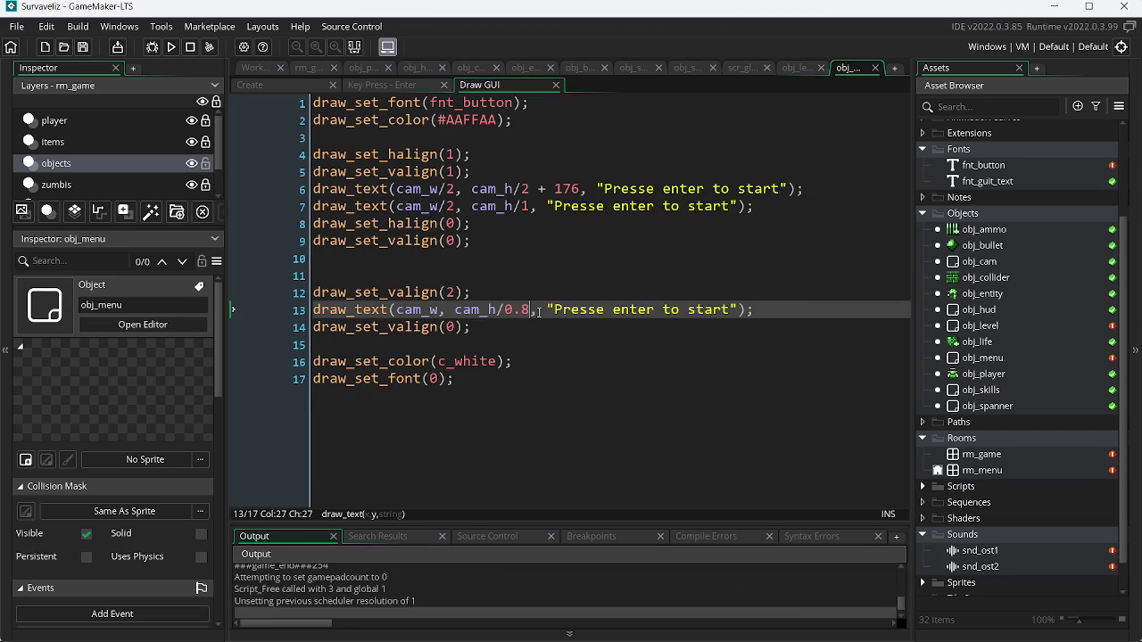
key(ctrl+z)
key(ctrl+z)
key(ctrl+z)
key(ctrl+z)
key(F5)
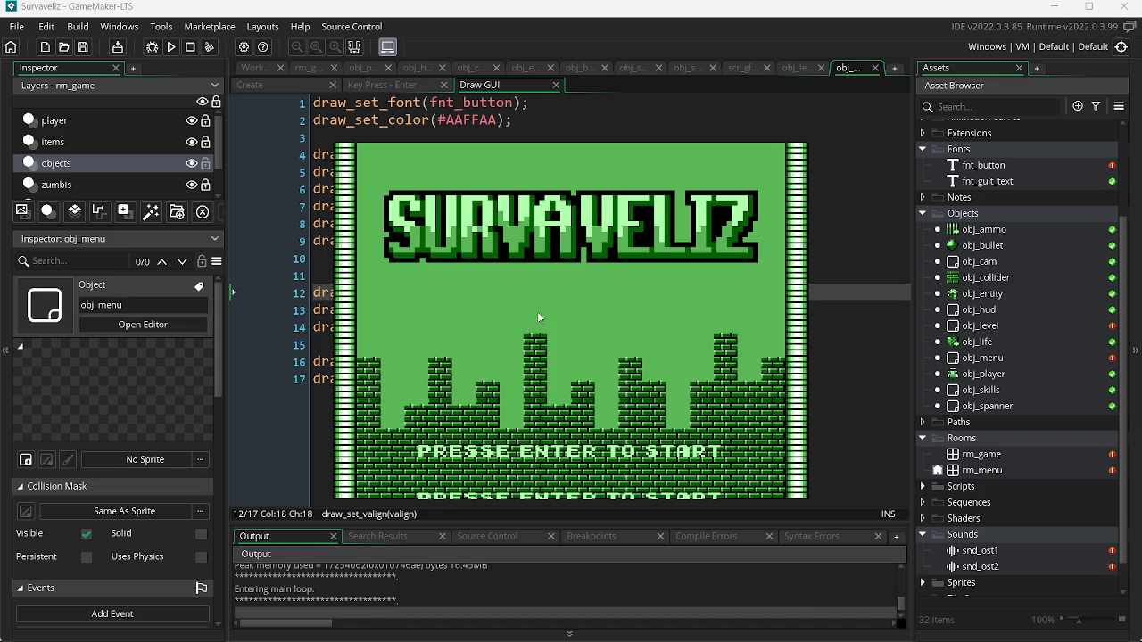
key(Escape)
- Change the prompt's y position to cam_h/2 and test-run the game
click(511, 310)
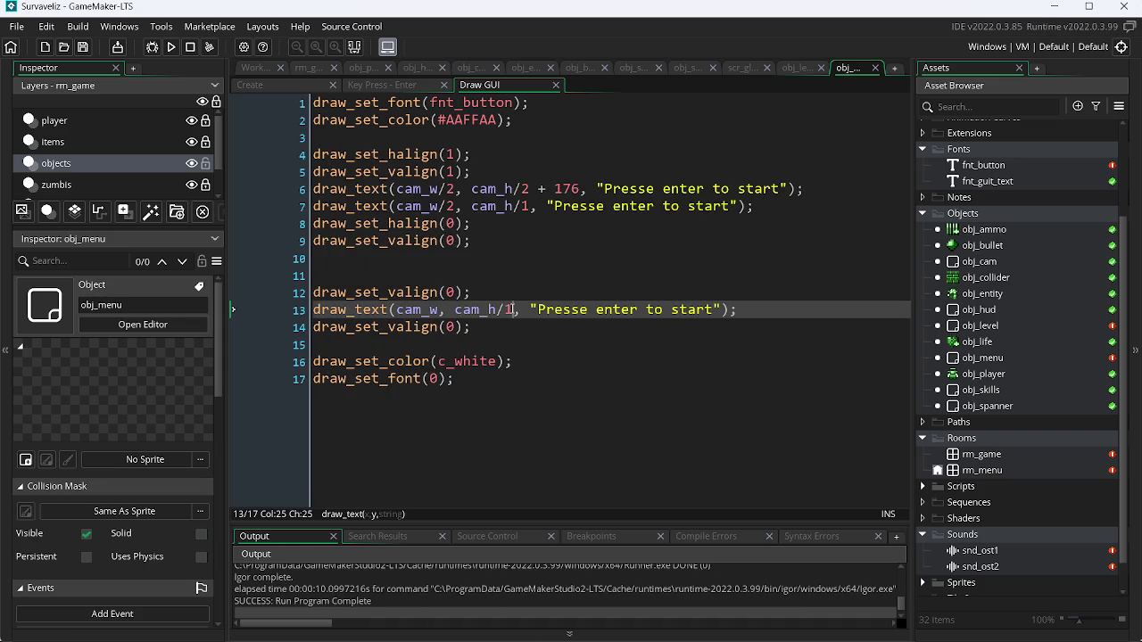
double_click(509, 309)
text(2)
key(F5)
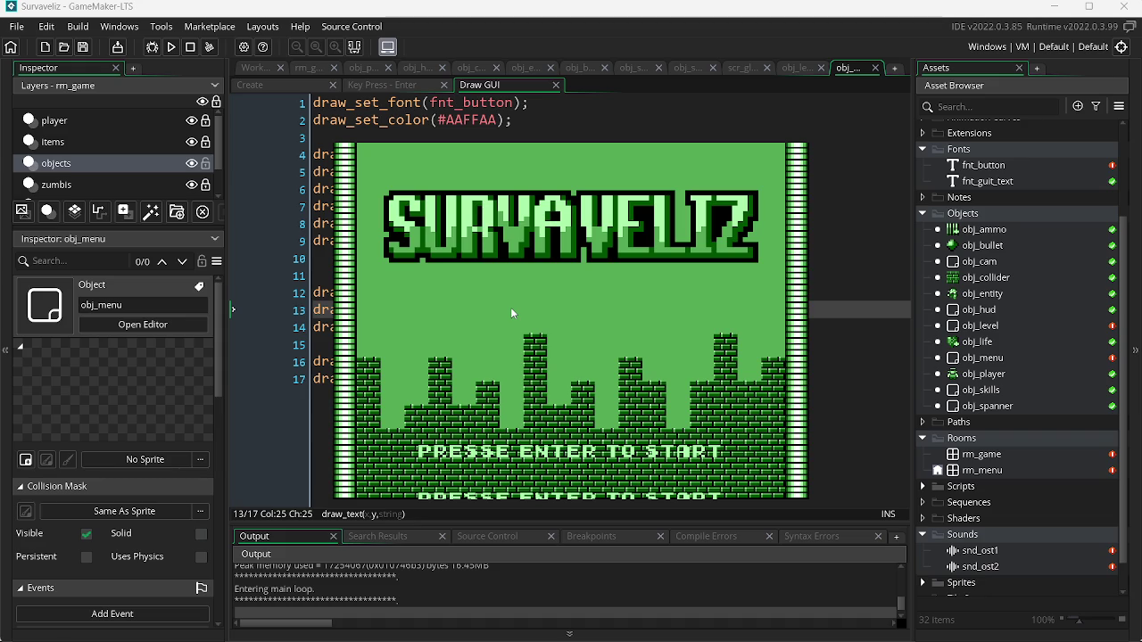
key(Escape)
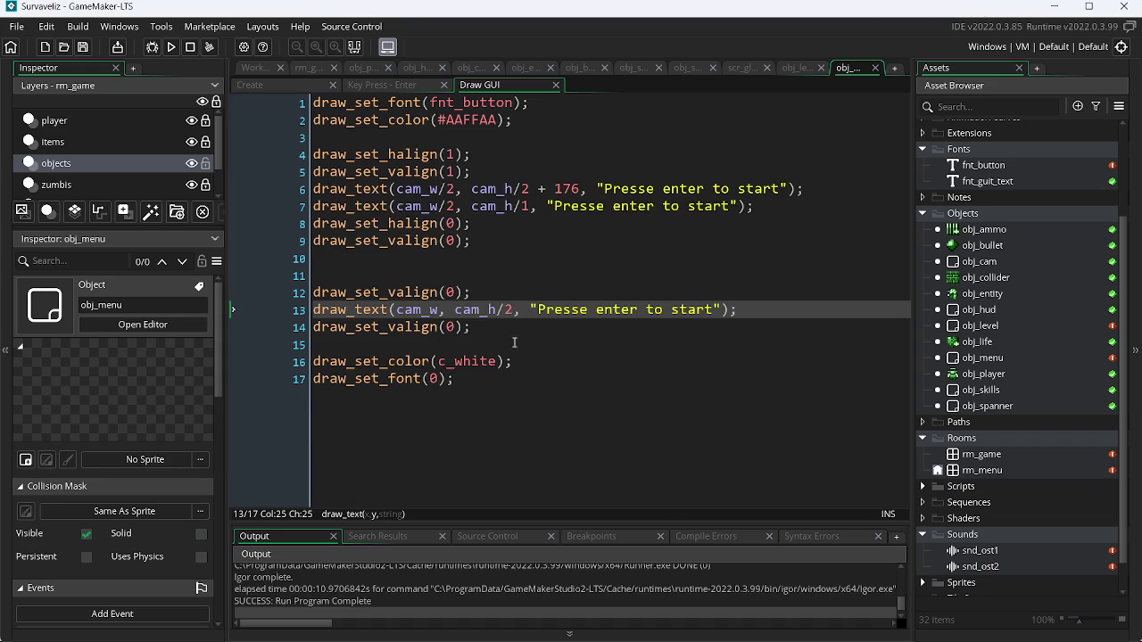
- Set the prompt's x position to cam_w/1.8, test-run it, then select line 7
click(441, 314)
text(/)
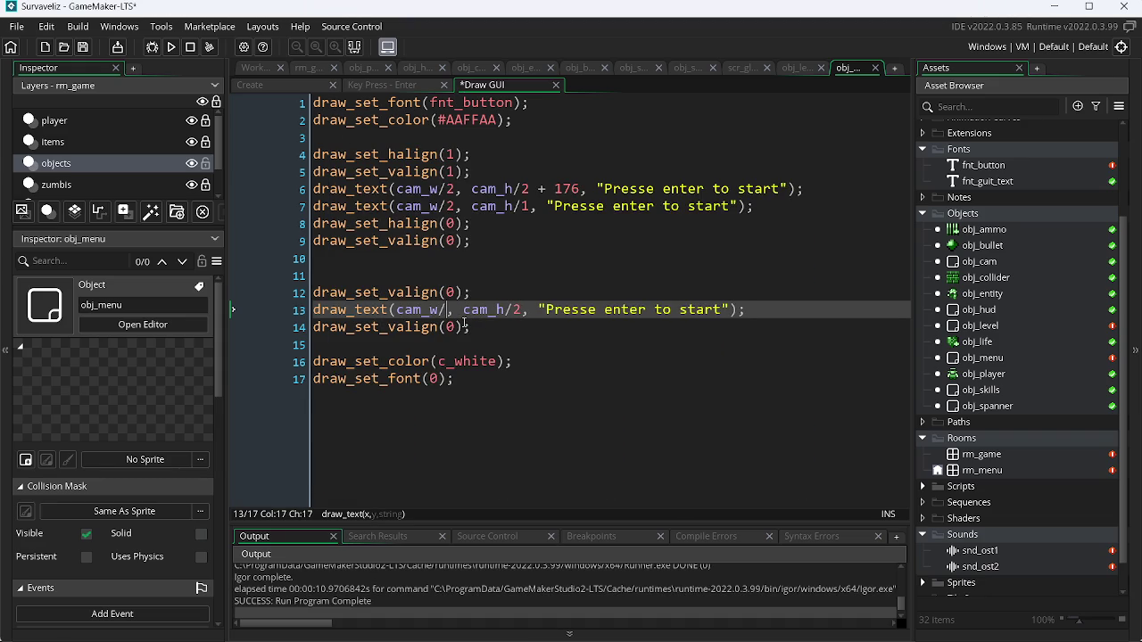
text(1.8)
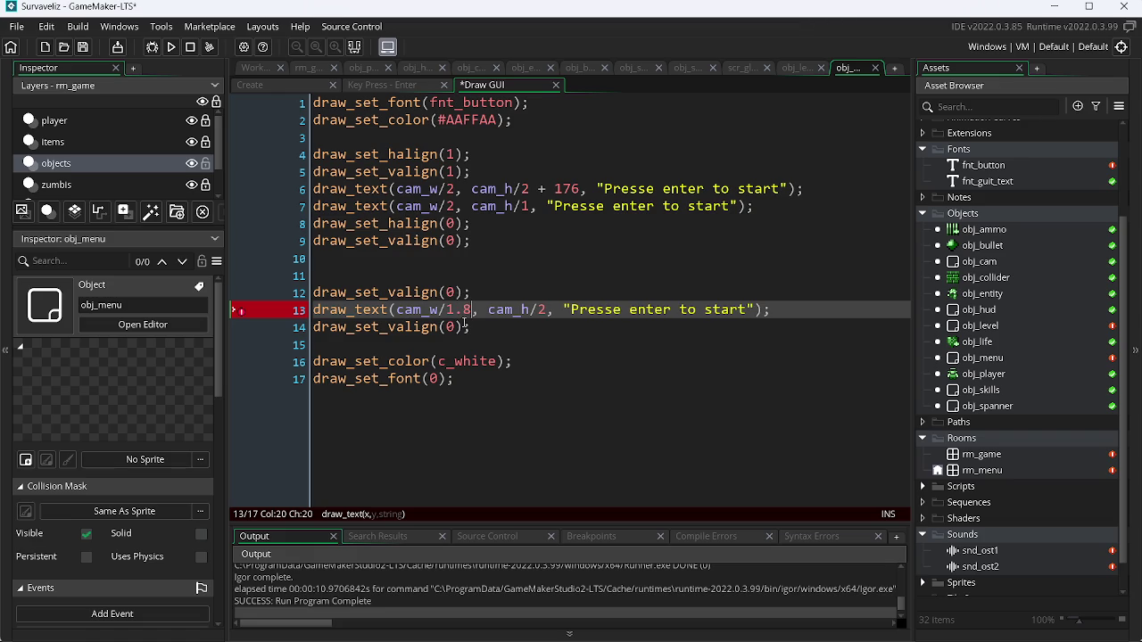
key(F5)
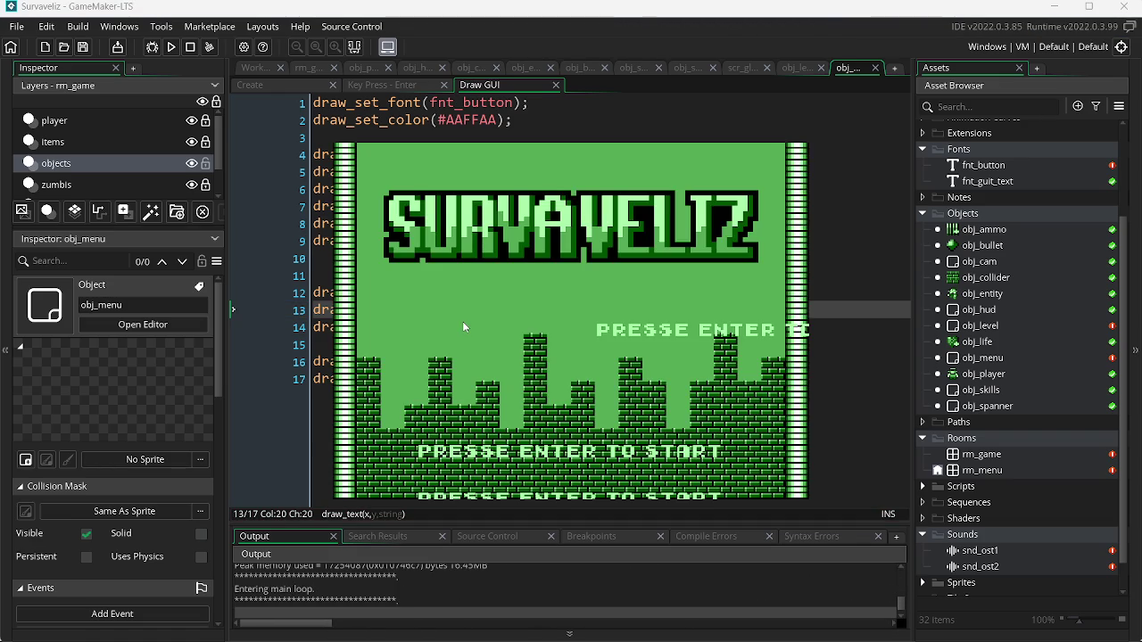
key(Escape)
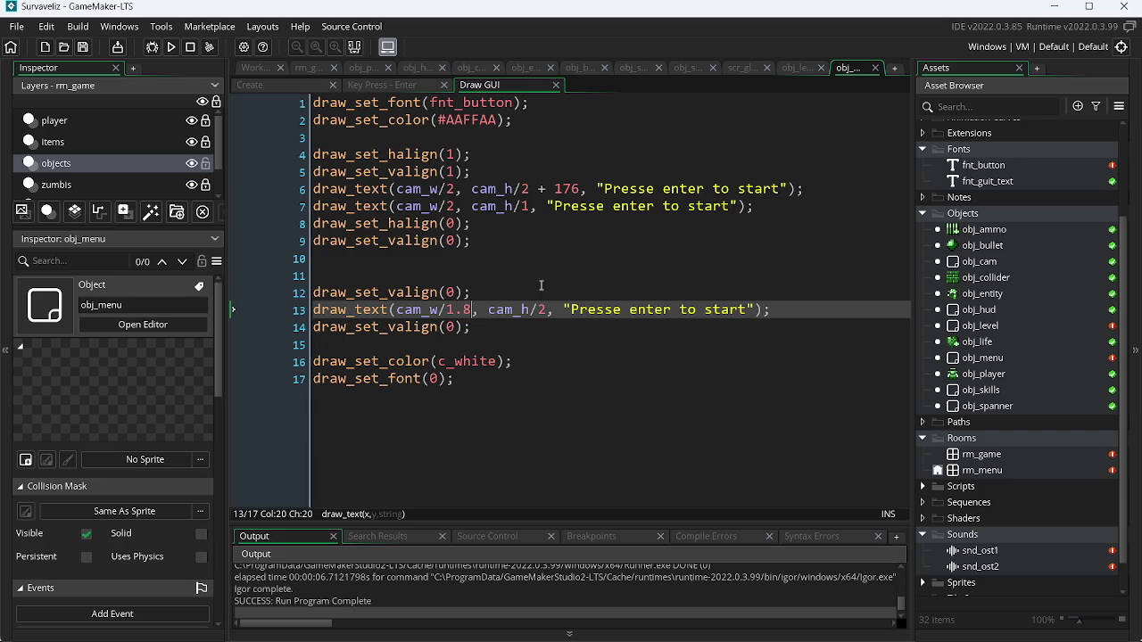
drag(760, 206, 288, 212)
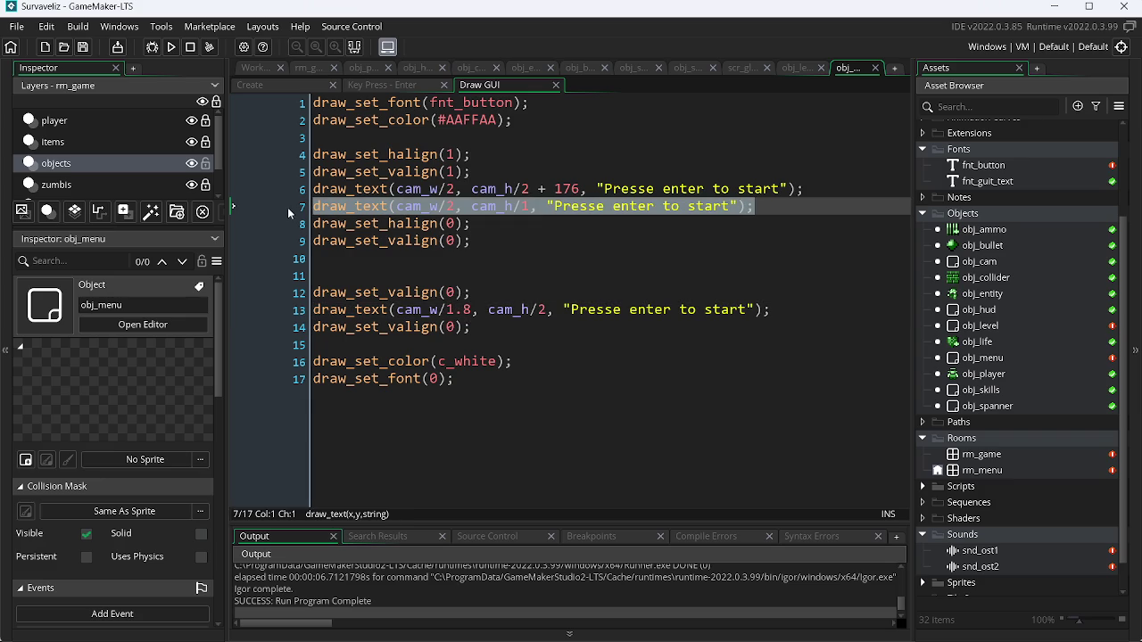
- Delete the selected line 7 draw_text call and move down to the prompt's line
key(Delete)
key(Down)
key(Down)
key(Down)
key(End)
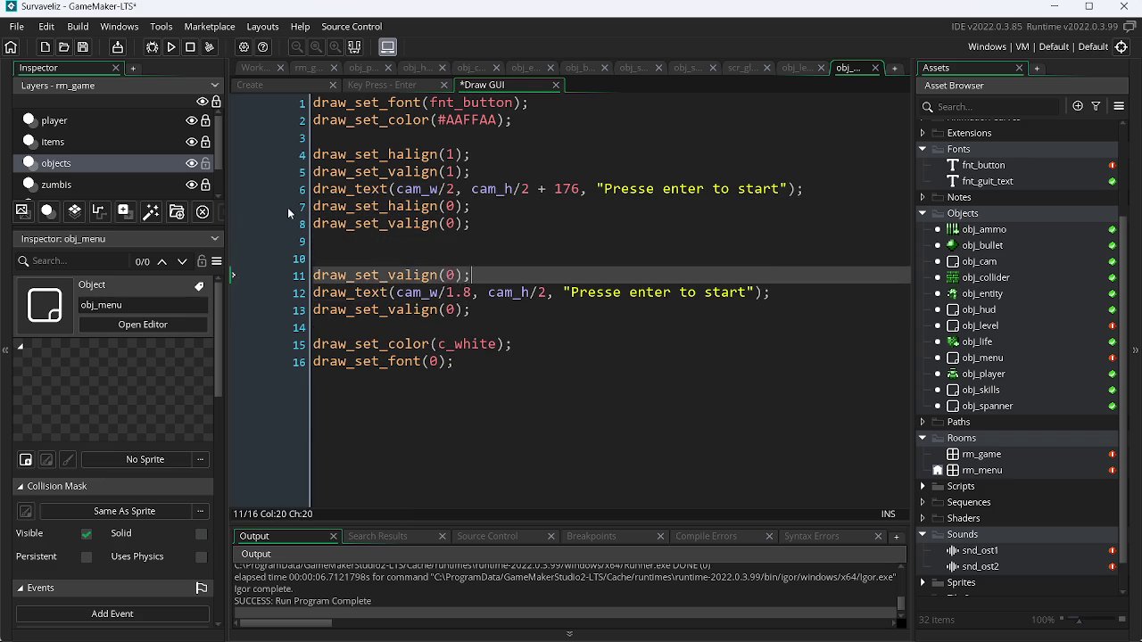
key(Down)
key(Down)
key(Home)
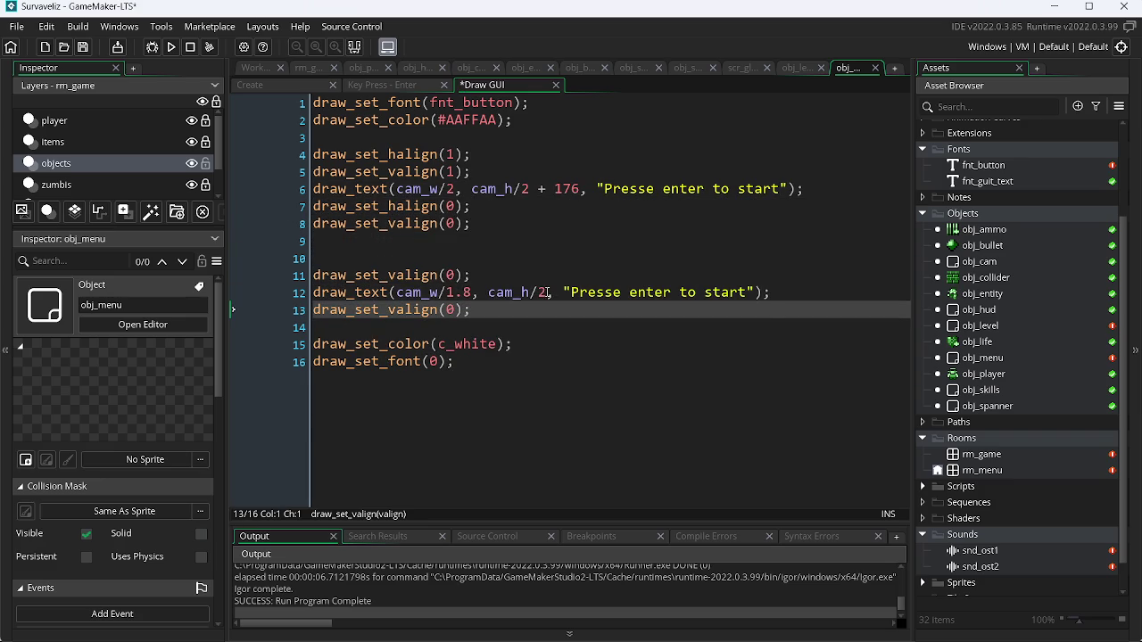
- Try cam_h divisors of 1 and 1.8 on line 12, test-running each
click(547, 293)
key(BackSpace)
text(1)
key(F5)
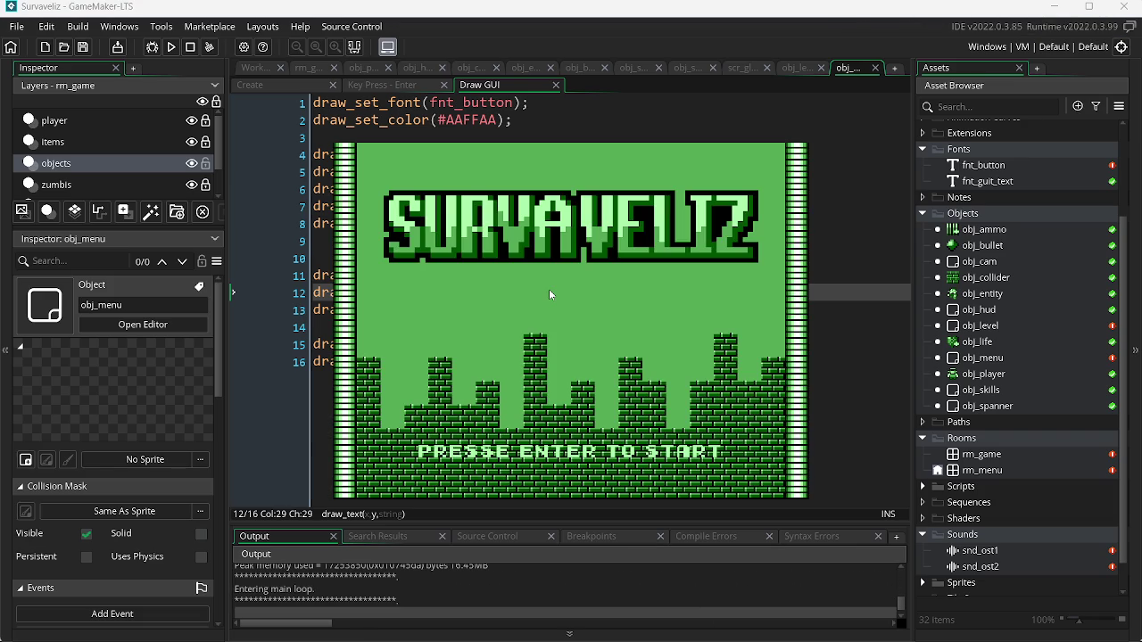
key(Escape)
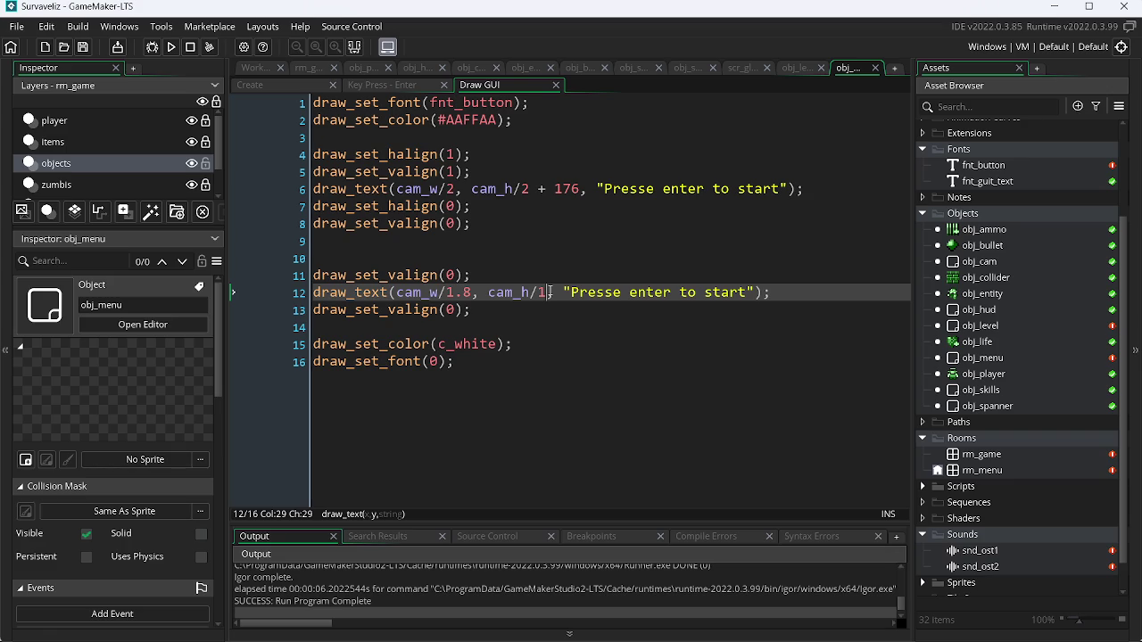
text(.8)
key(F5)
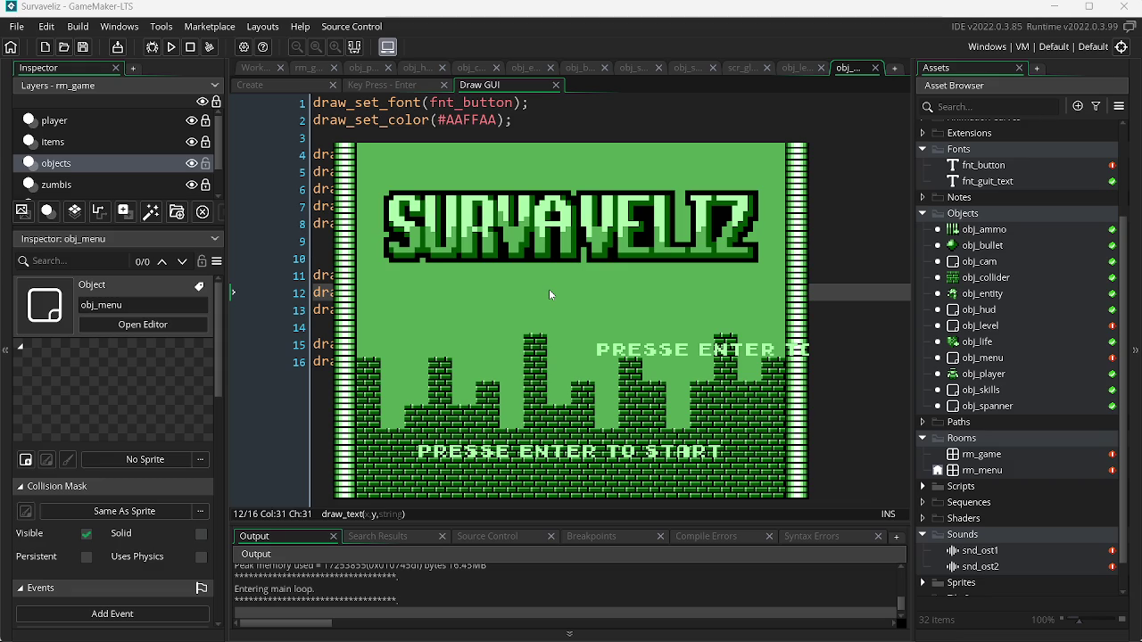
key(Escape)
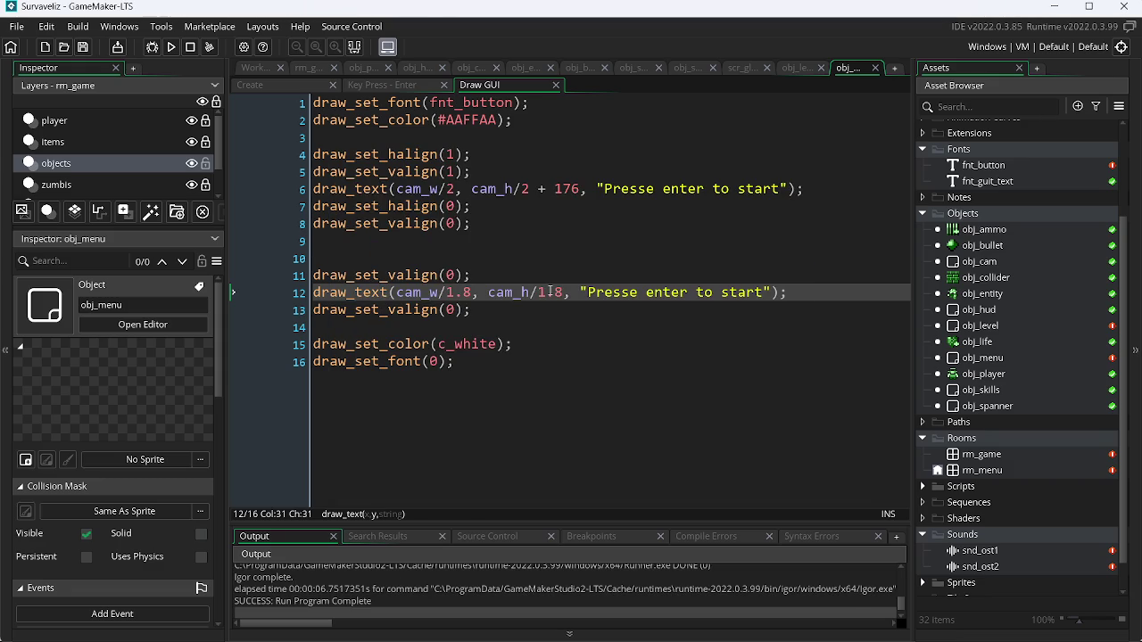
- Try cam_h divisors of 2, 0.8 and finally 3, test-running after each change
key(BackSpace)
key(BackSpace)
key(BackSpace)
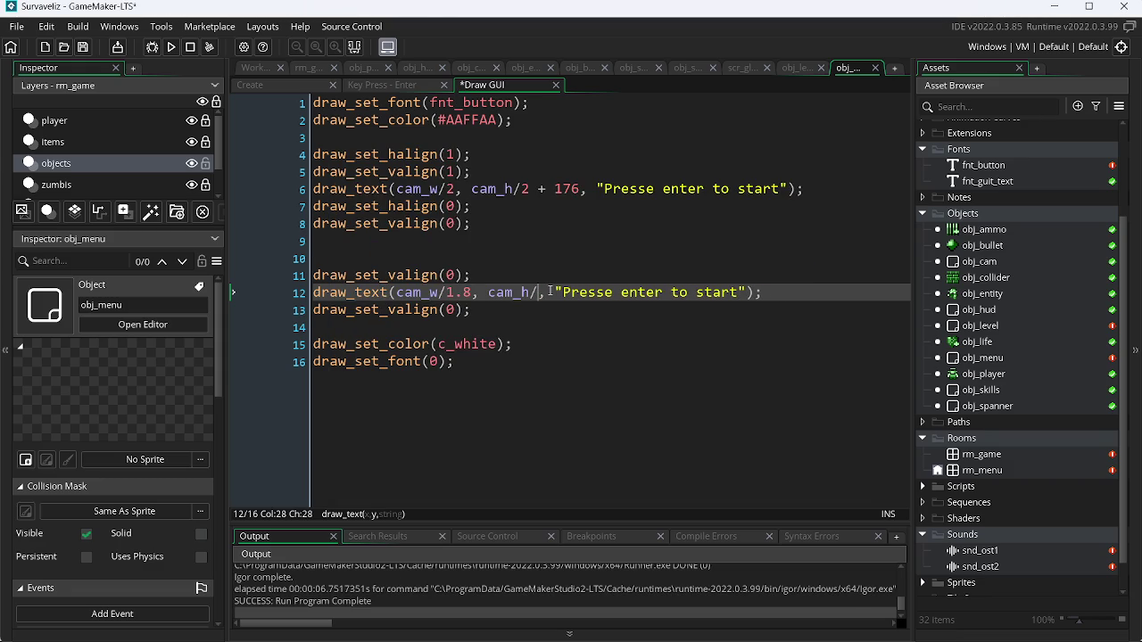
text(2)
key(F5)
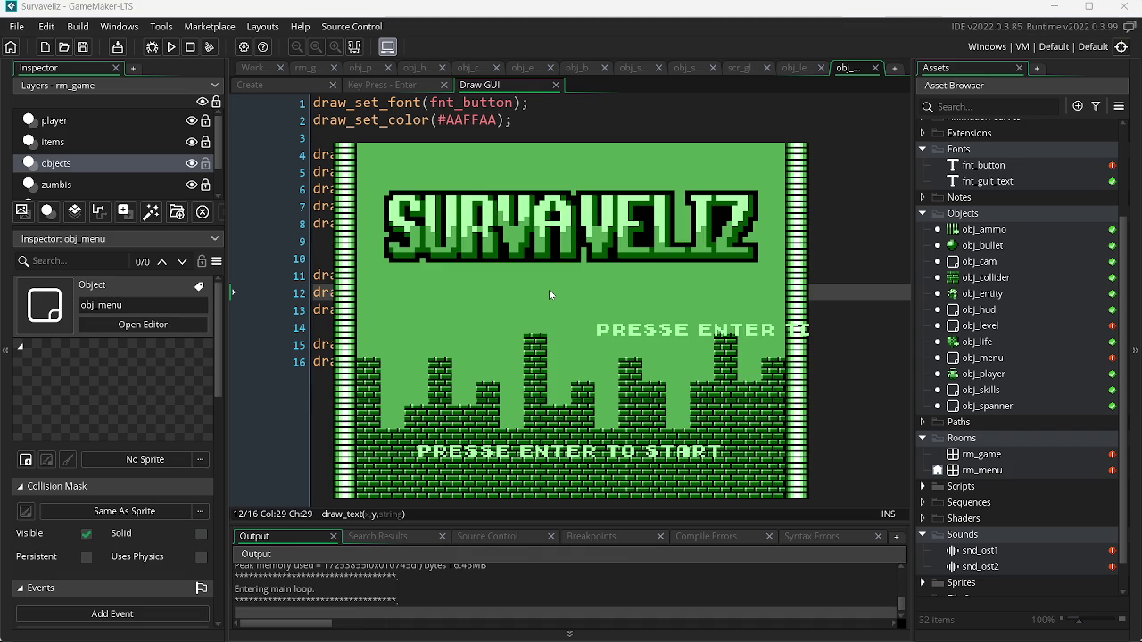
key(alt+F4)
key(BackSpace)
text(0.8)
key(F5)
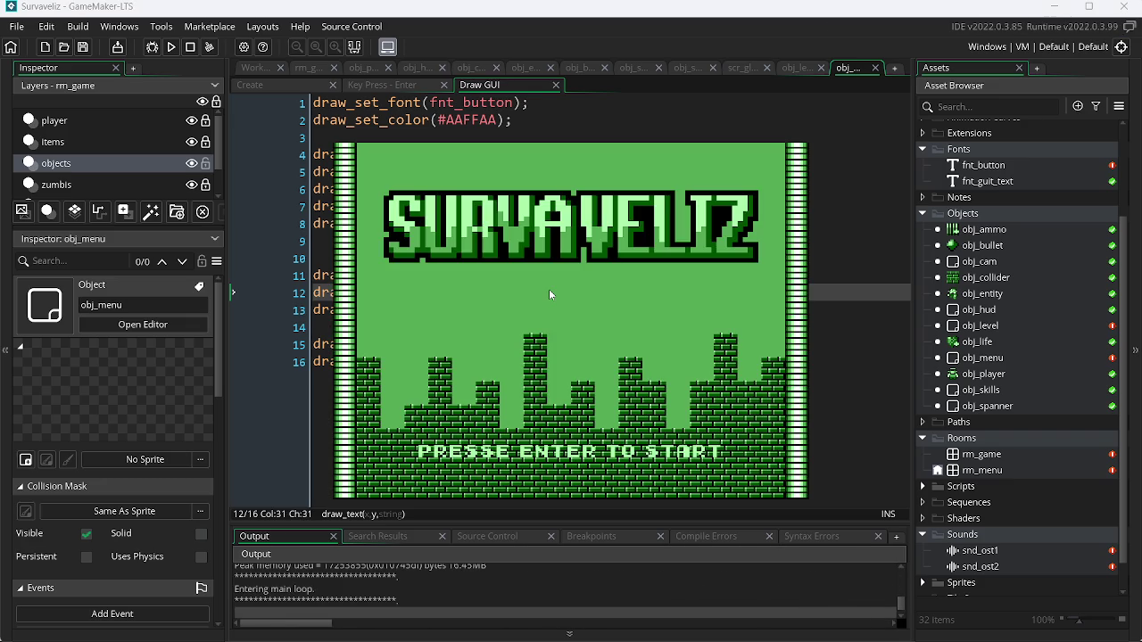
key(Escape)
key(BackSpace)
key(BackSpace)
key(BackSpace)
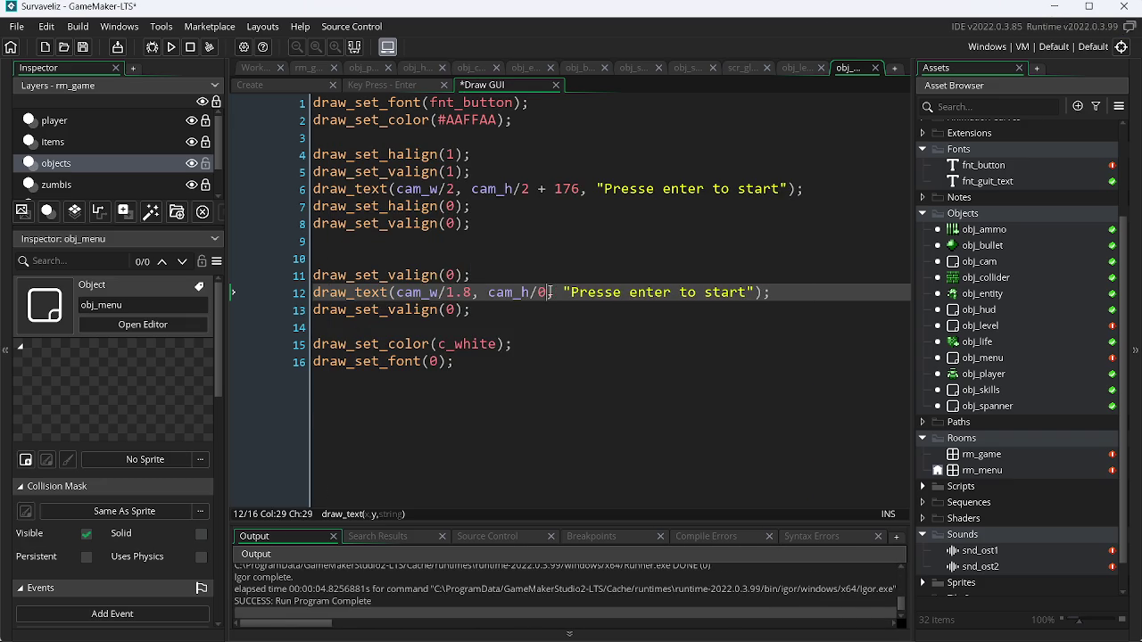
text(3)
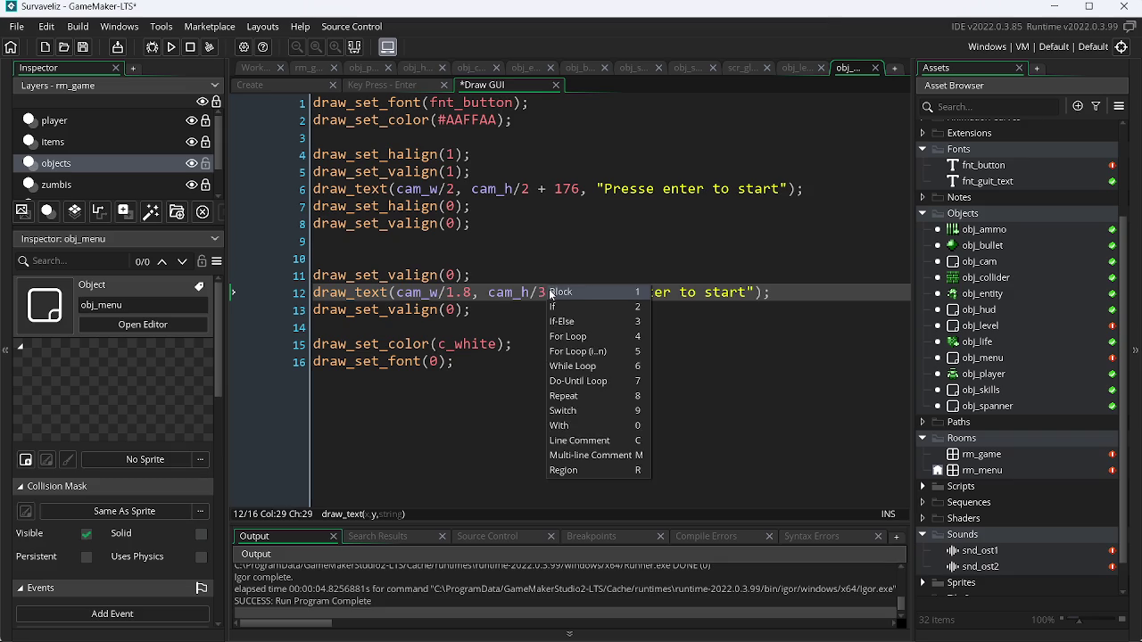
key(F5)
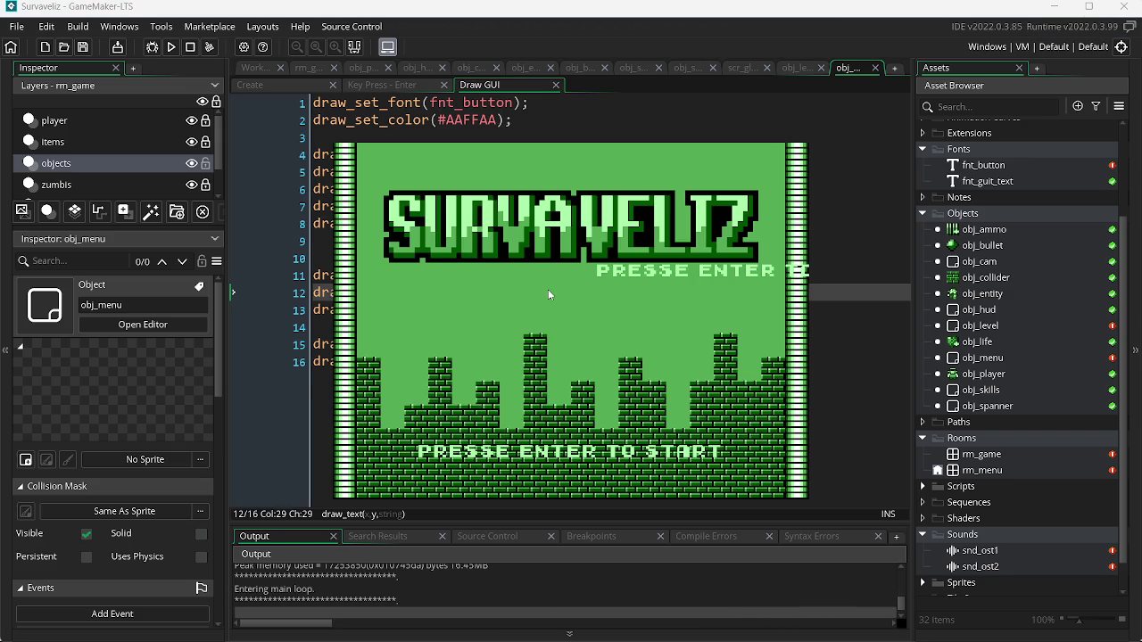
key(Escape)
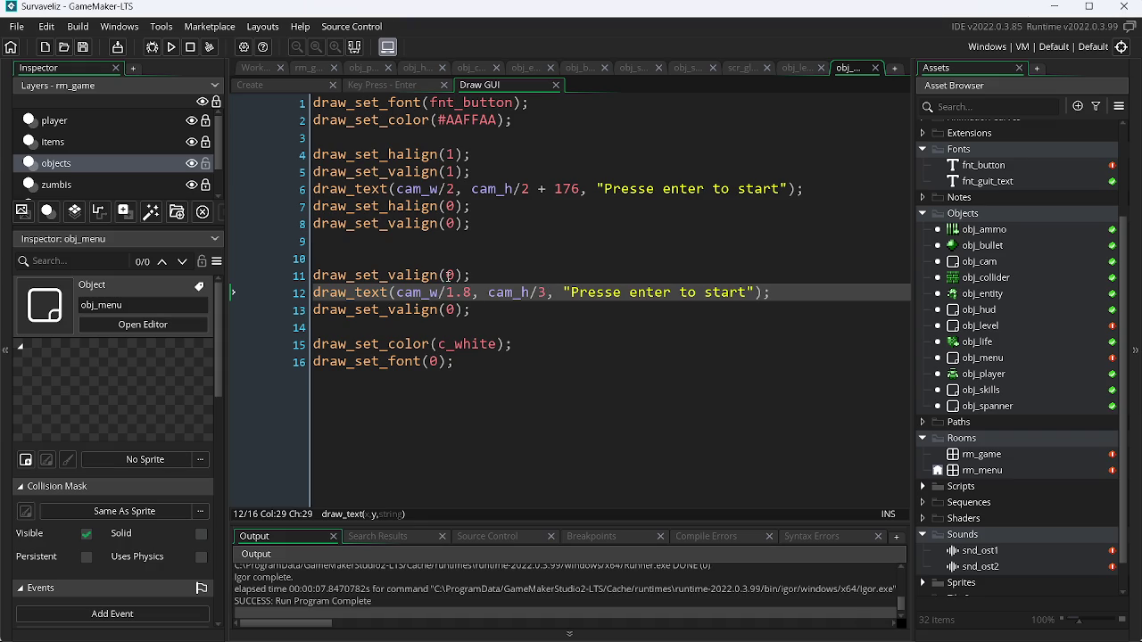
- Change line 11's vertical alignment to draw_set_valign(2) and preview the game
click(453, 274)
key(BackSpace)
text(2)
key(F5)
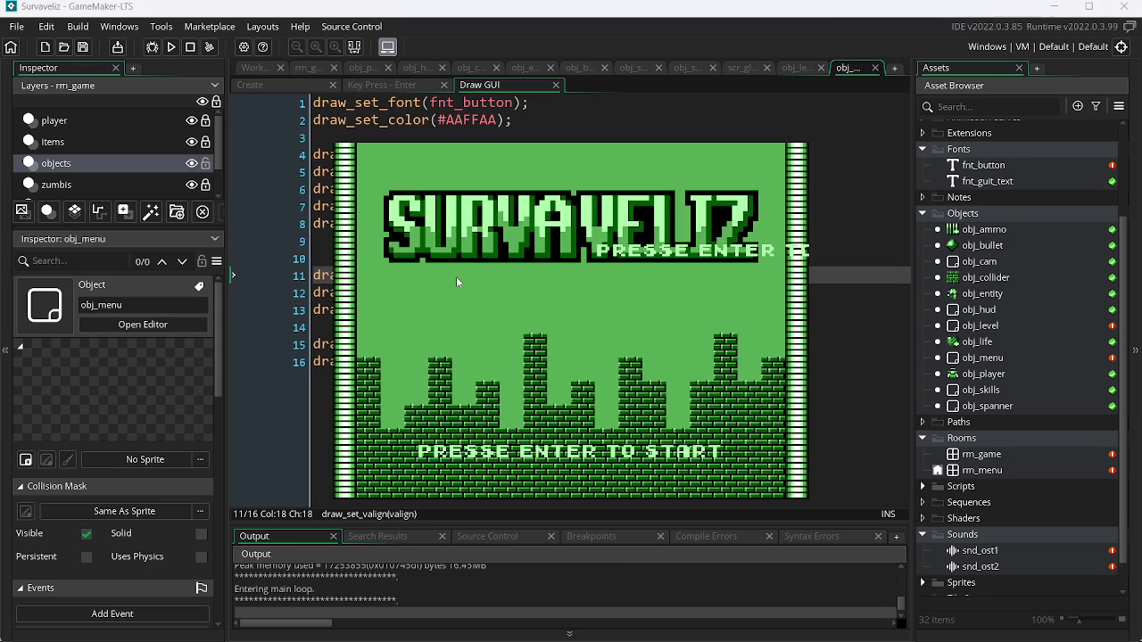
key(Escape)
- Change the prompt's x to cam_w/2.8 and run the game
key(Down)
key(BackSpace)
key(BackSpace)
key(BackSpace)
text(2.8)
key(F5)
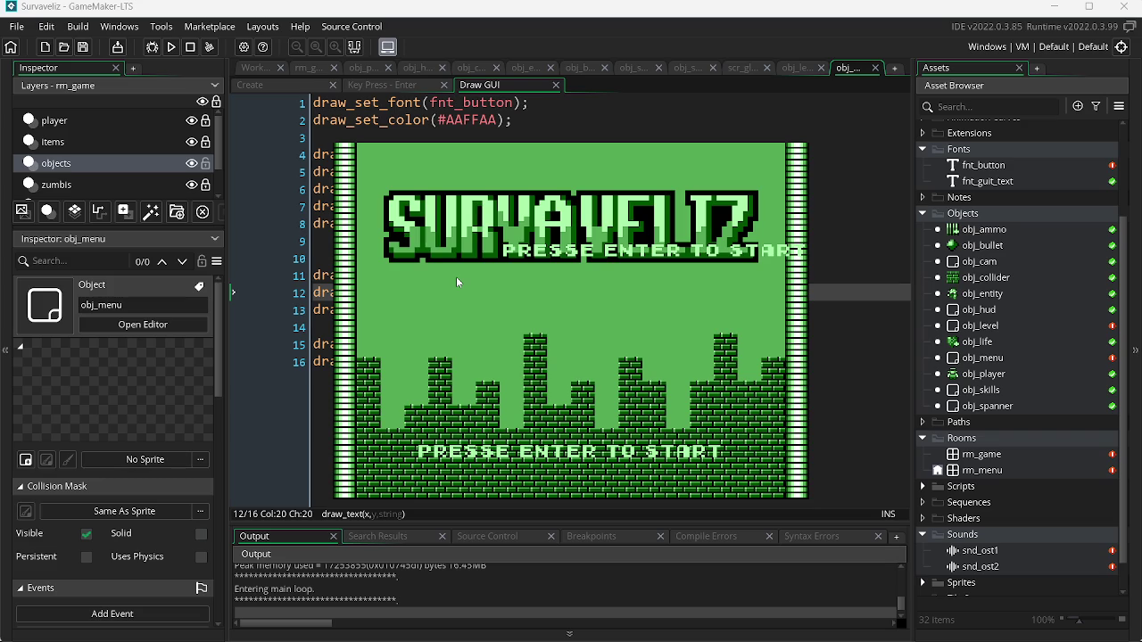
- Test an x divisor of 5, then change the prompt's x to cam_w/2
key(Escape)
key(Left)
key(Left)
key(BackSpace)
text(5)
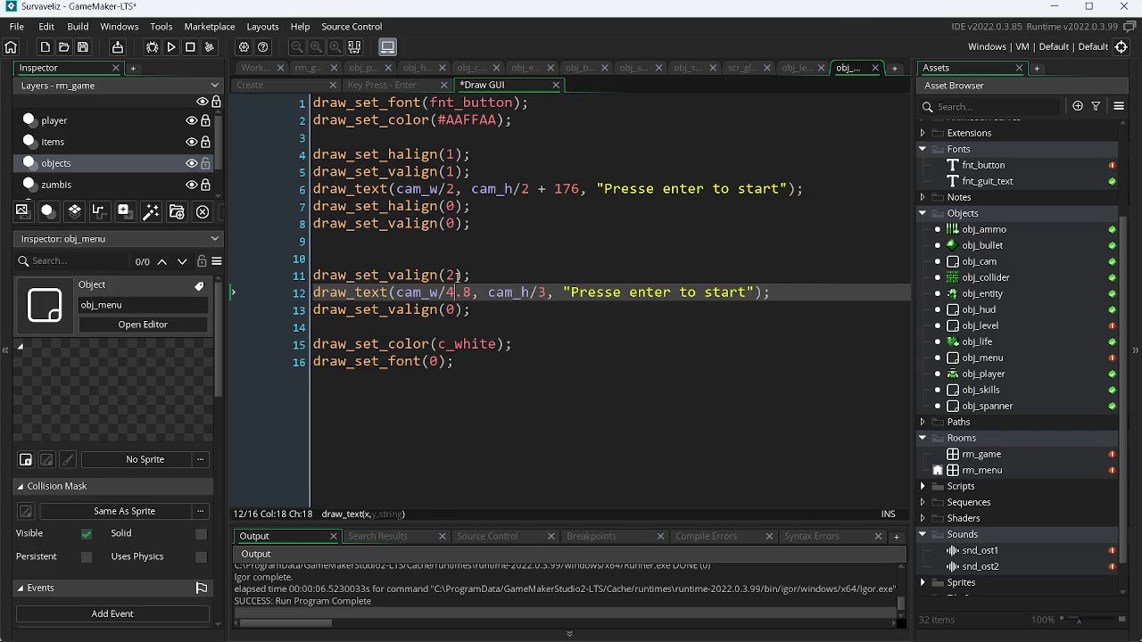
key(F5)
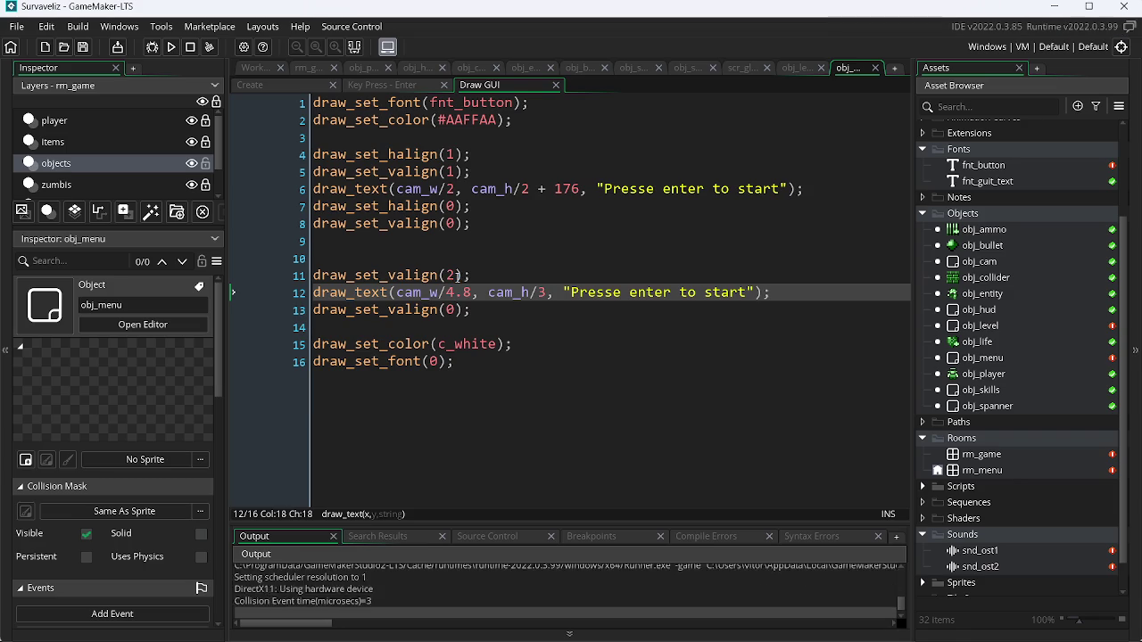
key(Escape)
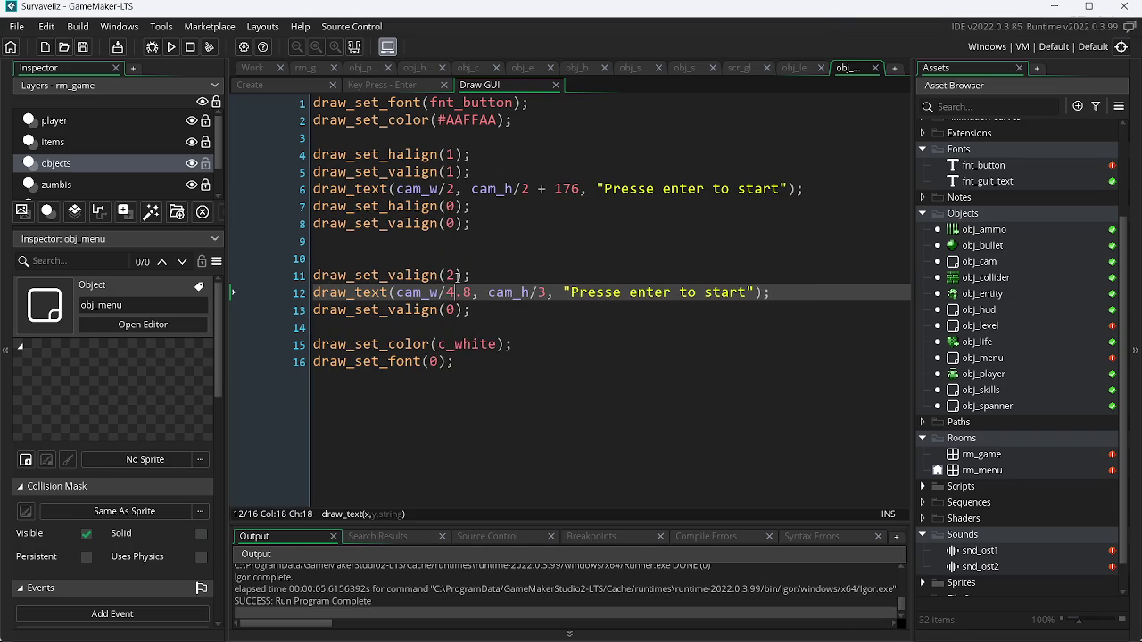
key(BackSpace)
key(BackSpace)
key(BackSpace)
text(2)
- Duplicate the alignment line, turn the first copy into draw_set_halign(0), and save
key(Up)
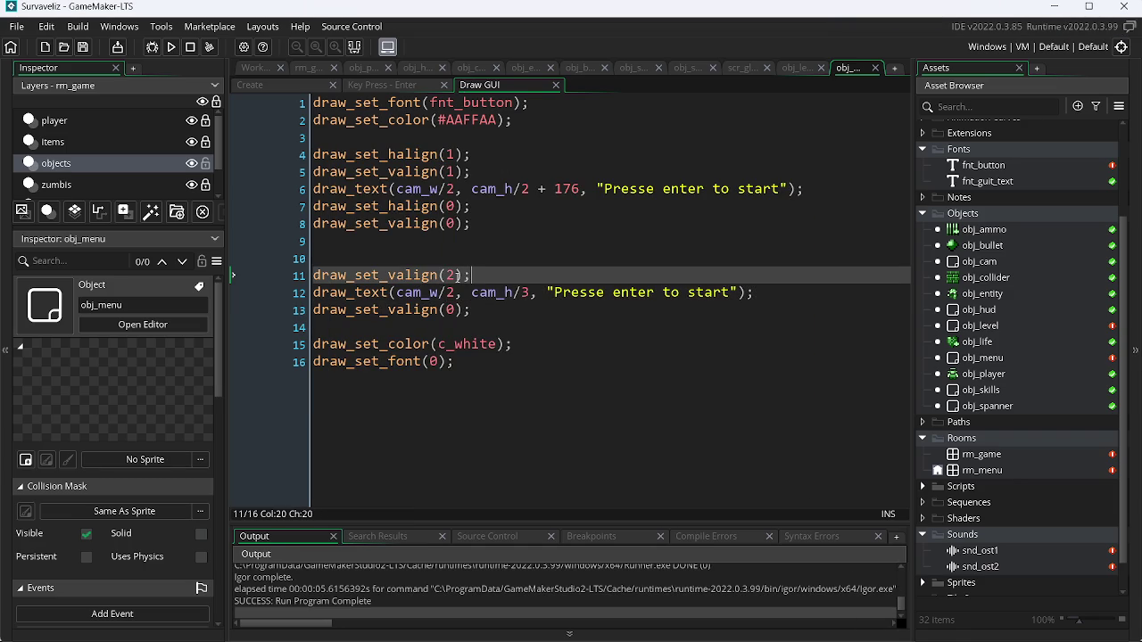
key(ctrl+d)
key(Left)
key(Left)
key(Left)
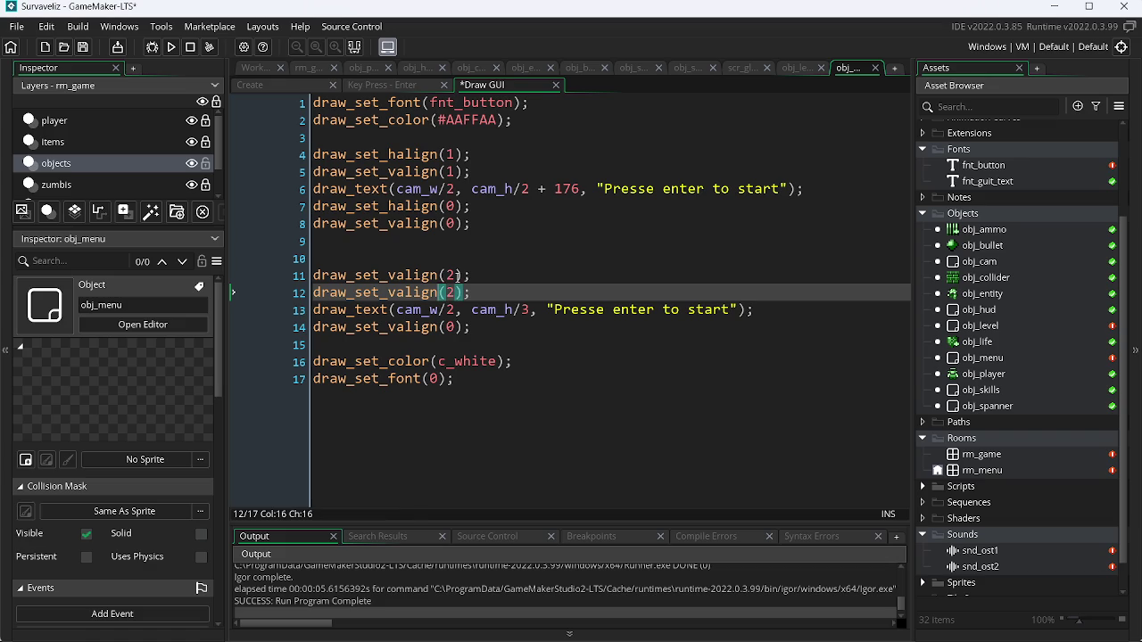
key(Up)
key(Left)
key(Left)
key(BackSpace)
text(h)
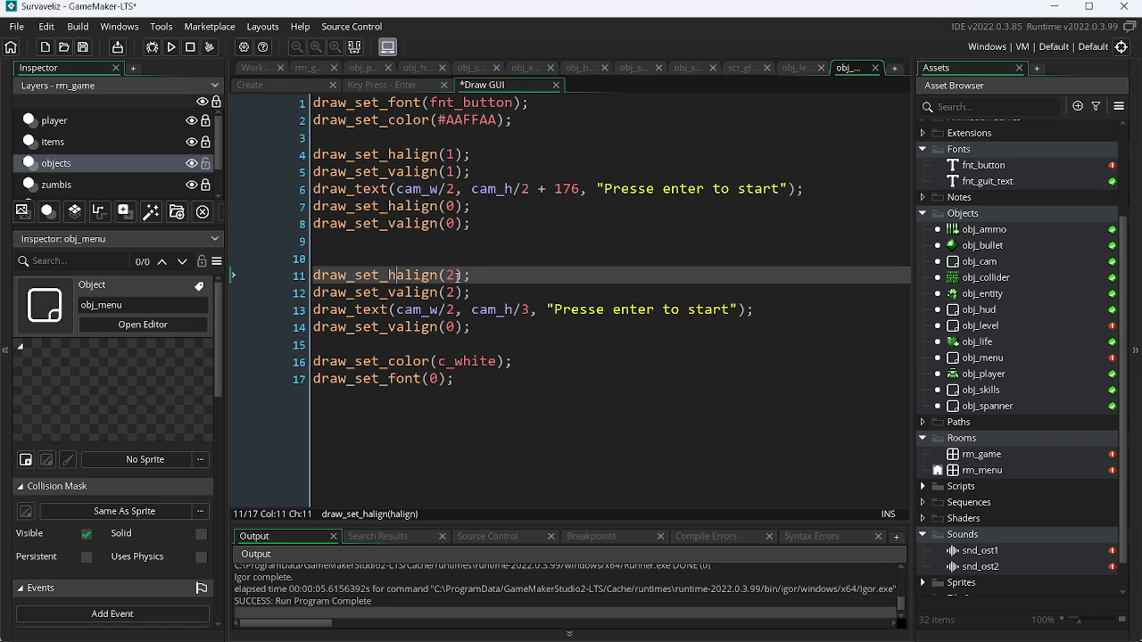
click(459, 276)
key(BackSpace)
text(0)
key(ctrl+s)
- Set both alignment calls before the prompt to draw_set_halign(1) and draw_set_valign(1)
key(BackSpace)
text(1)
key(Down)
key(BackSpace)
text(1)
key(Down)
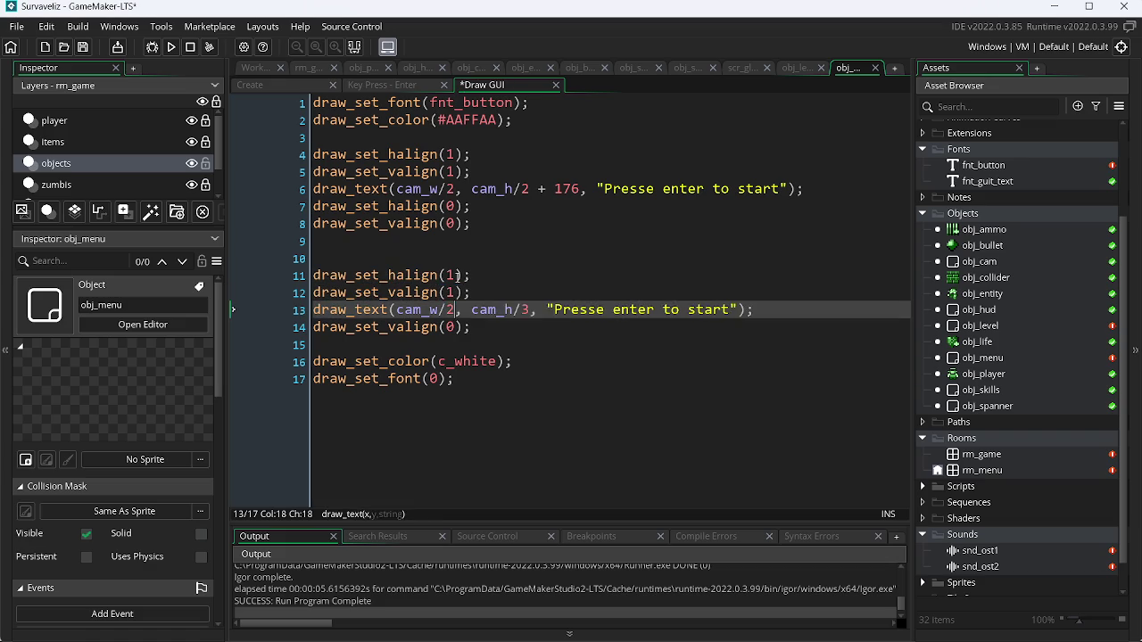
- Add matching halign and valign reset lines after the draw_text call and save
key(Down)
key(ctrl+d)
key(Up)
key(Left)
key(Left)
key(Left)
key(Left)
key(BackSpace)
text(h)
key(ctrl+s)
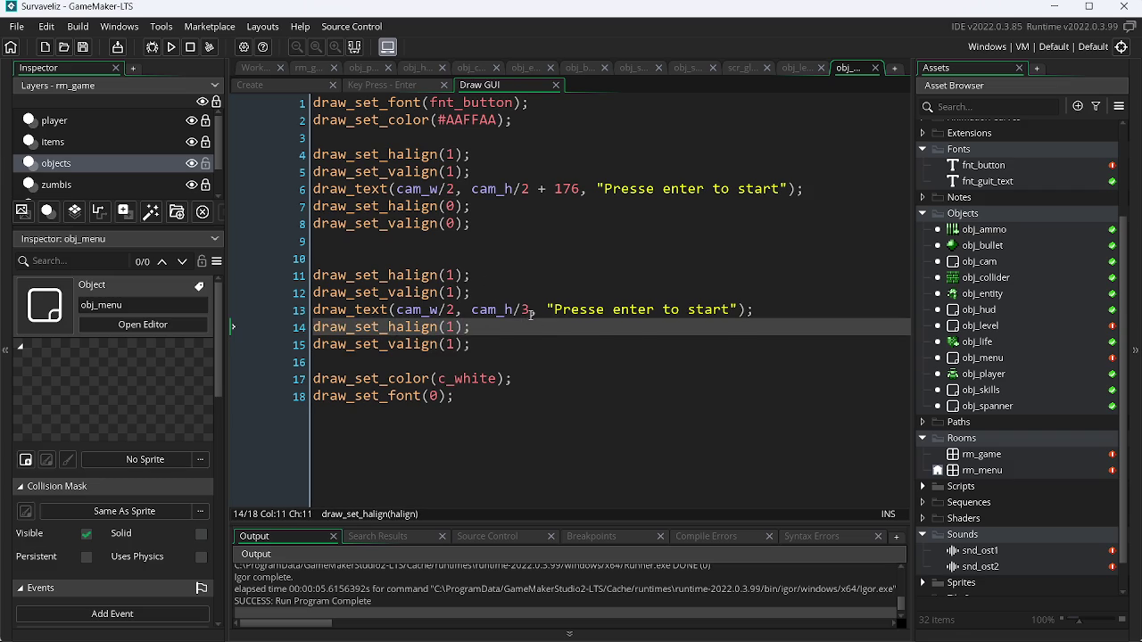
- Change the prompt's y from cam_h/3 to cam_h/2 +
click(533, 312)
key(BackSpace)
text(2)
text( +)
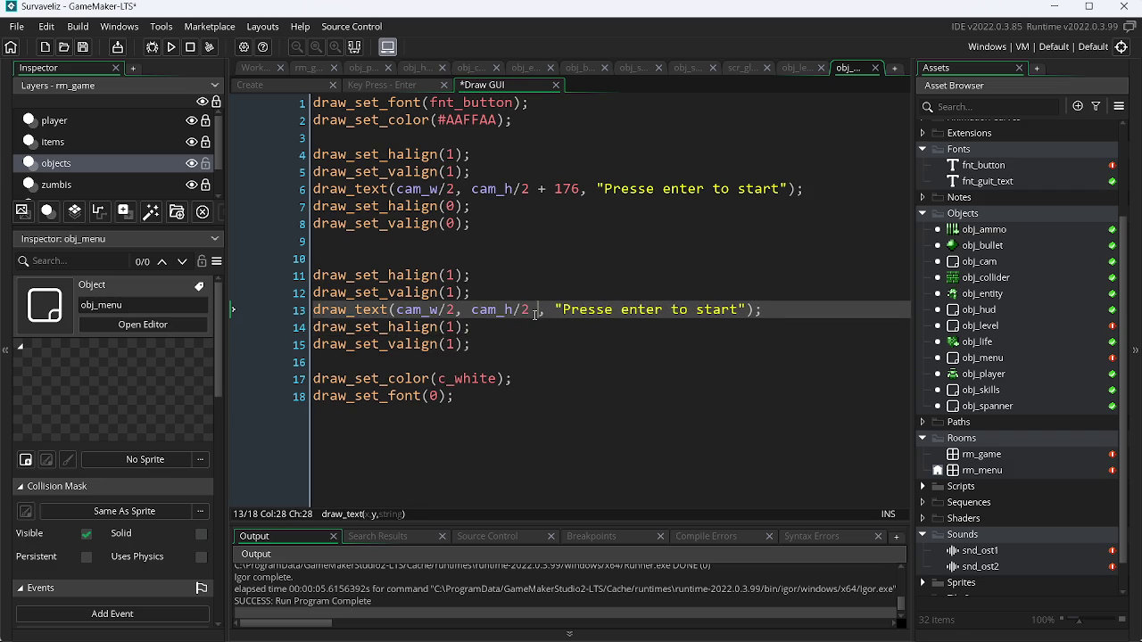
- Compute 176+32 in Windows Calculator and copy the 208 result
key(super+r)
key(Return)
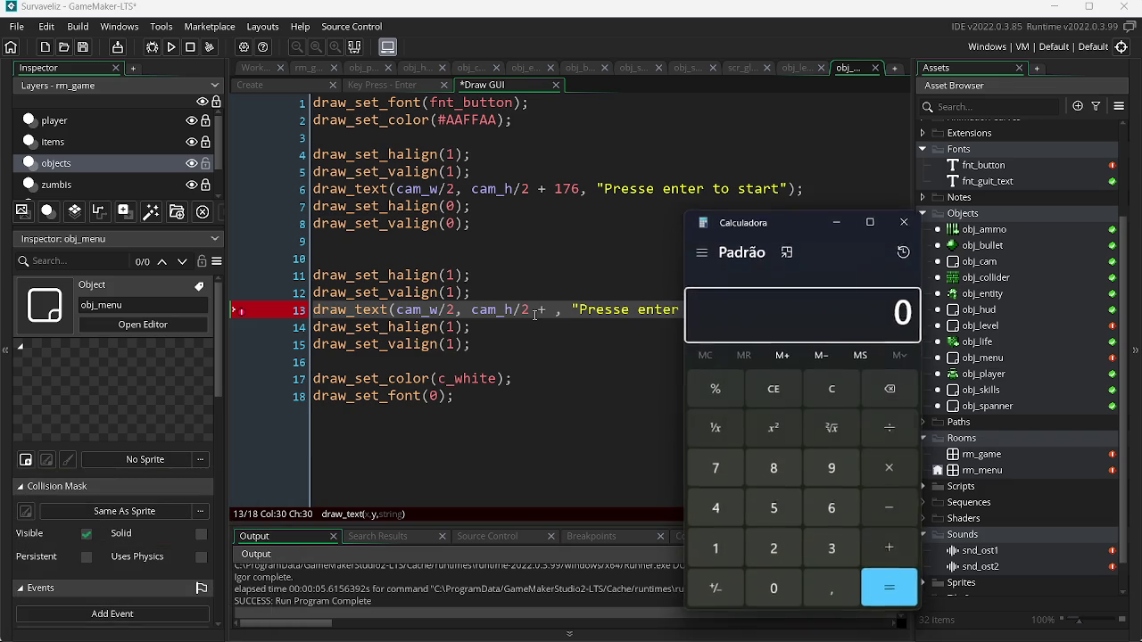
key(1)
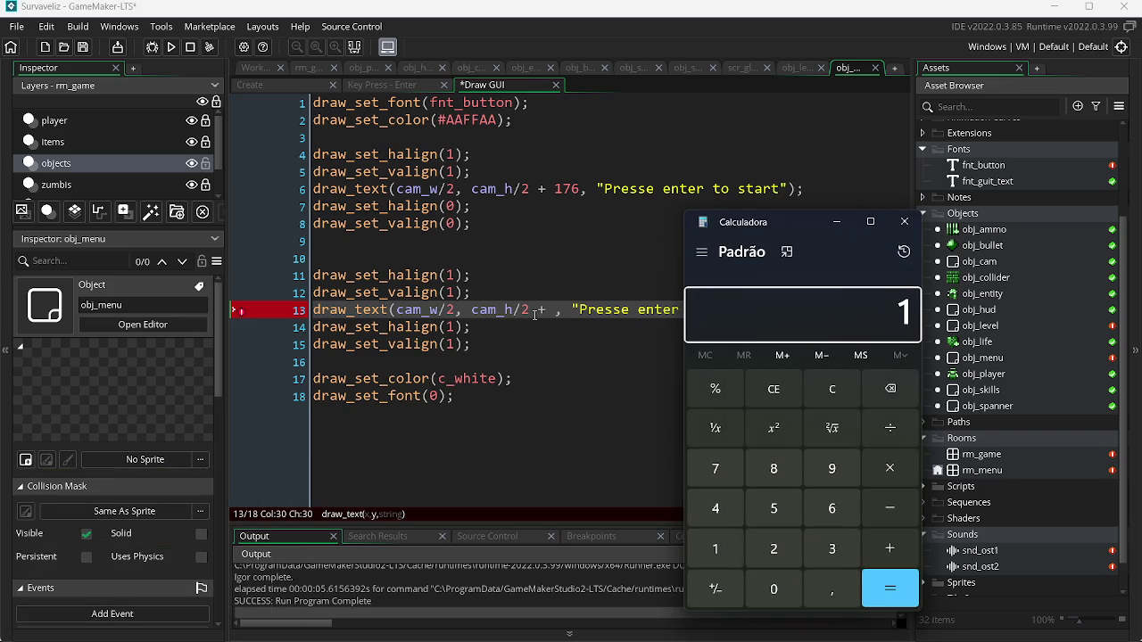
key(7)
key(6)
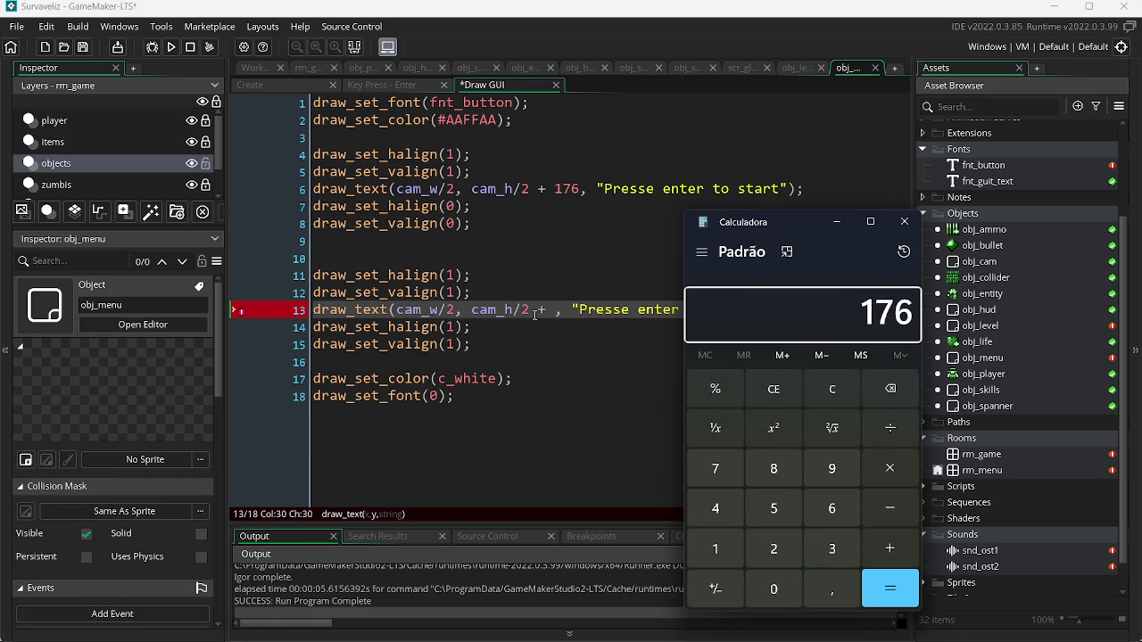
key(3)
key(2)
key(Return)
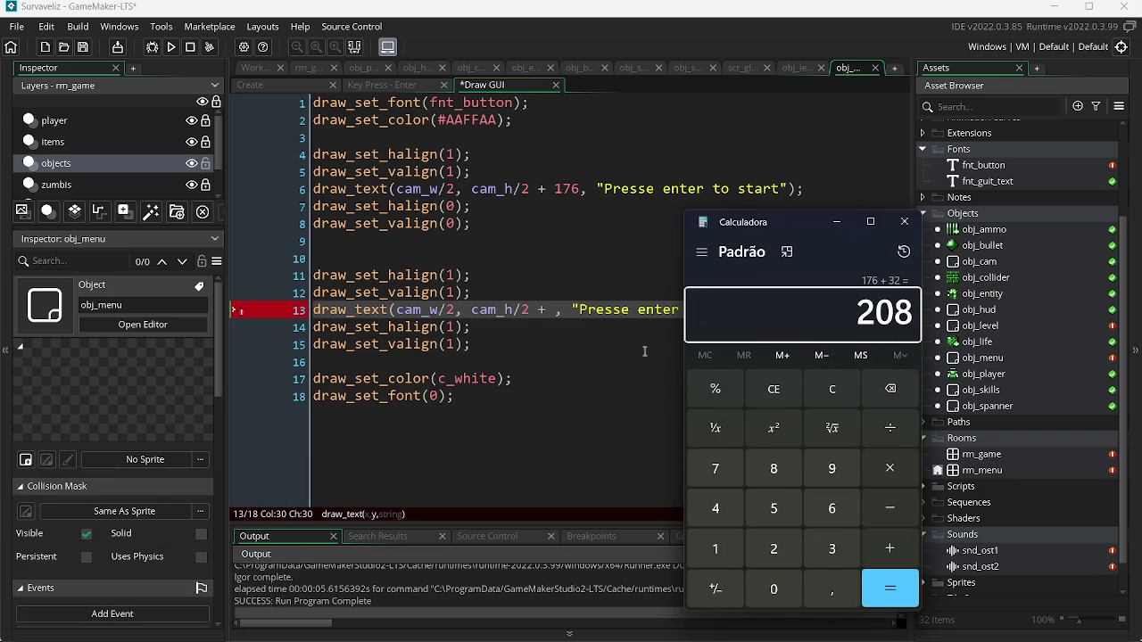
double_click(884, 312)
key(ctrl+c)
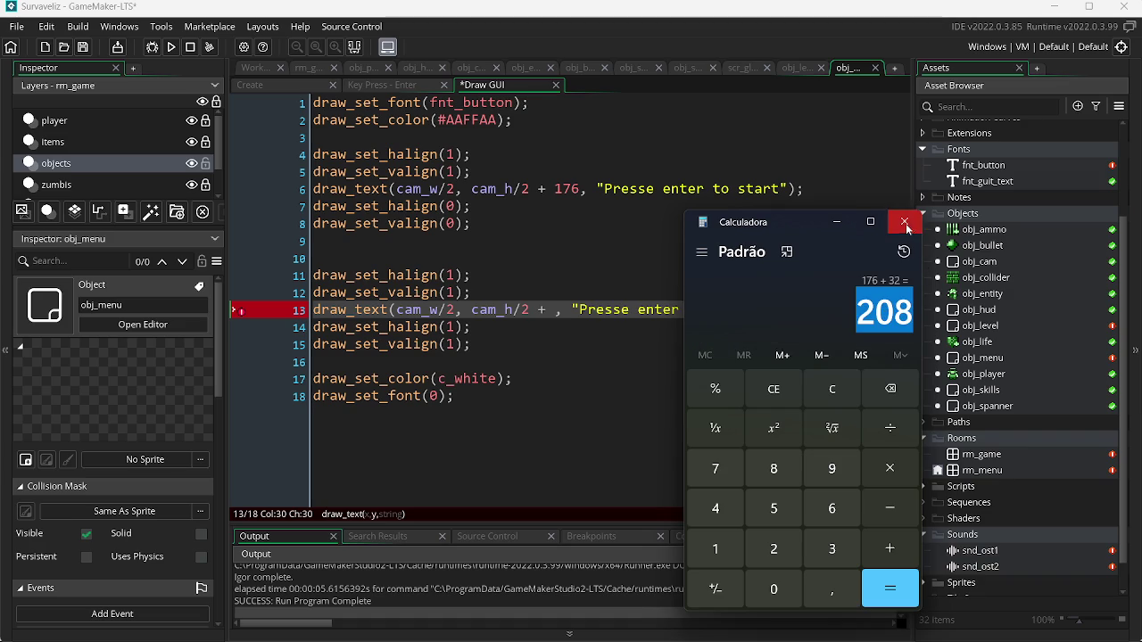
- Paste 208 after cam_h/2 + on line 13 and run the game to check
click(904, 221)
key(ctrl+v)
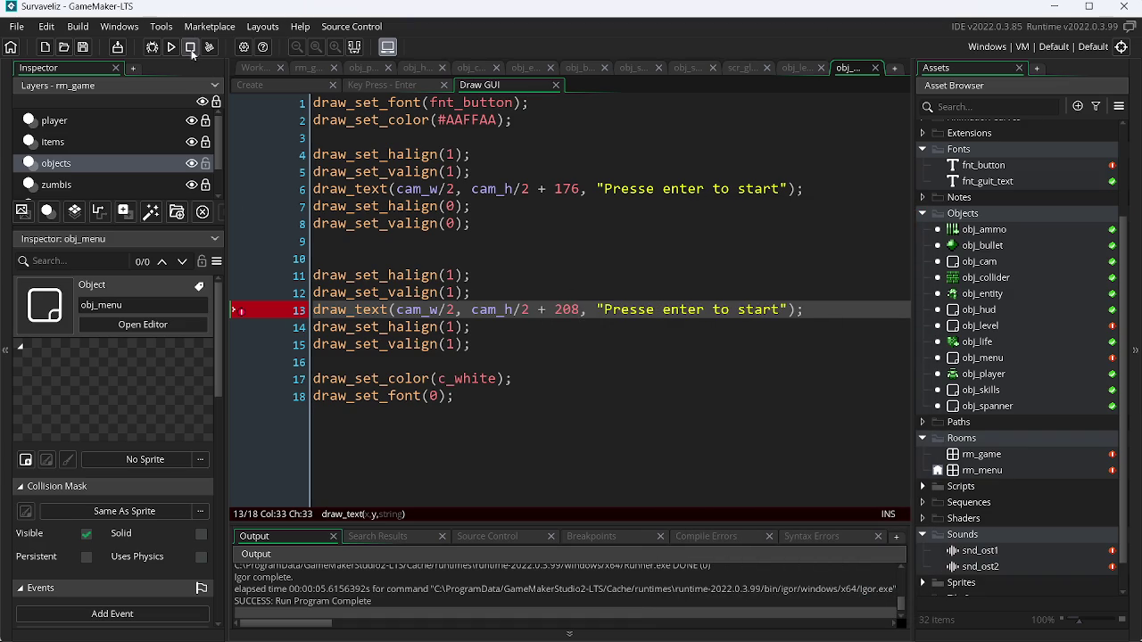
click(171, 47)
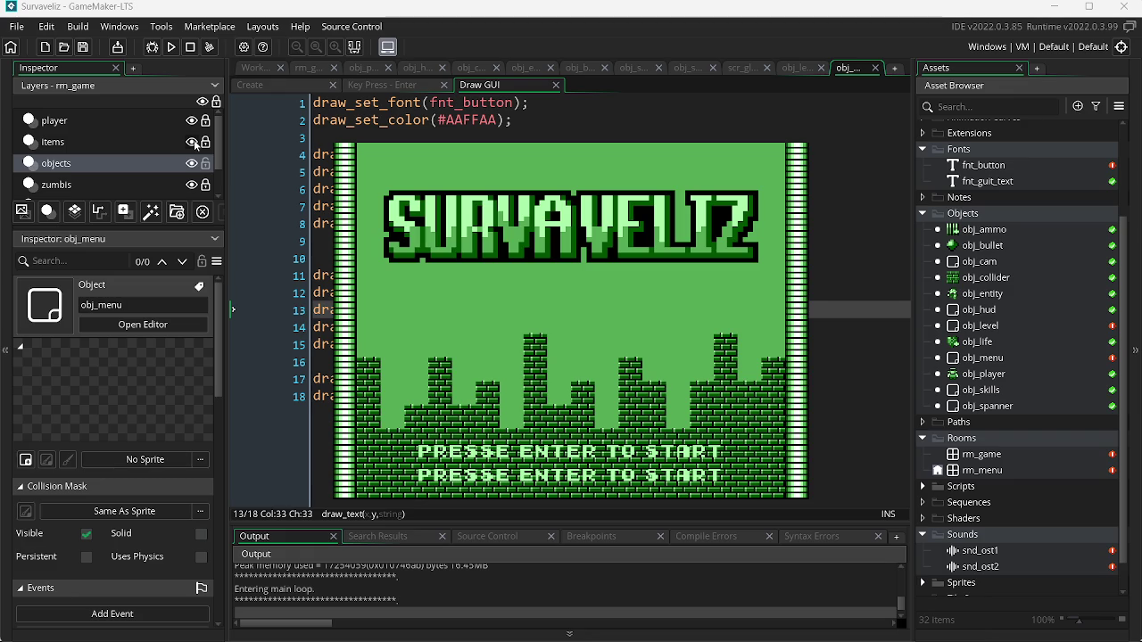
key(Escape)
- Compute 208+16 in Calculator and copy the 224 result
key(super+r)
text(calc)
key(Return)
text(208+)
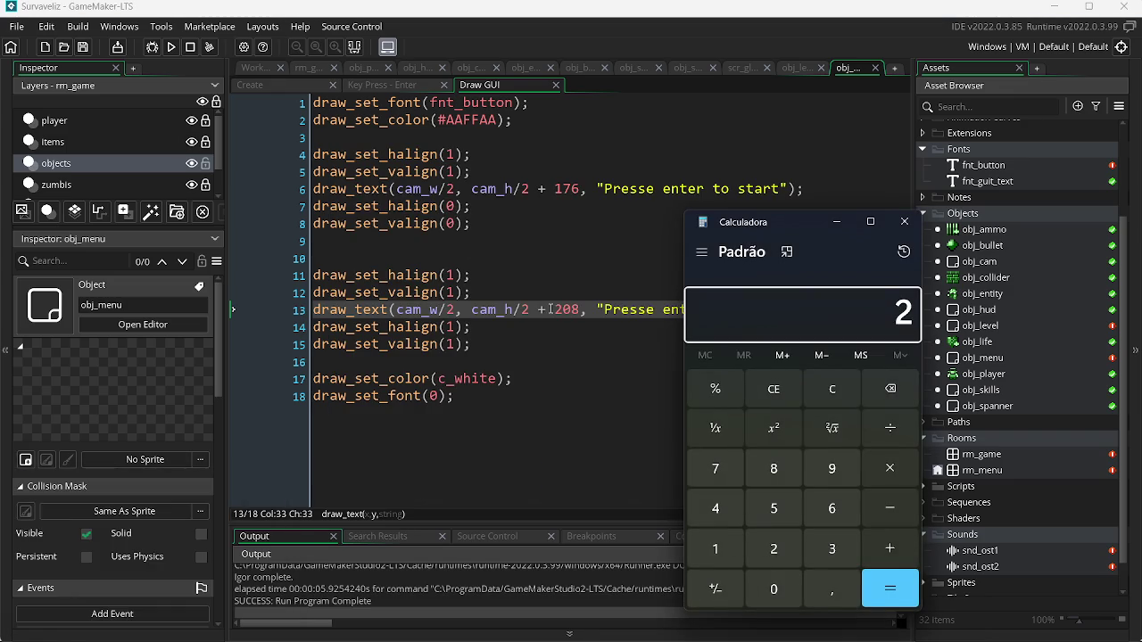
text(16)
key(Return)
click(883, 313)
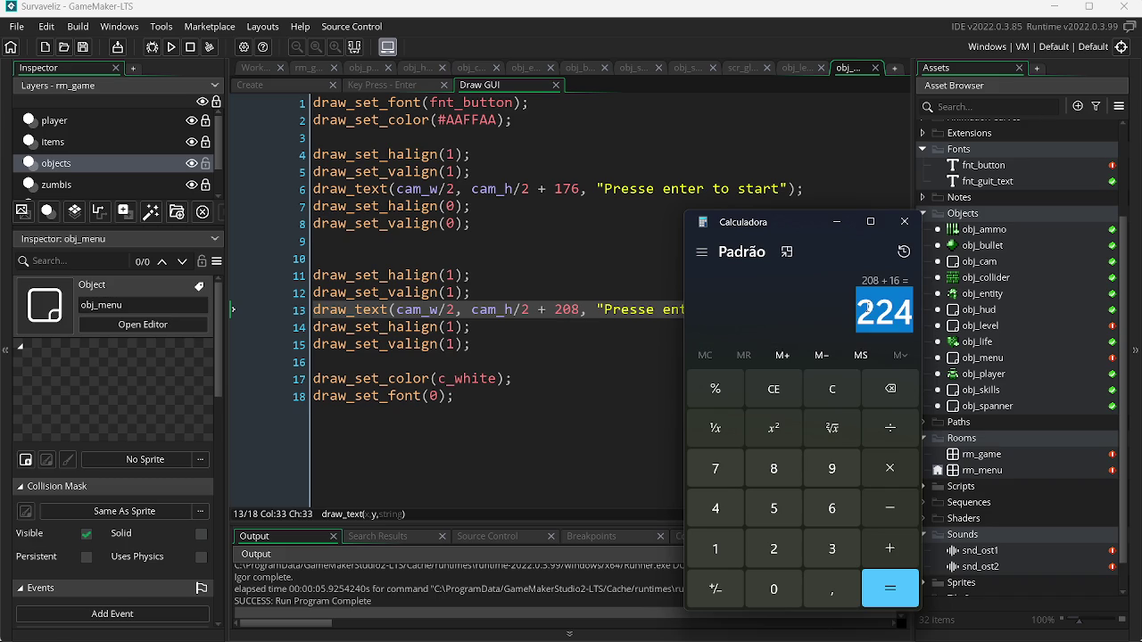
click(904, 222)
- Replace the 208 offset with 224 on line 13 and run the game to check
double_click(568, 309)
key(ctrl+v)
click(170, 46)
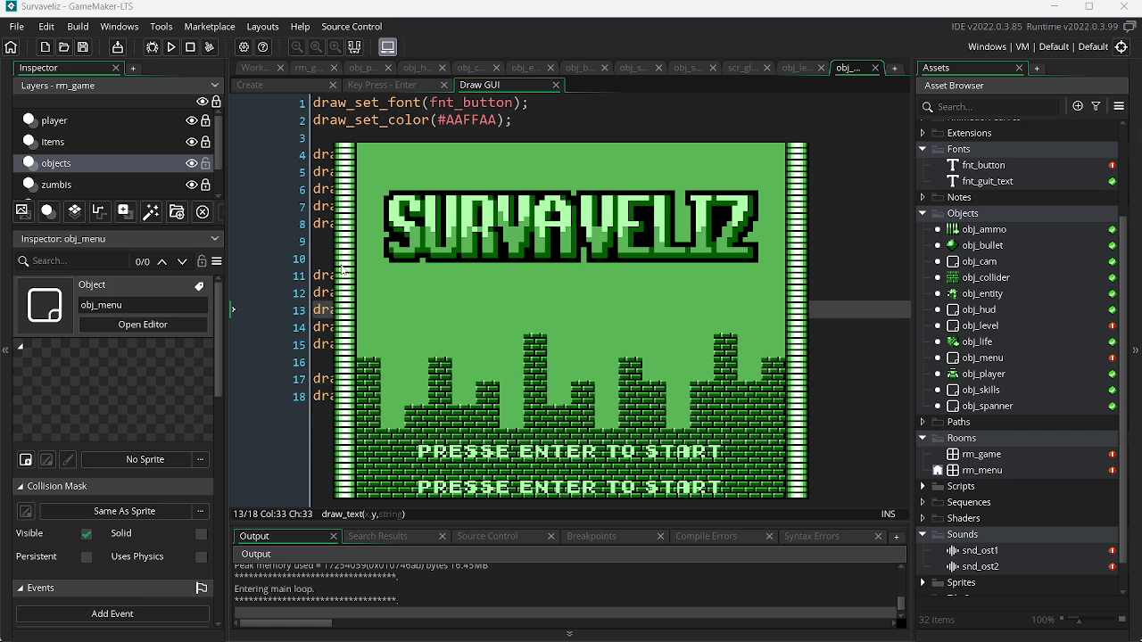
key(Escape)
key(alt+Tab)
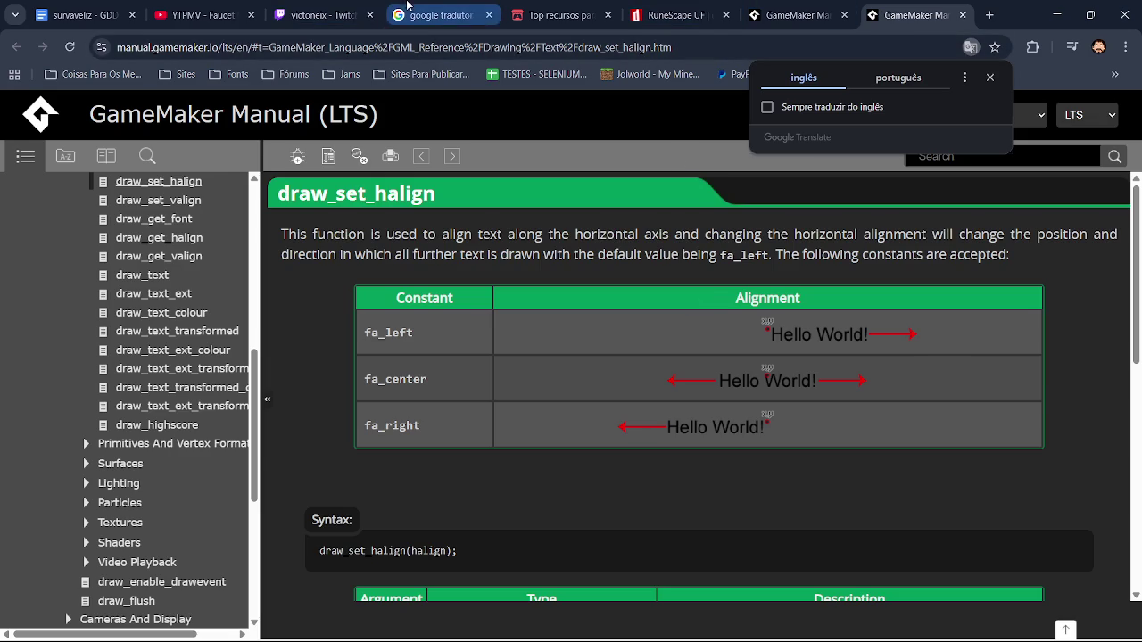
- Translate Portuguese to English, entering 'Criado por' with the creator's name and (c) 2026
click(437, 15)
click(398, 230)
text(Cr)
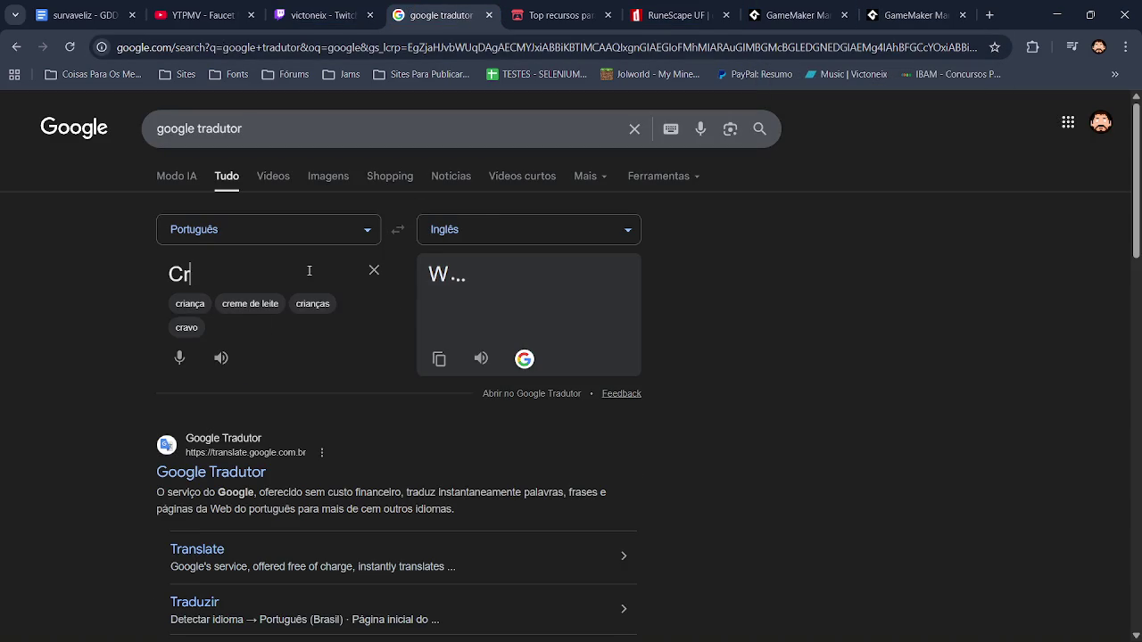
text(iado por )
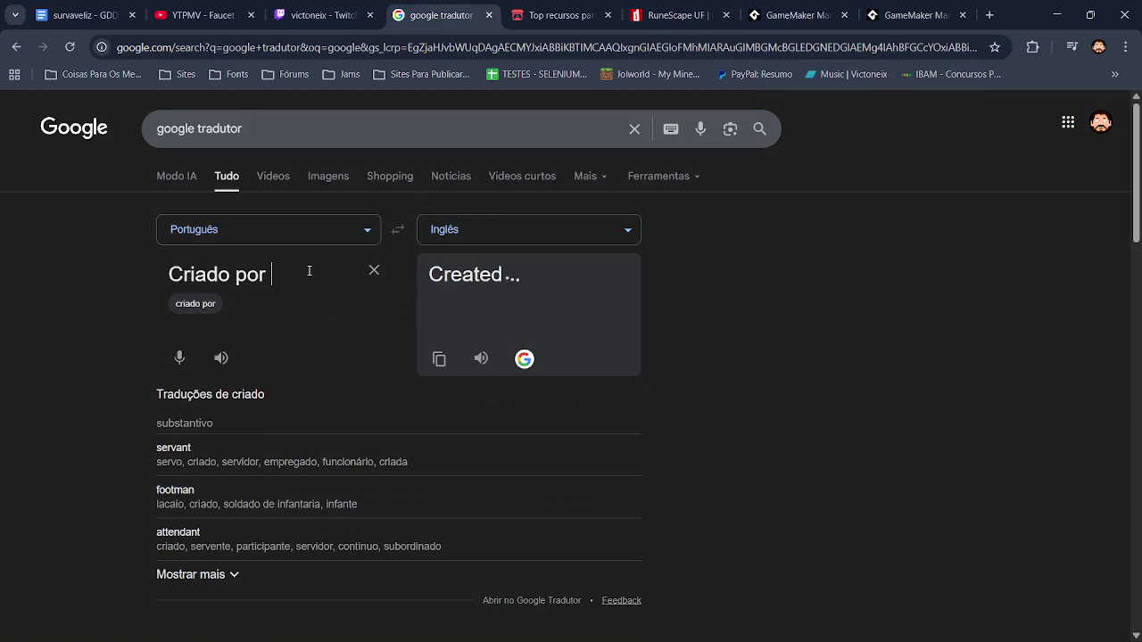
text(vi)
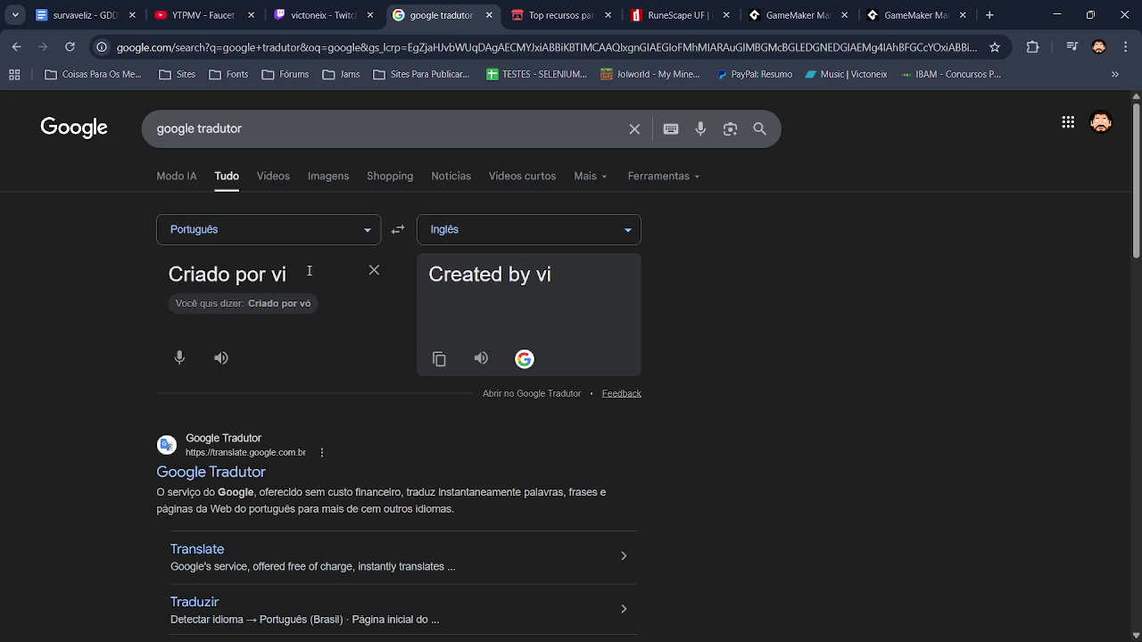
text(o)
key(BackSpace)
text(tor ale)
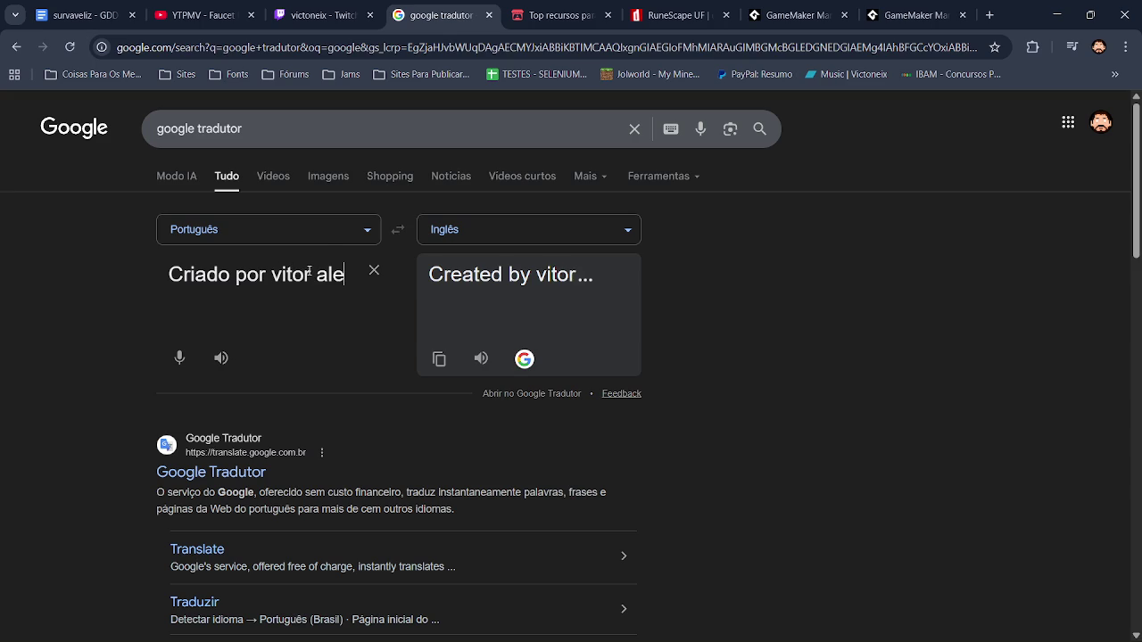
text(zandrin)
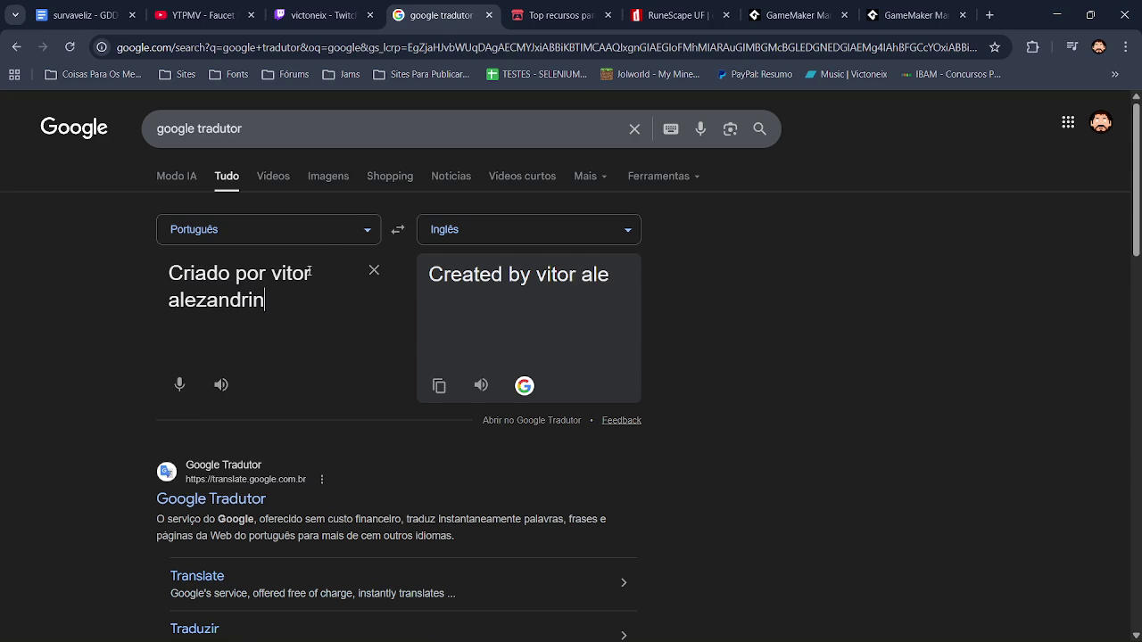
text(o c()
key(BackSpace)
key(BackSpace)
text(9)
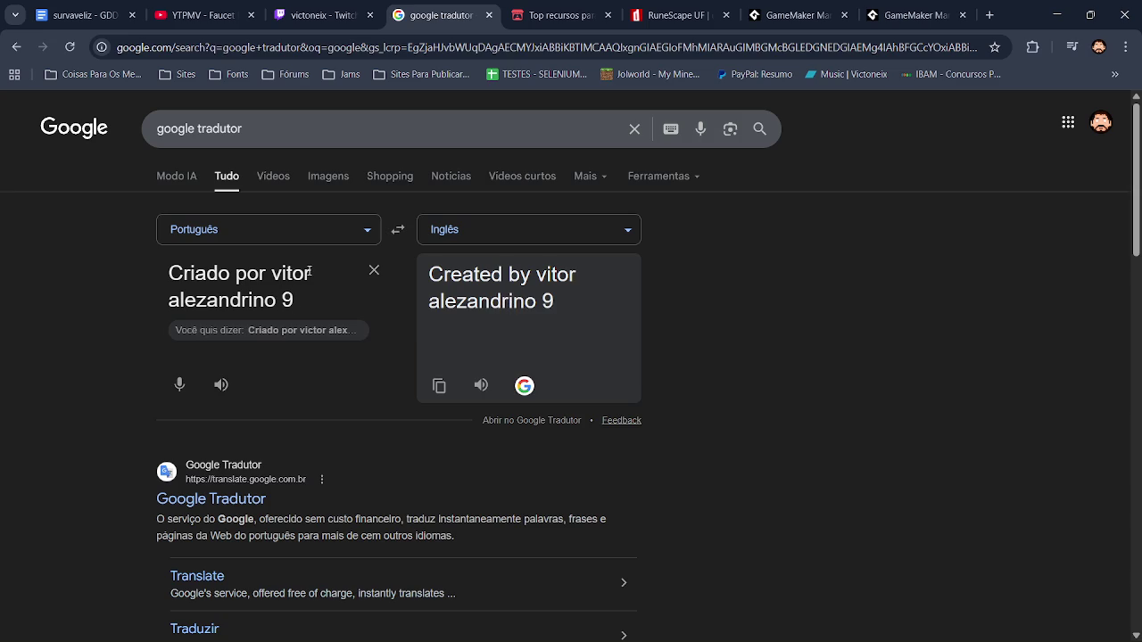
key(BackSpace)
text((c)
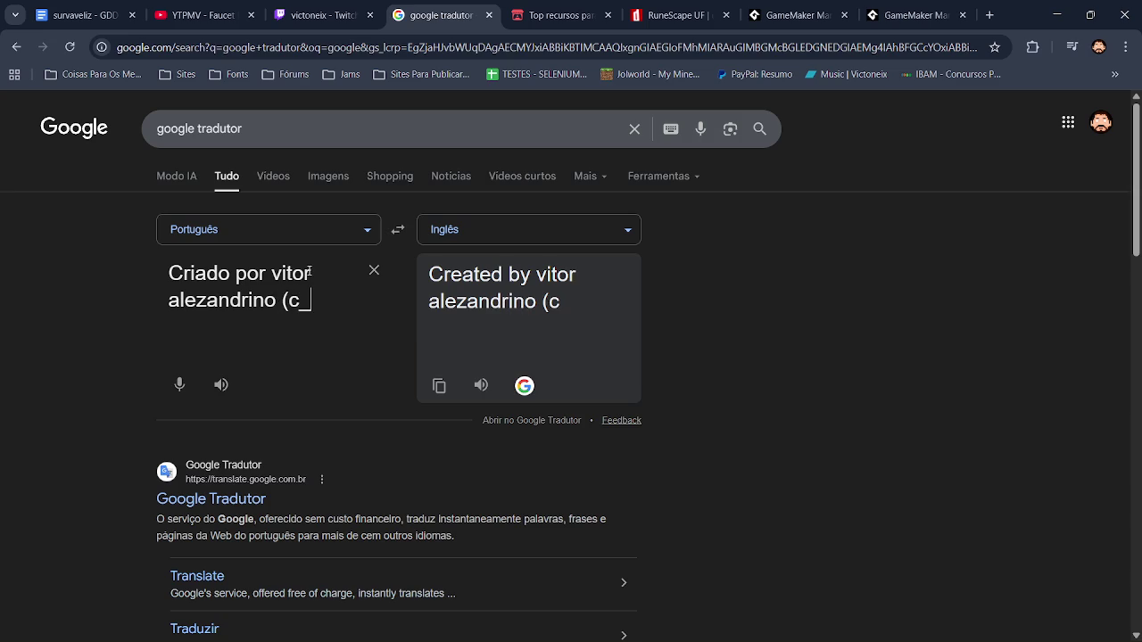
text() 2026)
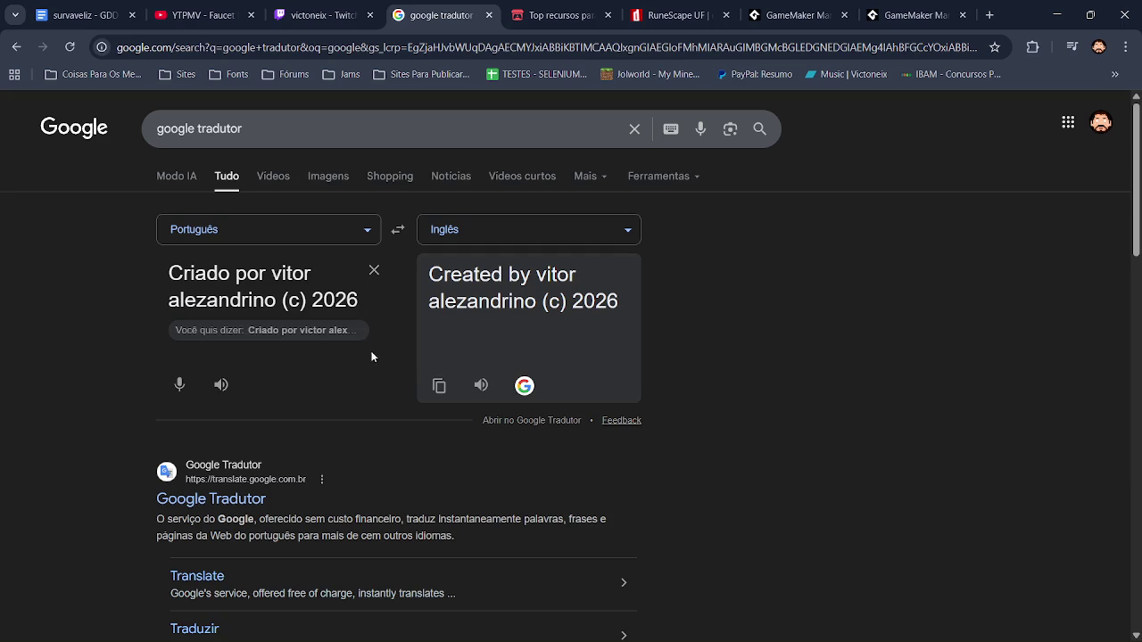
- Accept the suggested name spelling and copy the English translation
click(355, 332)
click(438, 385)
key(alt+Tab)
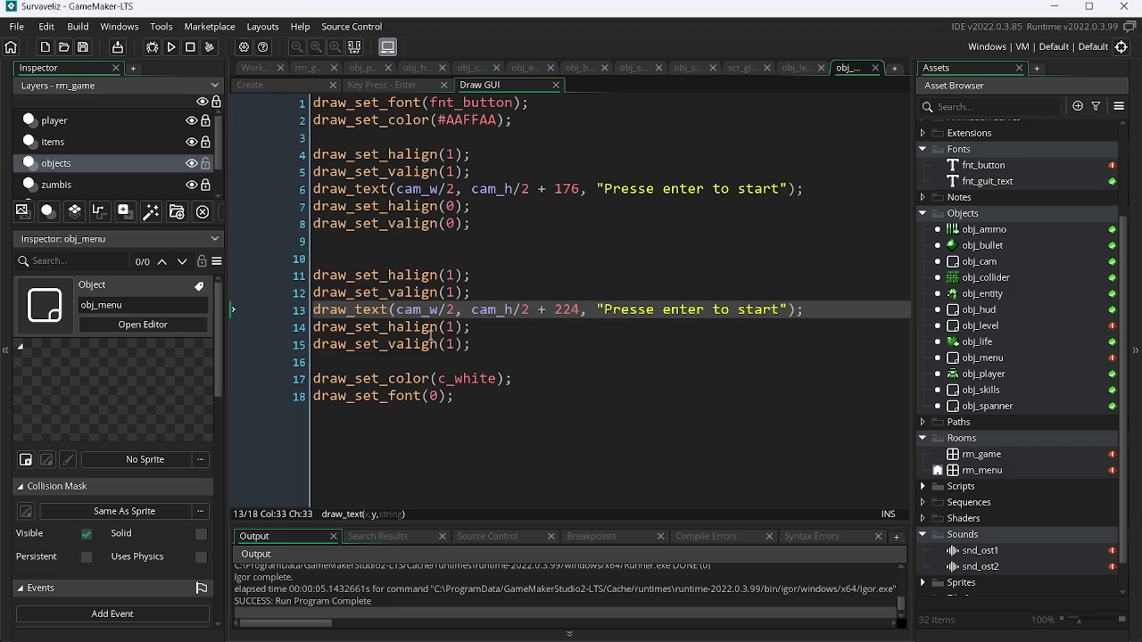
- Replace 'Presse enter to start' on line 13 with the pasted English credit, remove the name's extra 'c', and test-run
drag(605, 310, 788, 310)
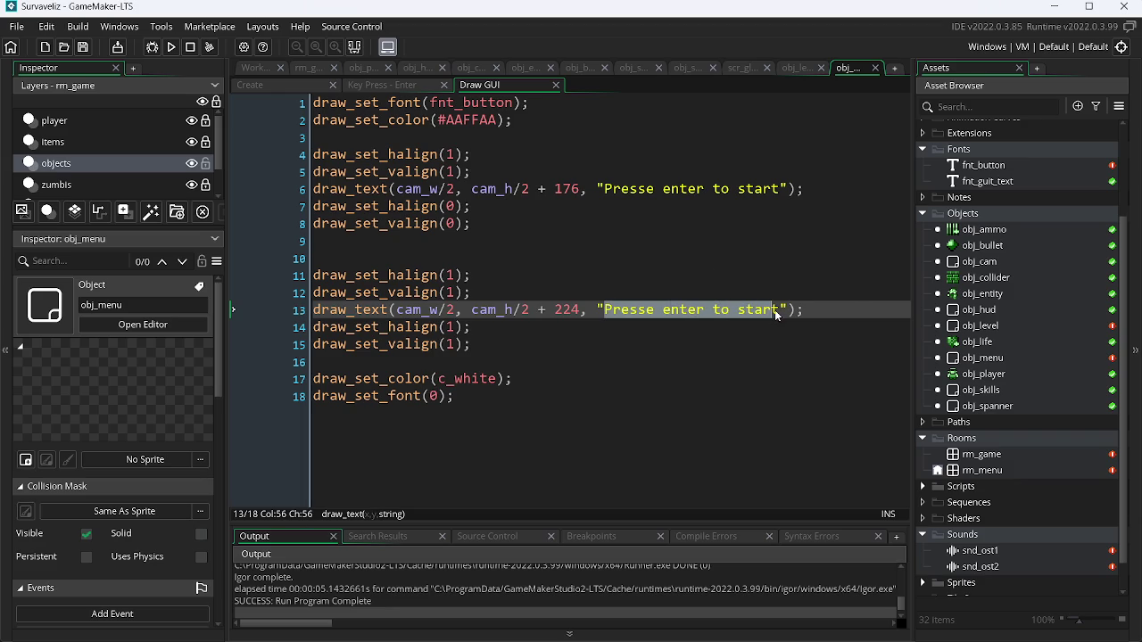
key(ctrl+v)
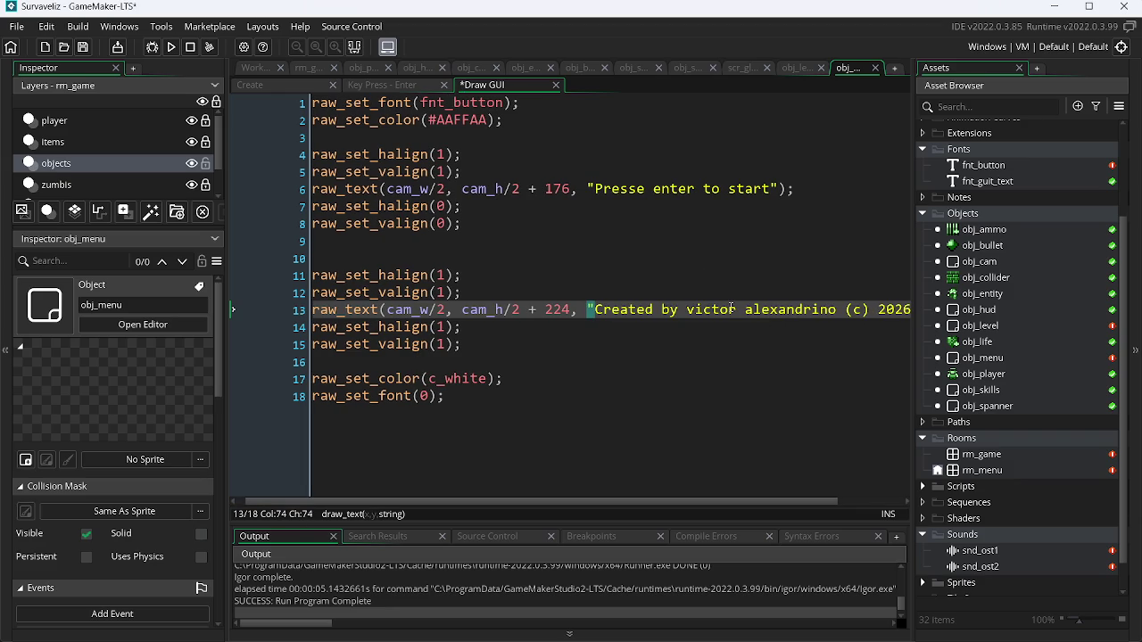
click(711, 309)
key(BackSpace)
key(F5)
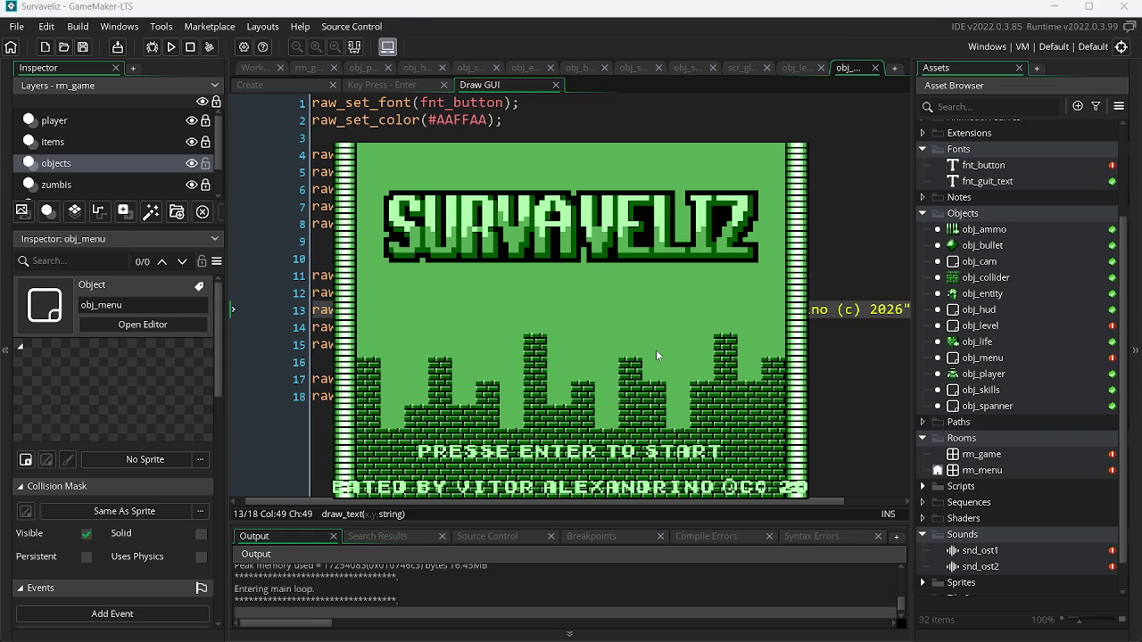
key(Escape)
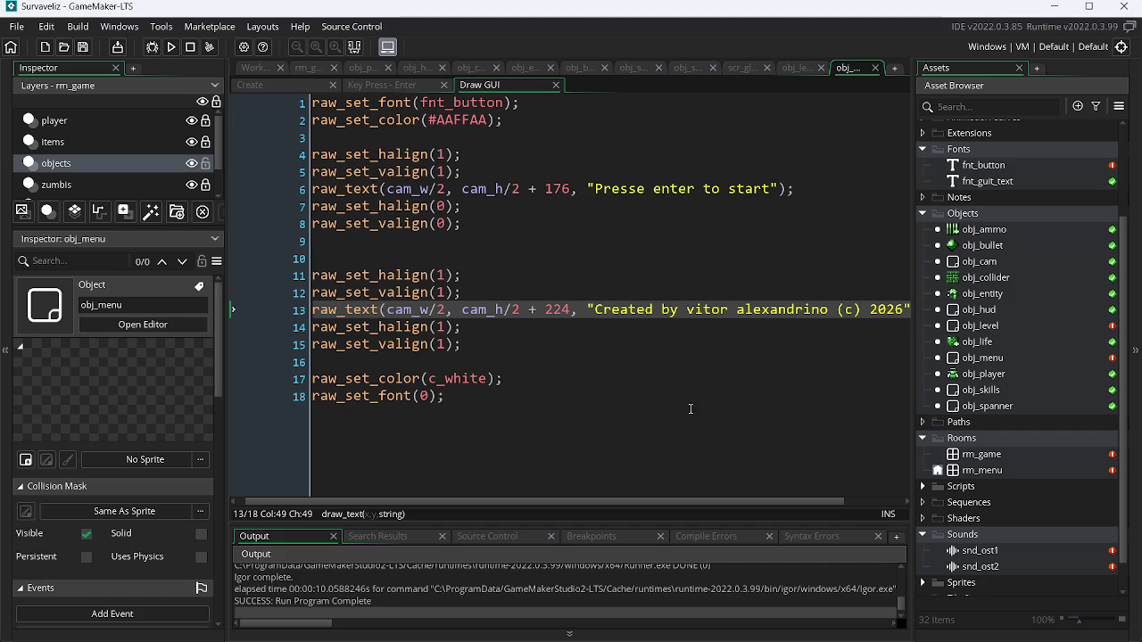
- Change line 13's draw_text to draw_text_ext_transformed with arguments 0, 1000, 0.4, 0.4, 0
click(381, 309)
text(_)
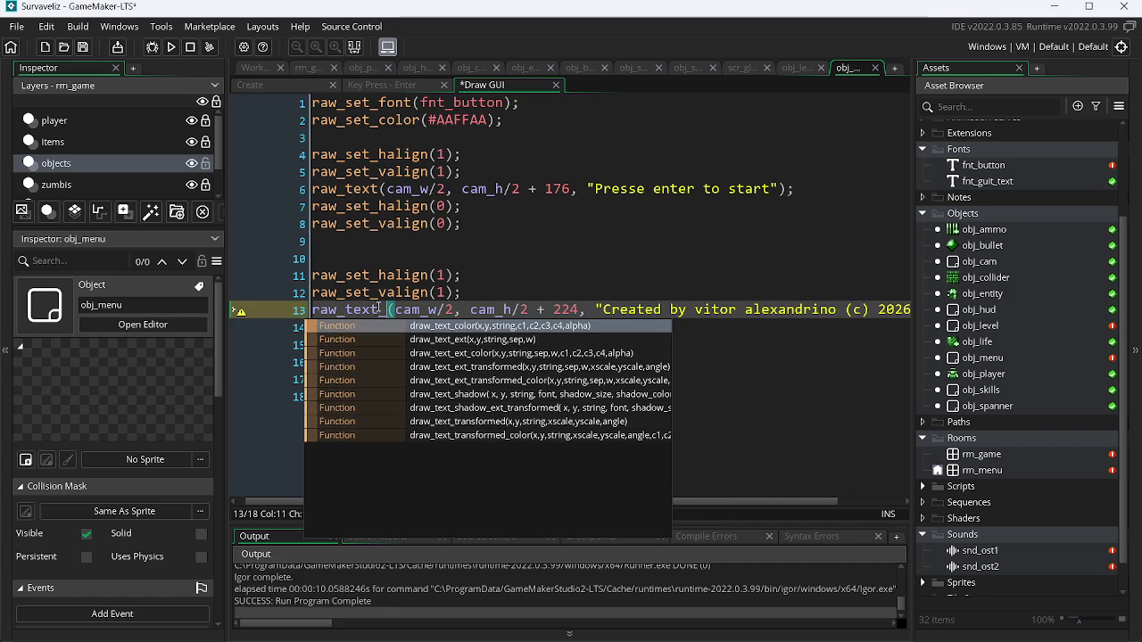
key(Down)
key(Down)
key(Down)
key(Return)
key(Right)
key(Right)
key(Right)
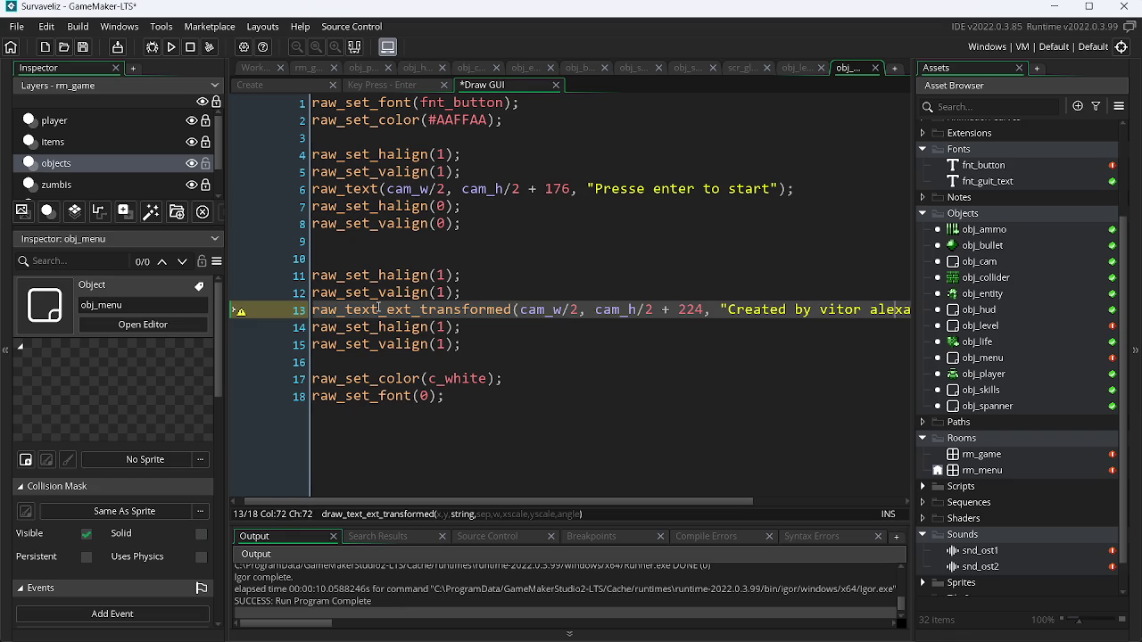
key(Right)
key(Right)
key(Right)
key(Right)
key(Right)
key(Right)
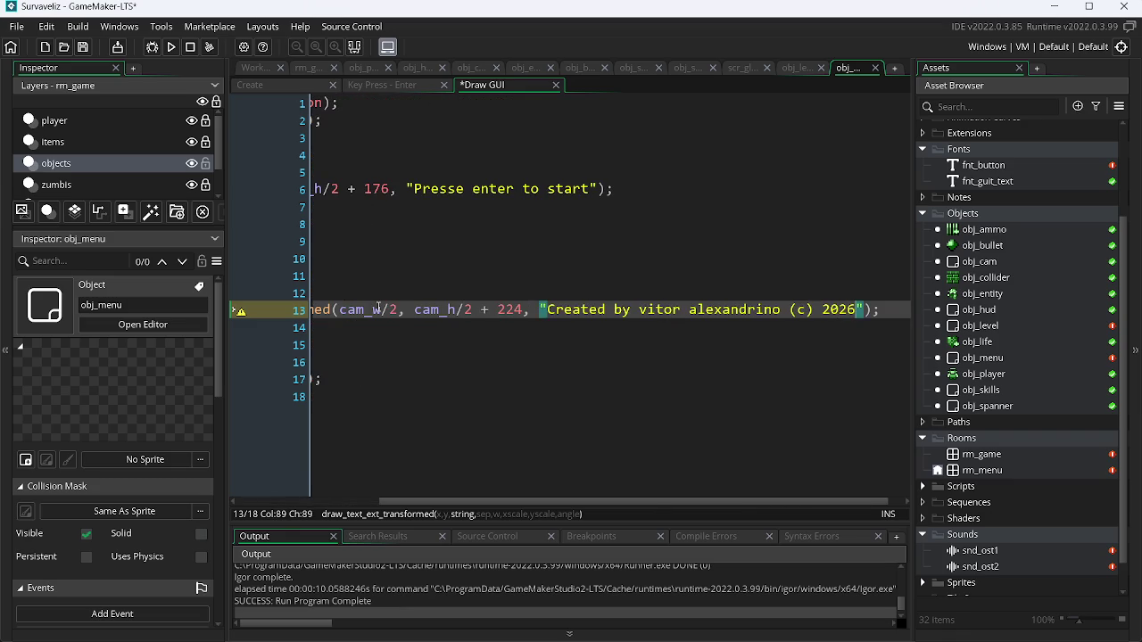
text(, )
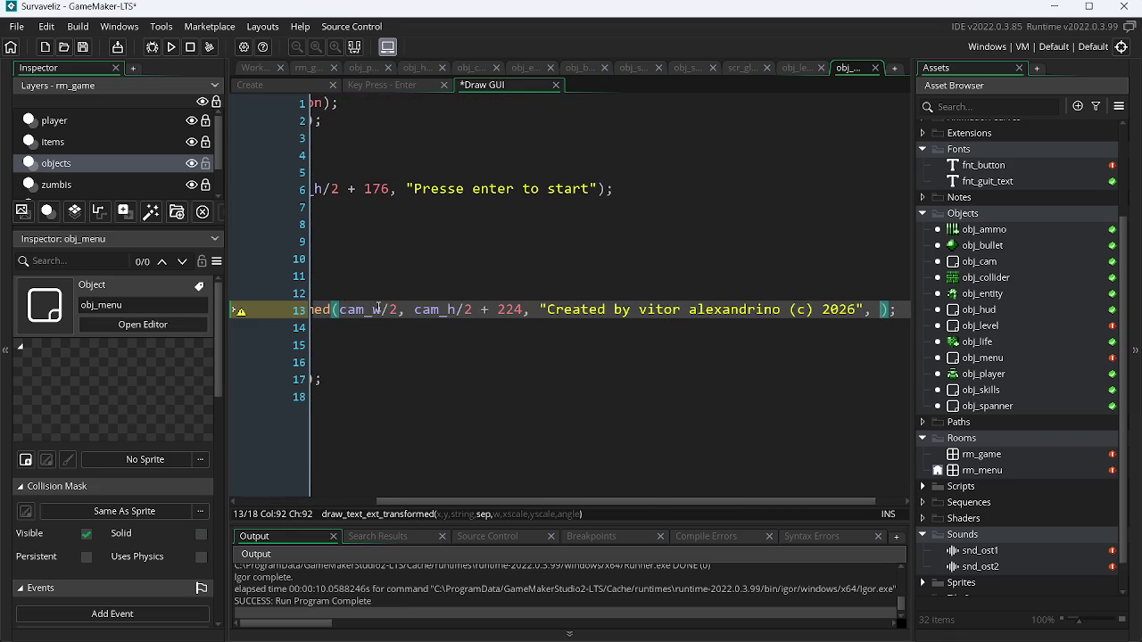
text(0, )
text(1000, )
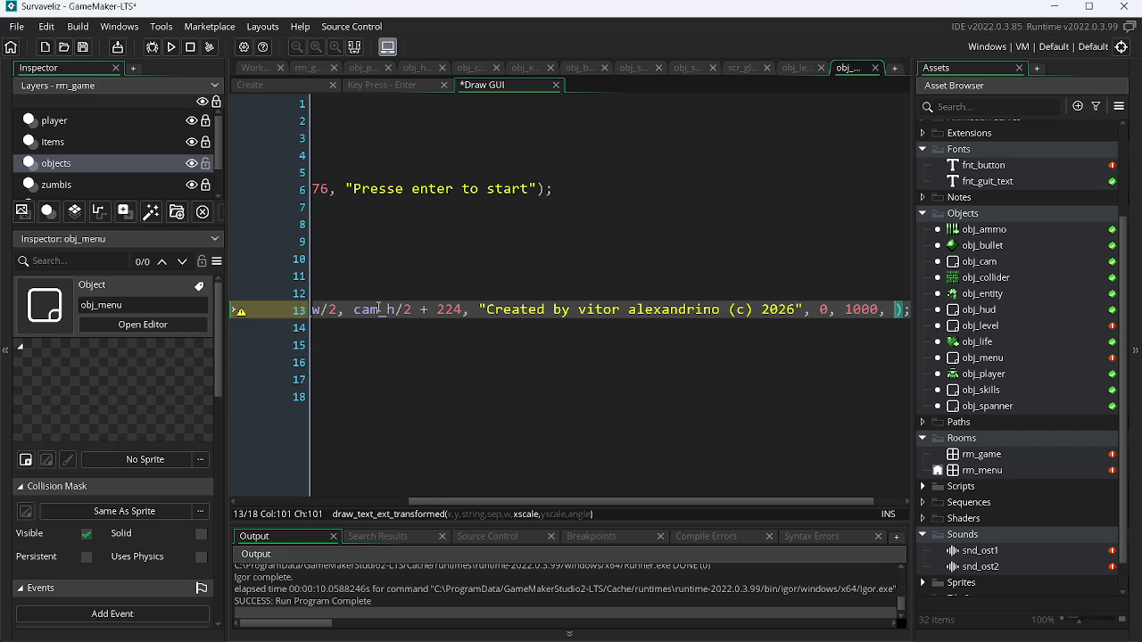
text(0.4)
text(, 0.4, )
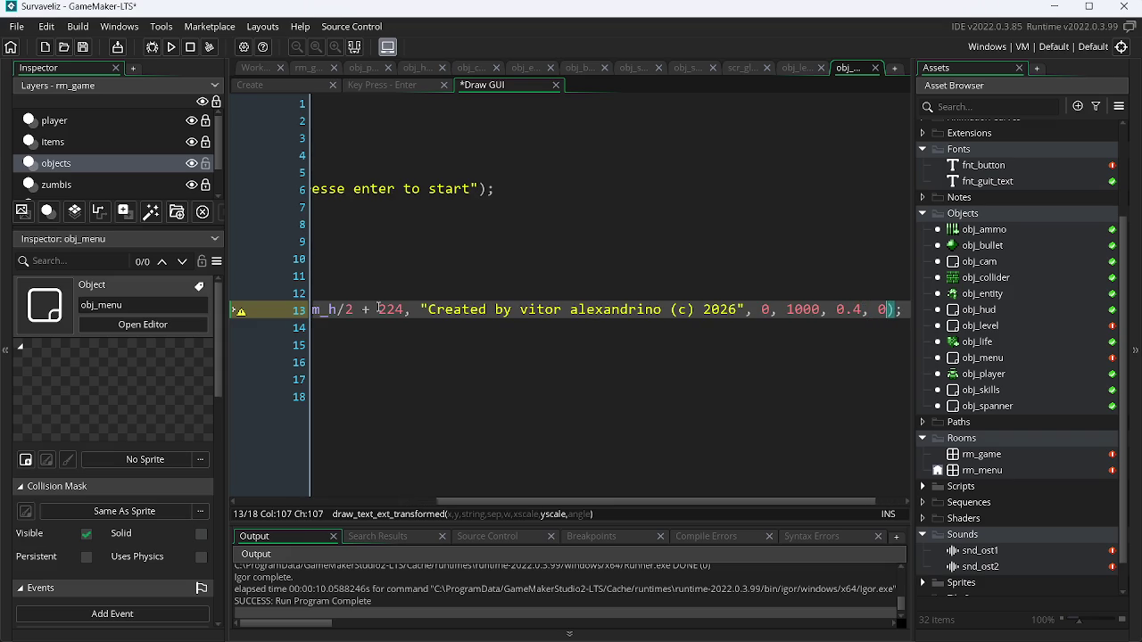
text(0)
- Test-run the game, change the credit scale from 0.4 to 0.7, and test again
key(F5)
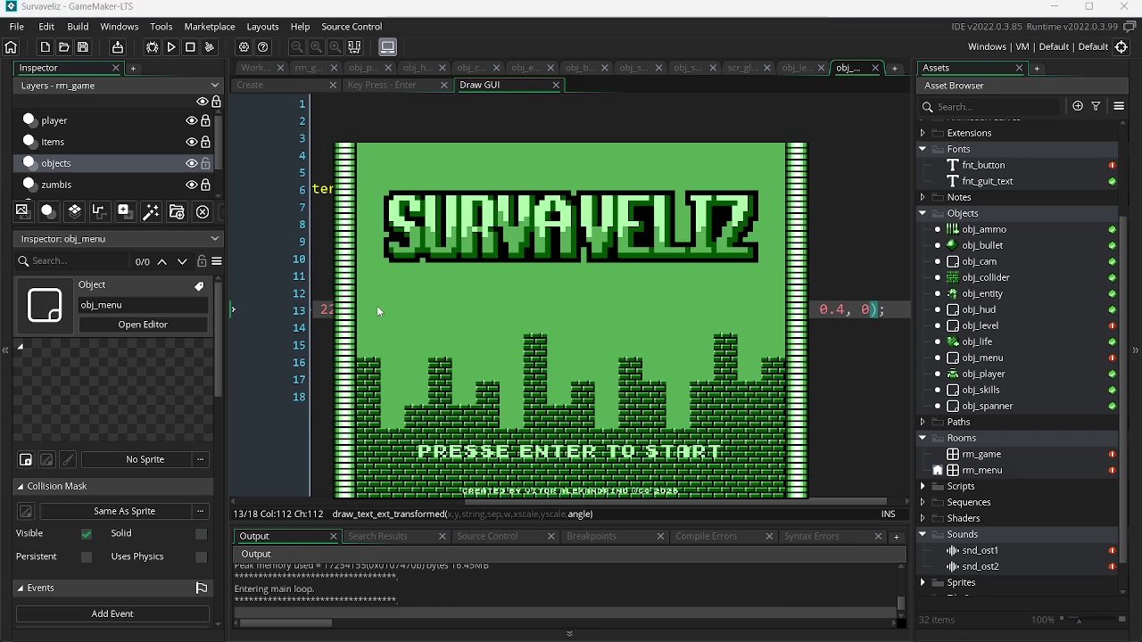
key(alt+F4)
key(Left)
key(Left)
key(Left)
key(BackSpace)
text(7)
key(Left)
key(Left)
key(Left)
key(F5)
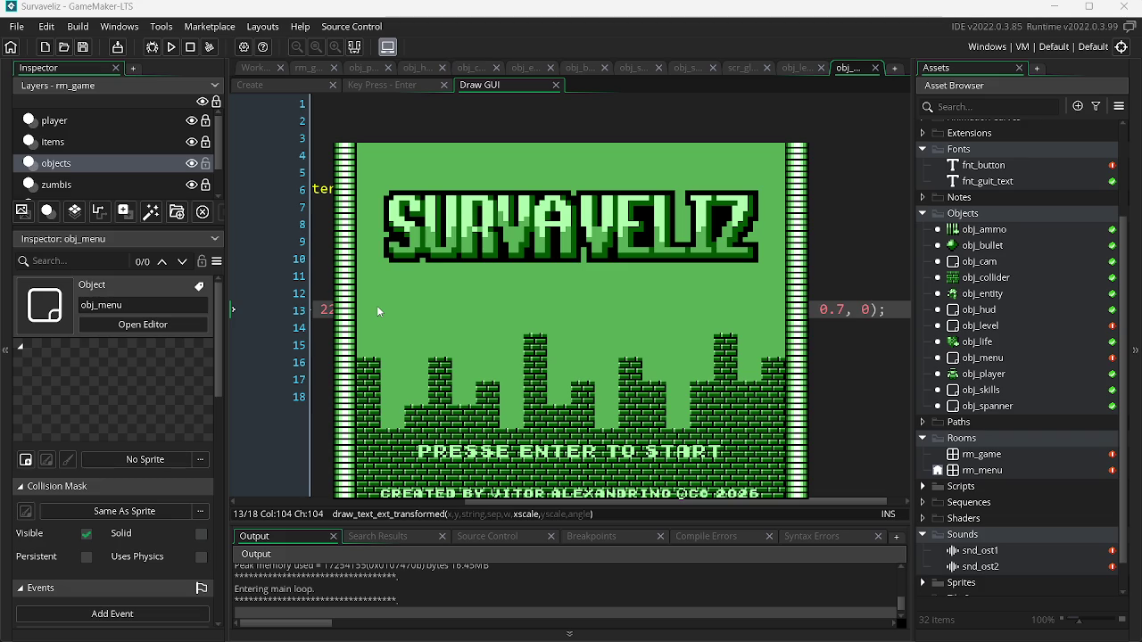
key(alt+F4)
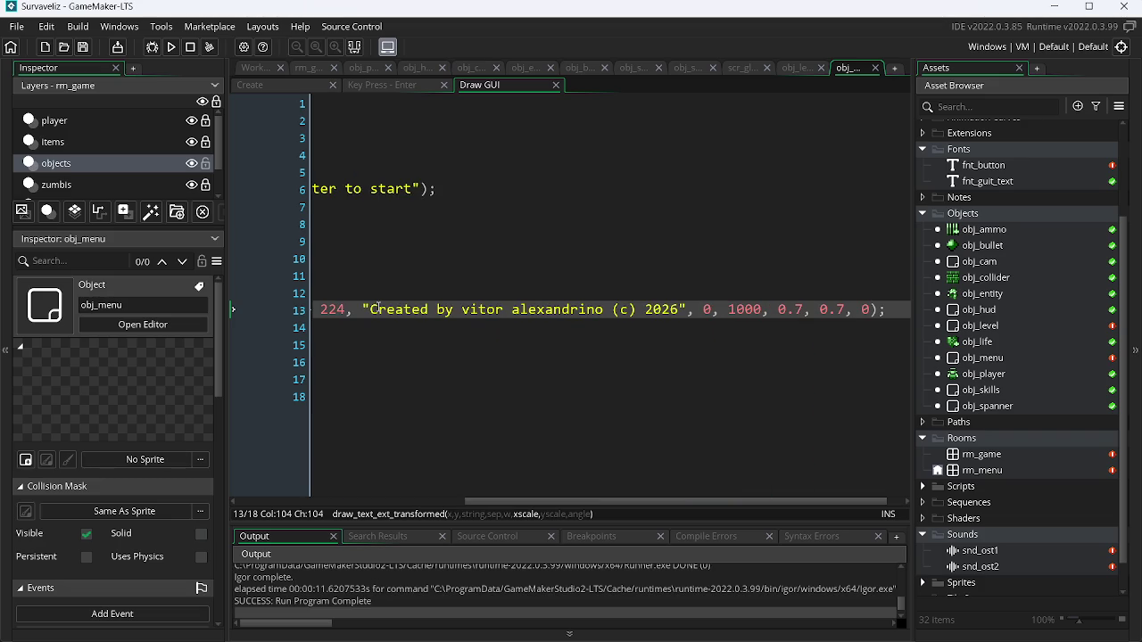
- Set both x and y scale to 0.8 and save the Draw GUI code
key(BackSpace)
text(8)
key(Right)
key(Right)
key(Right)
key(Delete)
text(8)
key(ctrl+s)
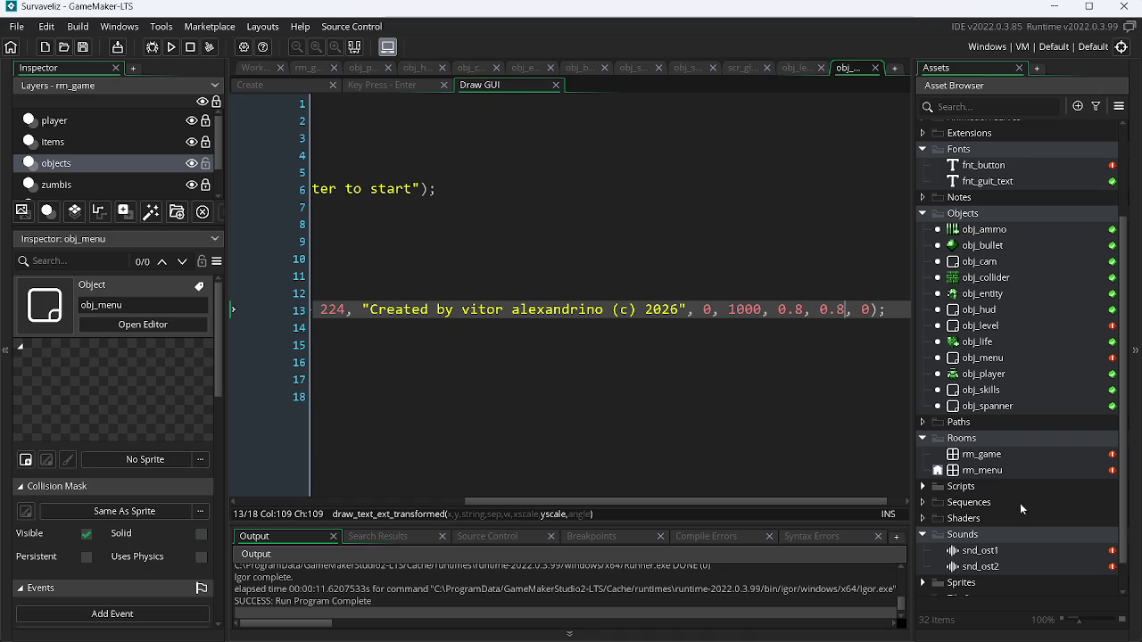
- Open spr_bricks in the image editor and add a new layer above default
scroll(947, 518, down, 1)
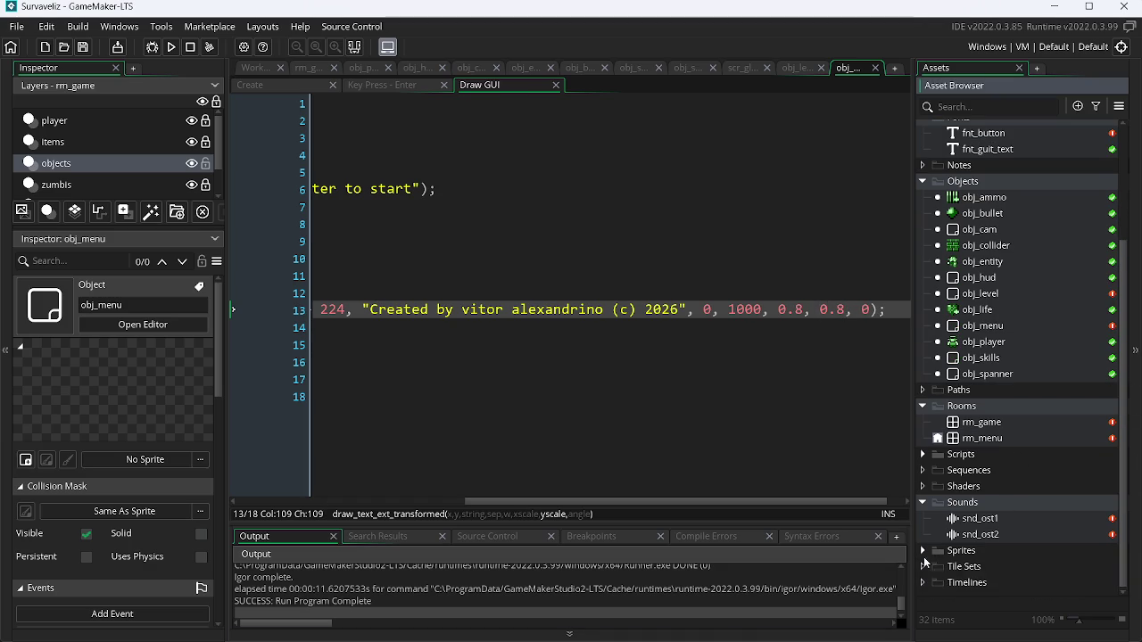
click(924, 551)
double_click(984, 582)
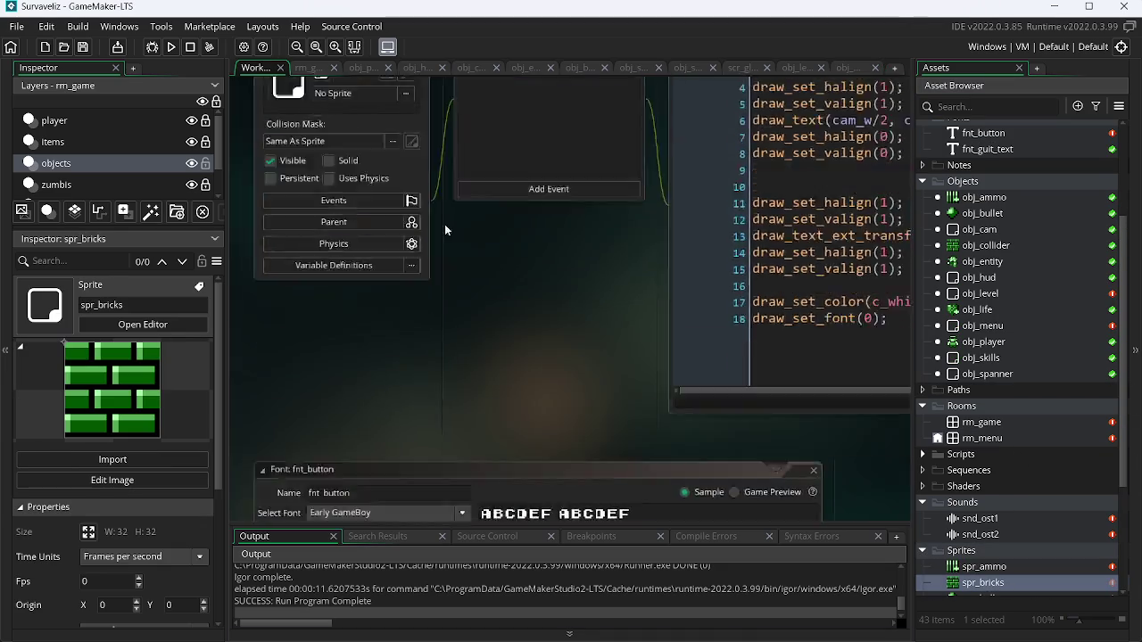
click(375, 161)
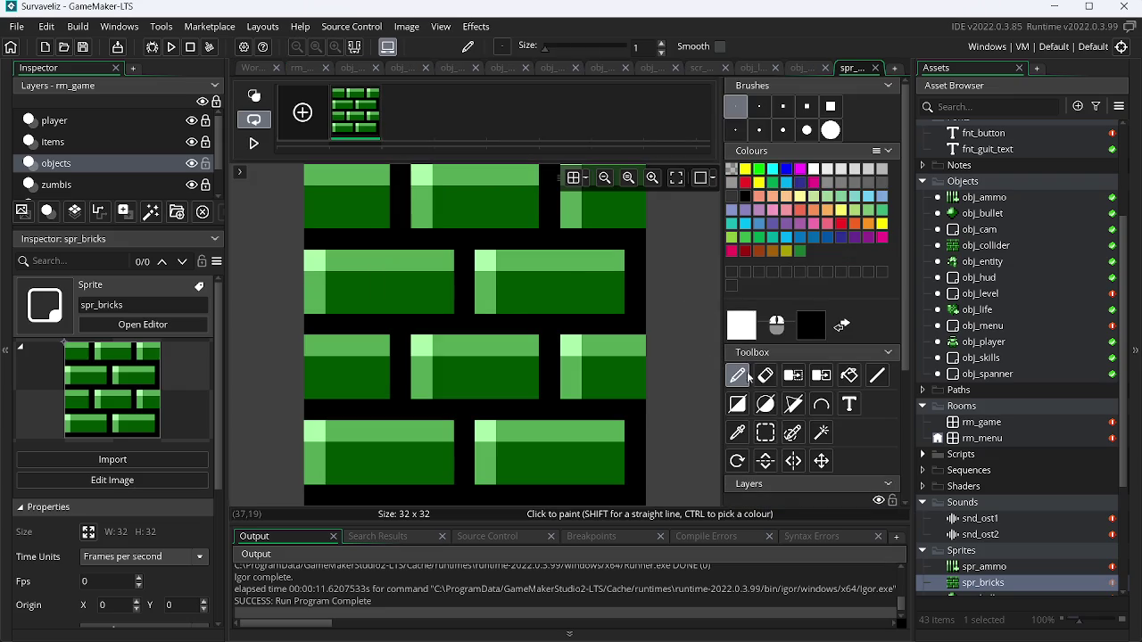
scroll(886, 355, down, 5)
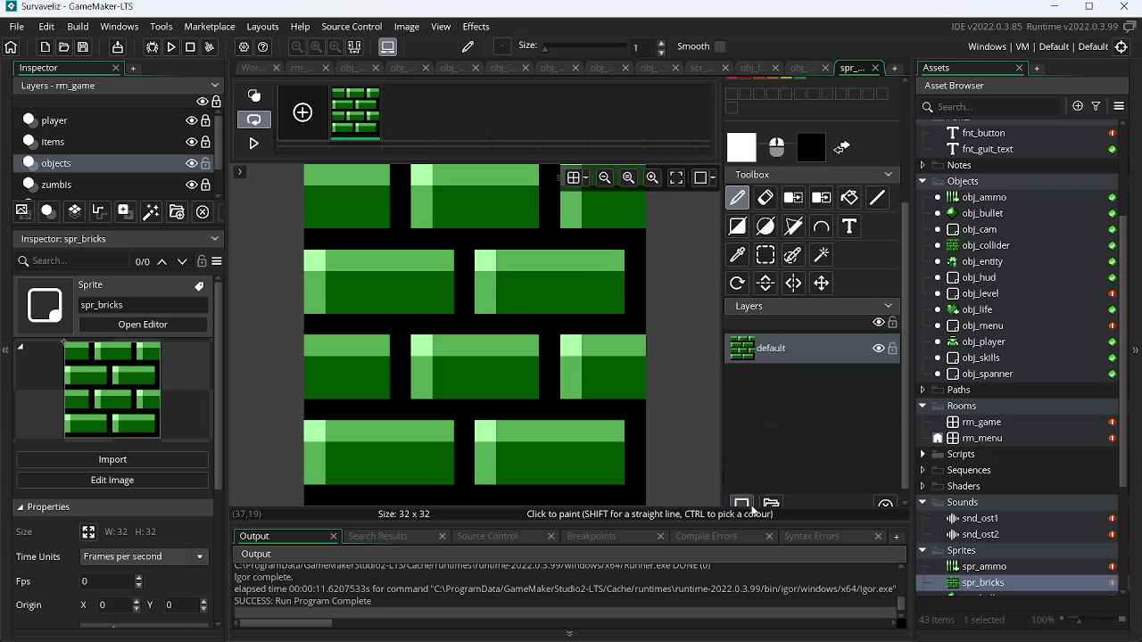
click(741, 505)
- Select the filled Rectangle tool with a semi-transparent black colour, then run the game
scroll(895, 252, up, 2)
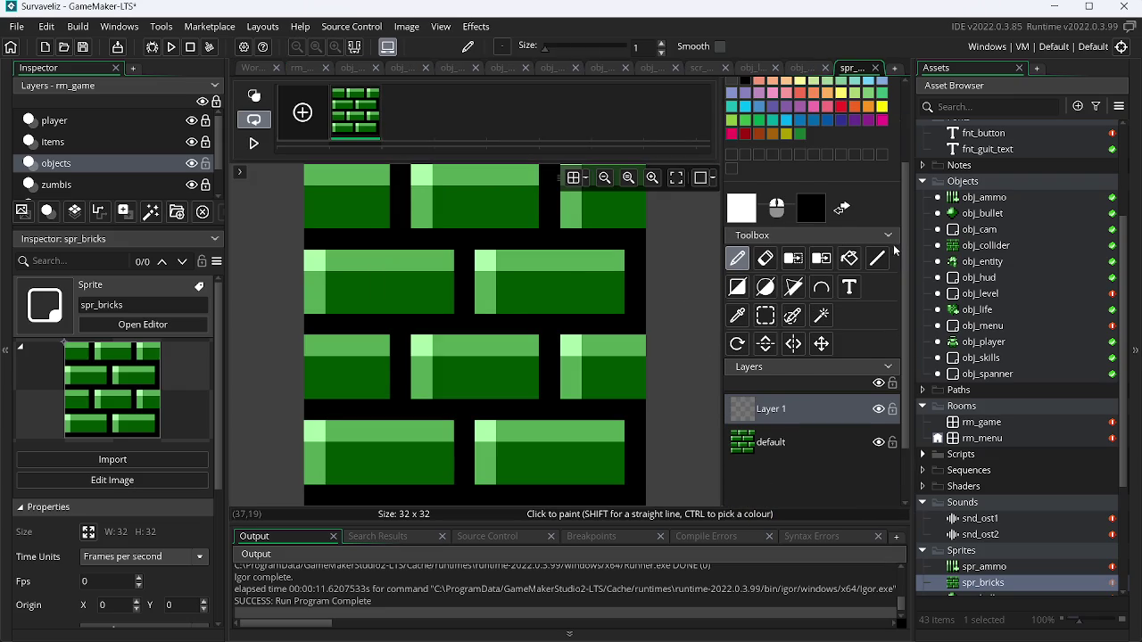
click(739, 295)
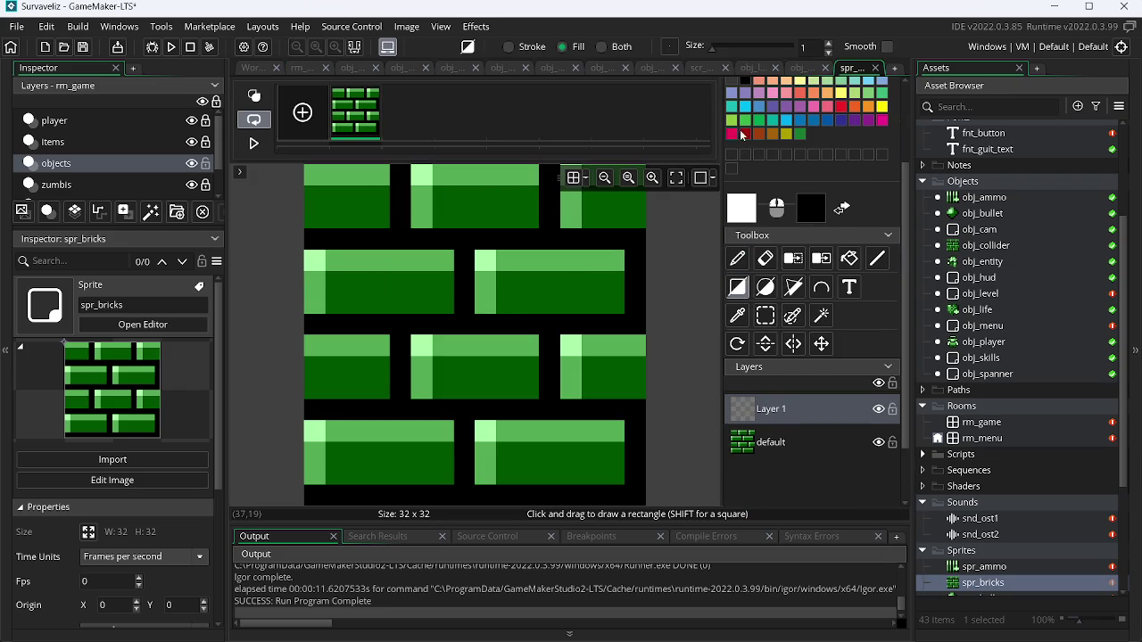
click(746, 82)
click(744, 214)
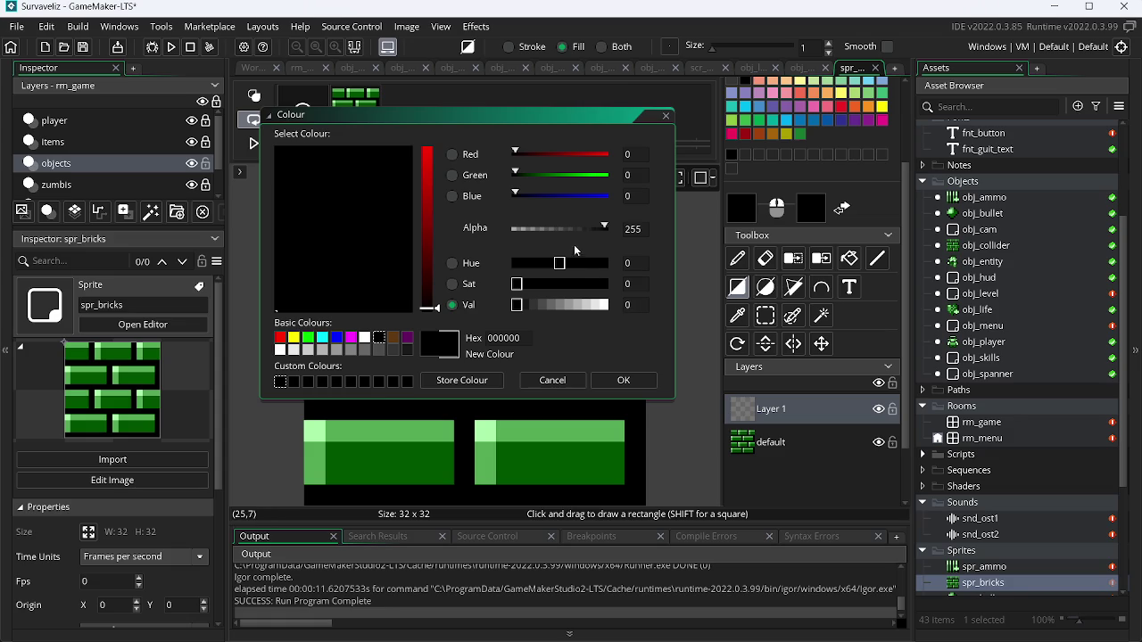
click(546, 234)
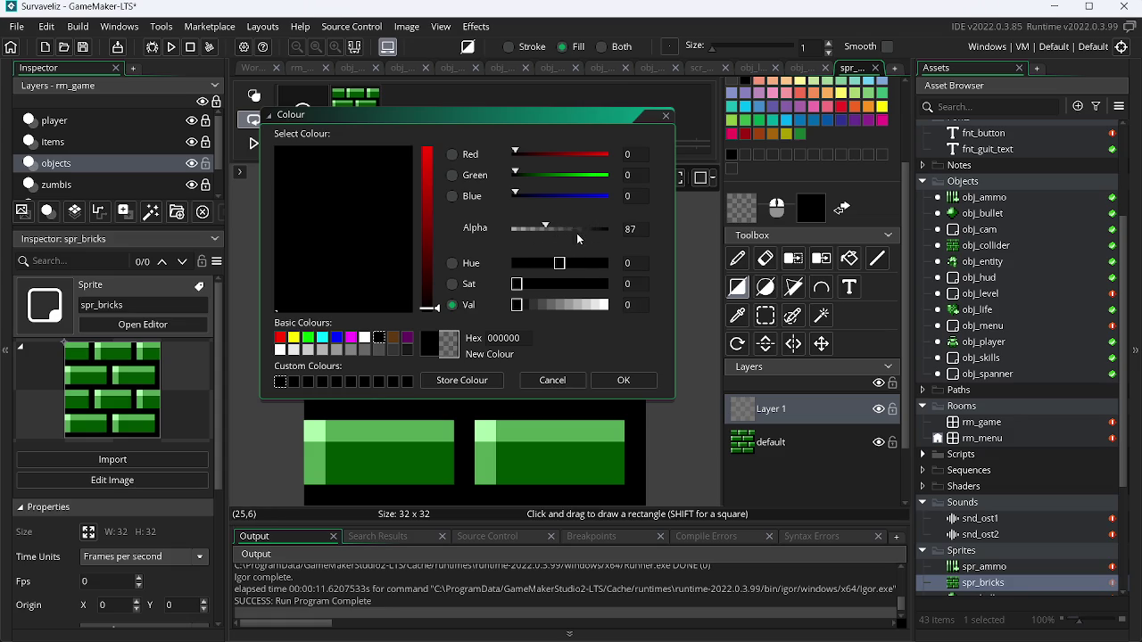
click(630, 382)
mouse_move(317, 162)
mouse_down()
mouse_move(318, 283)
mouse_move(318, 178)
mouse_move(650, 503)
mouse_move(649, 471)
mouse_up()
click(171, 47)
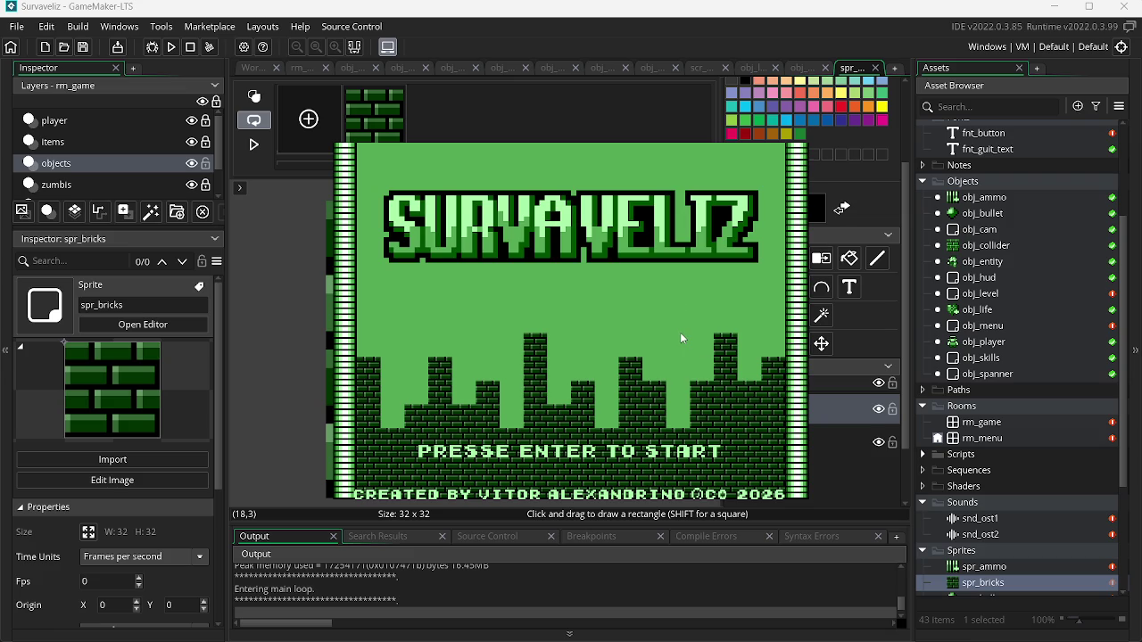
- Change the credit's vertical scale from 0.8 to 0.7 and run the game to test
key(Escape)
click(812, 69)
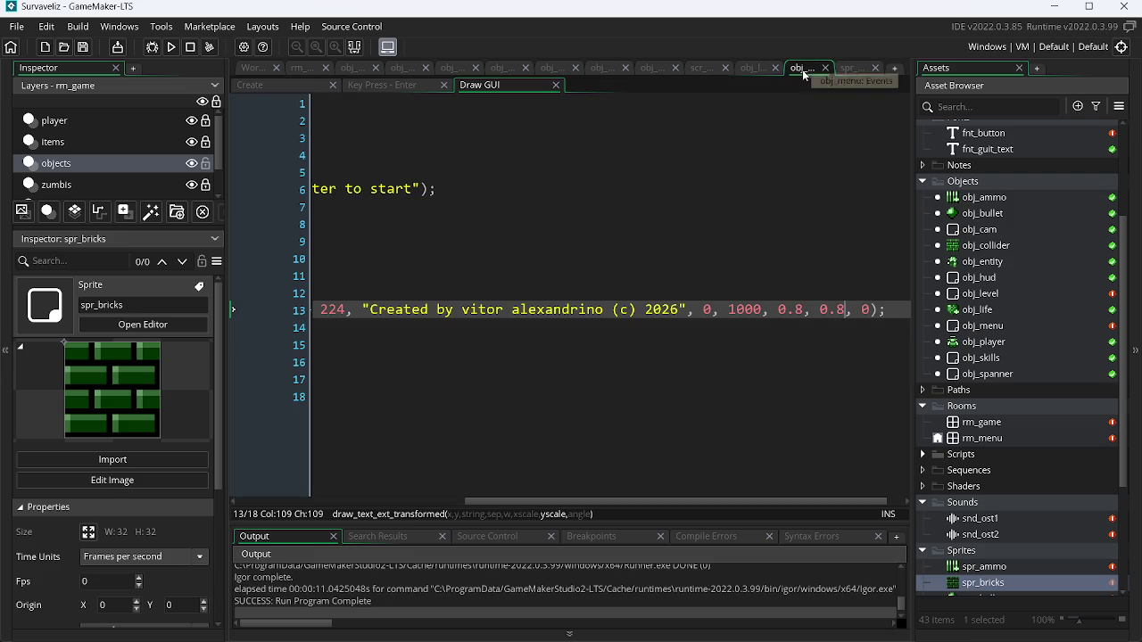
key(BackSpace)
text(7)
key(Left)
key(Left)
key(Left)
key(F5)
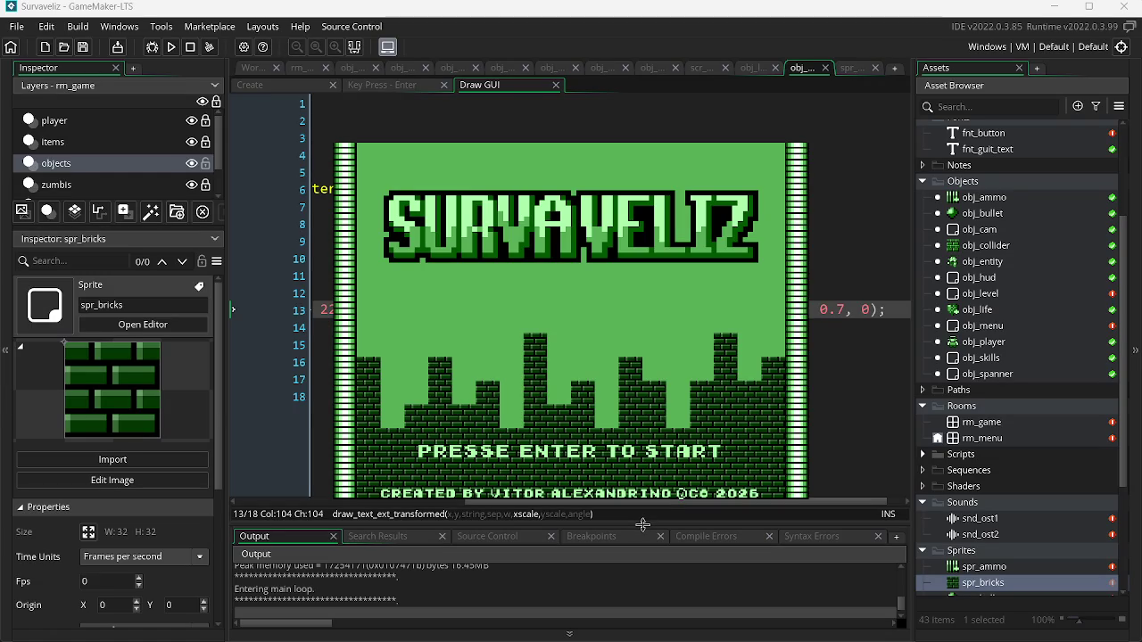
- Stop the test run and bring up the Windows Run prompt
key(Escape)
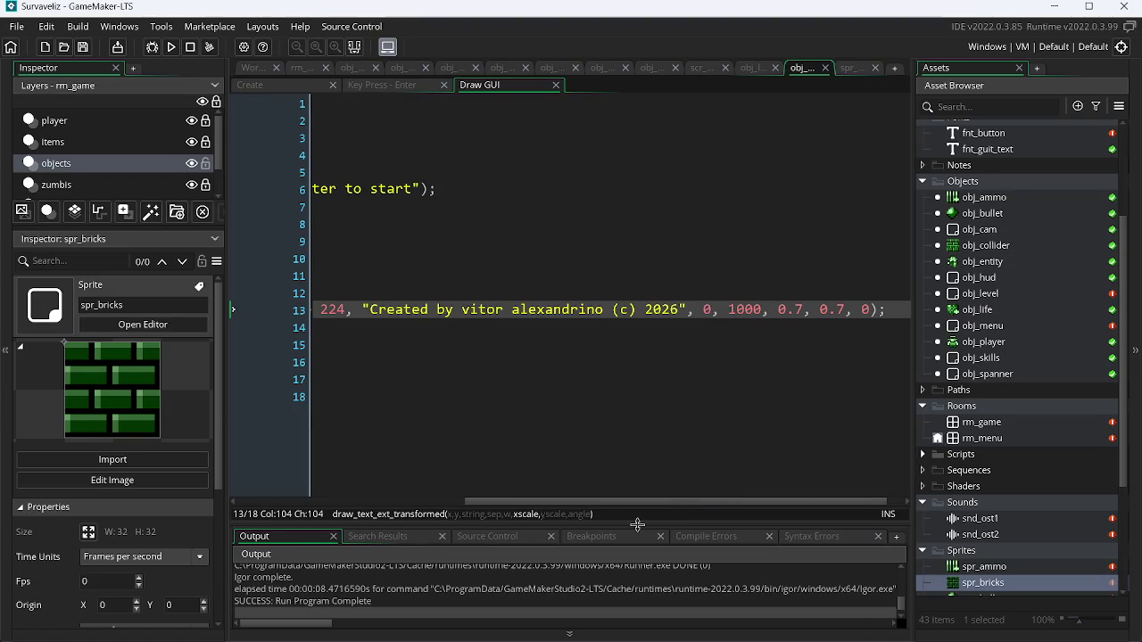
key(super+r)
key(Escape)
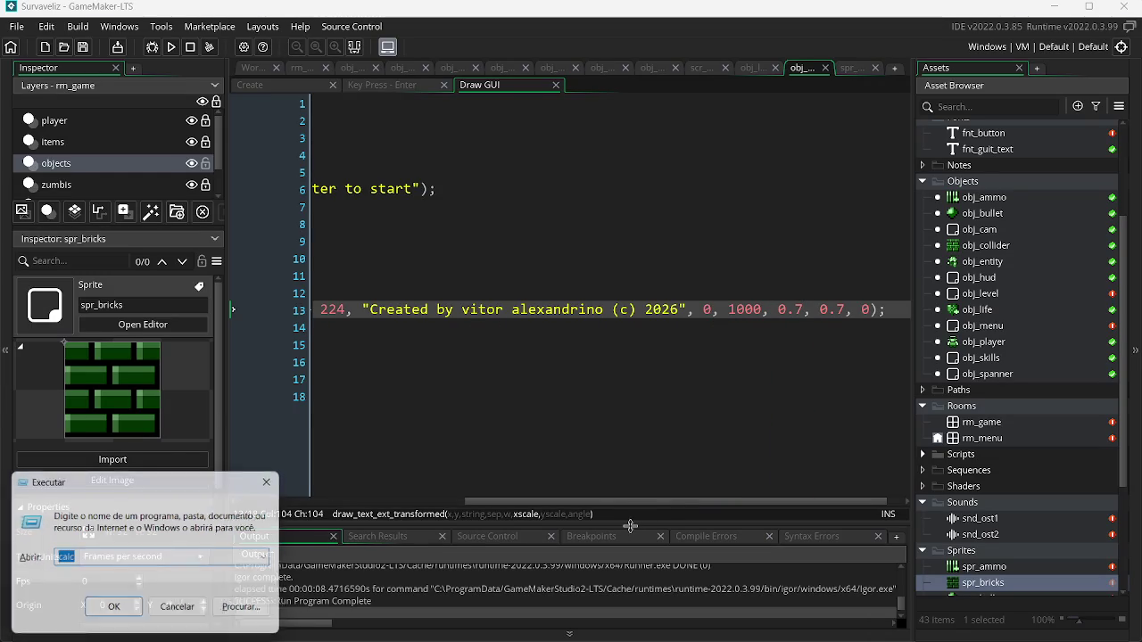
- Compute 224 - 8 = 216 in Calculator and paste 216 over 224 on line 13
text(224 - )
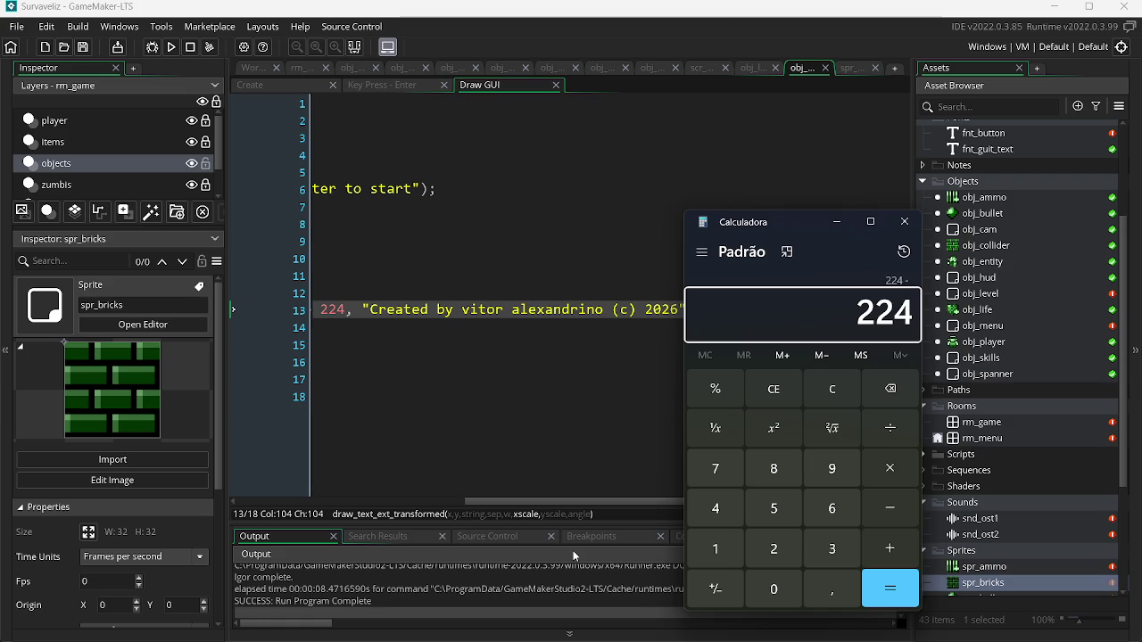
text(8)
key(Return)
double_click(890, 324)
key(ctrl+c)
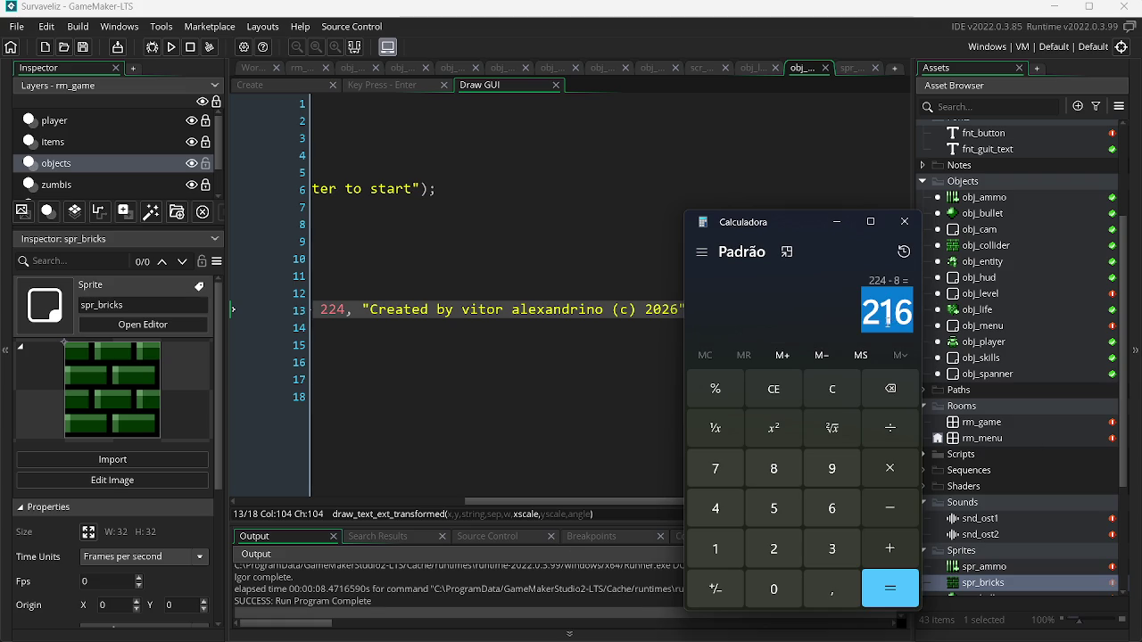
click(905, 221)
key(ctrl+v)
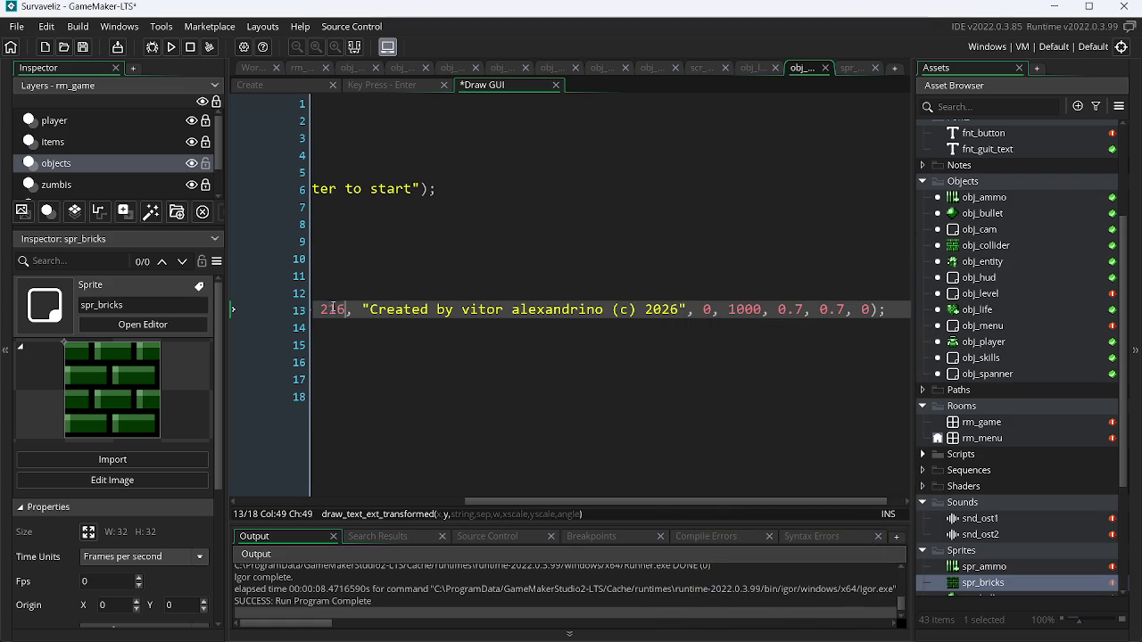
- Delete the (c) mark from the credits string on line 13 and save
drag(550, 498, 381, 498)
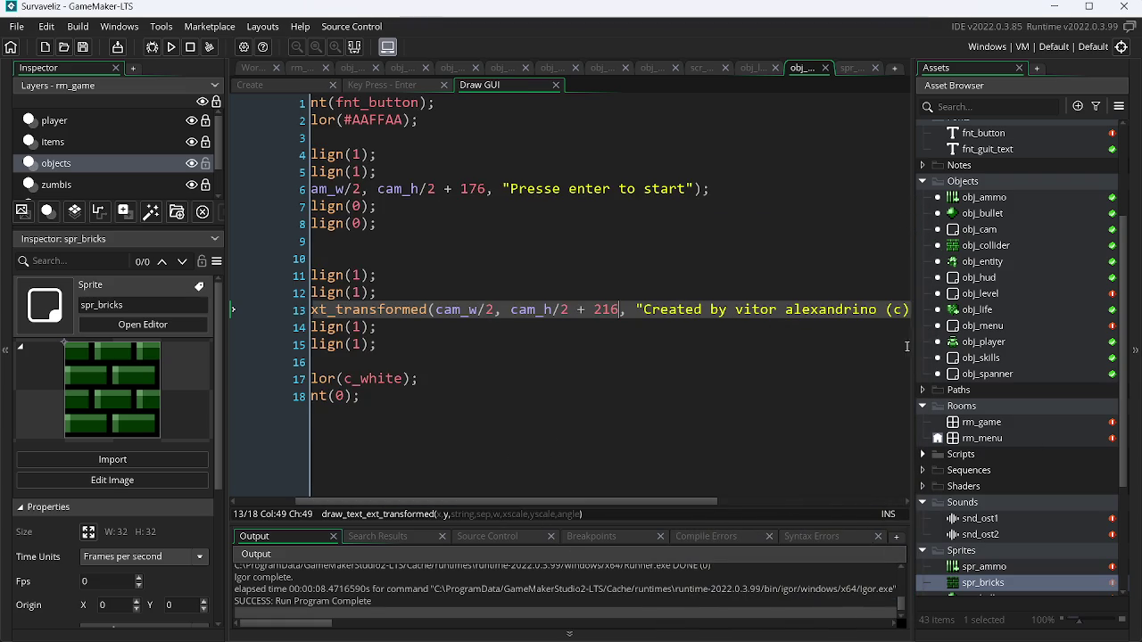
drag(642, 496, 699, 497)
click(823, 309)
key(BackSpace)
key(BackSpace)
key(BackSpace)
key(BackSpace)
key(ctrl+s)
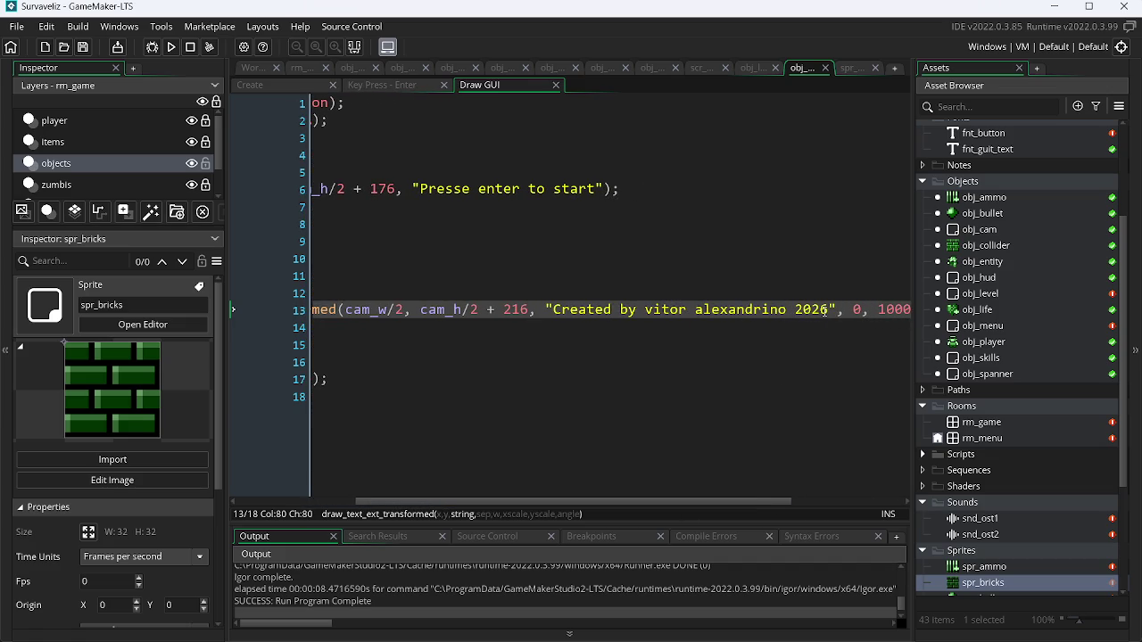
- Test-run the game, start gameplay from the title screen, then close it
key(F5)
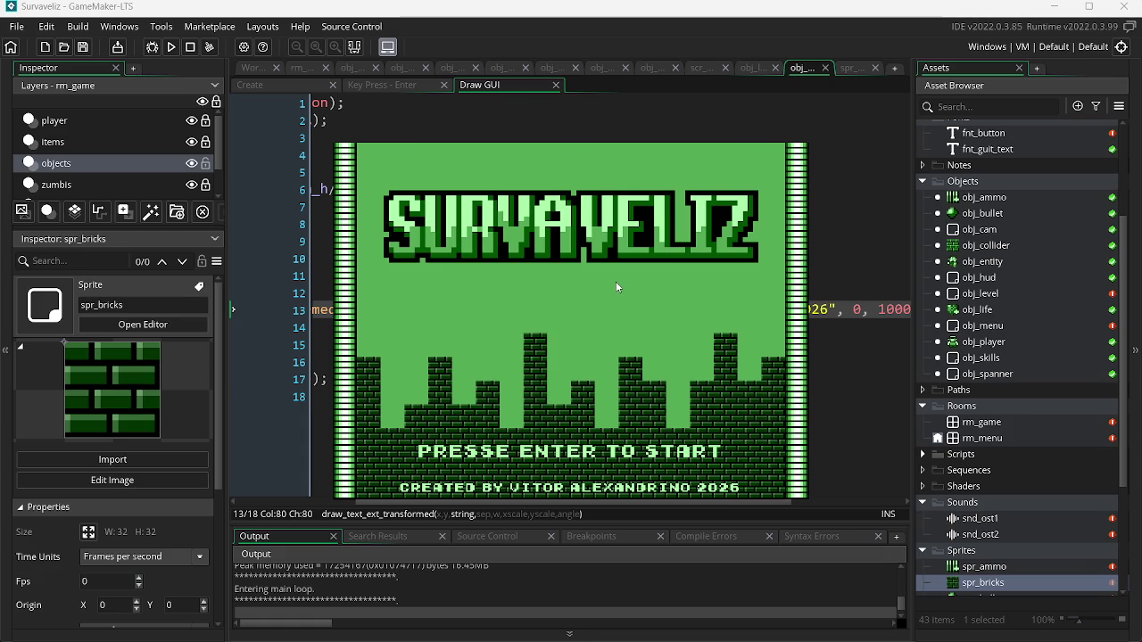
key(Return)
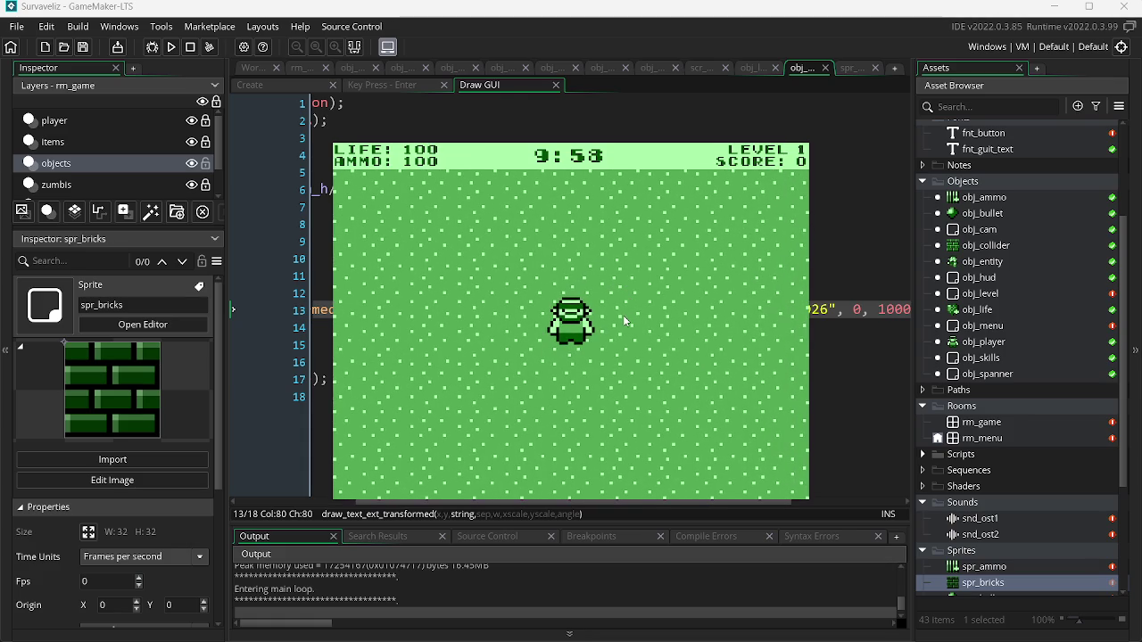
key(Escape)
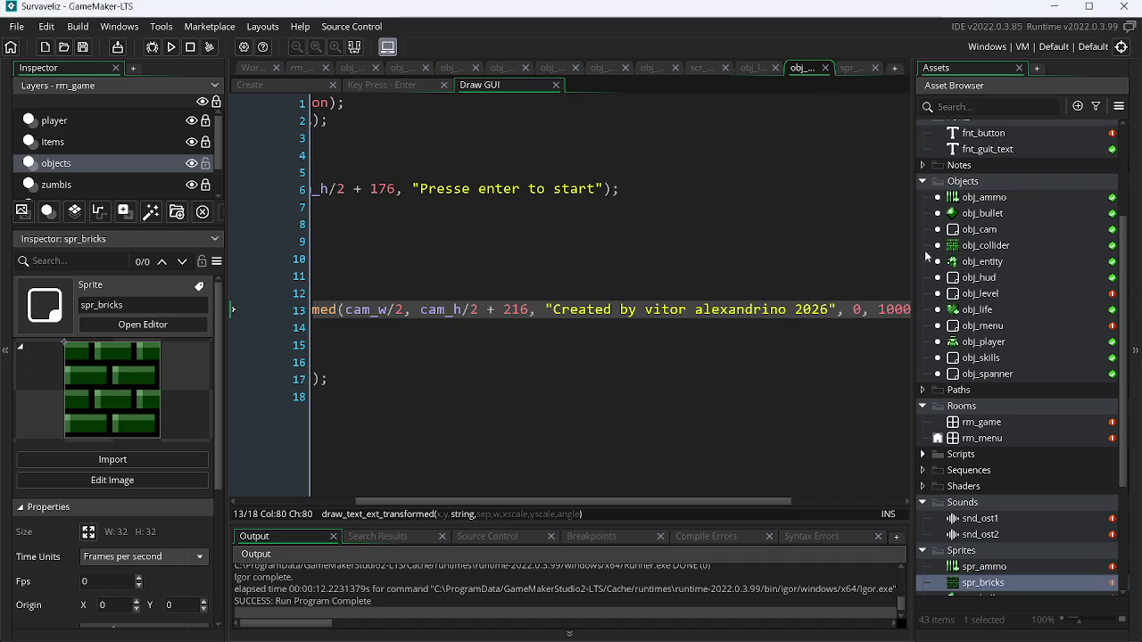
right_click(987, 298)
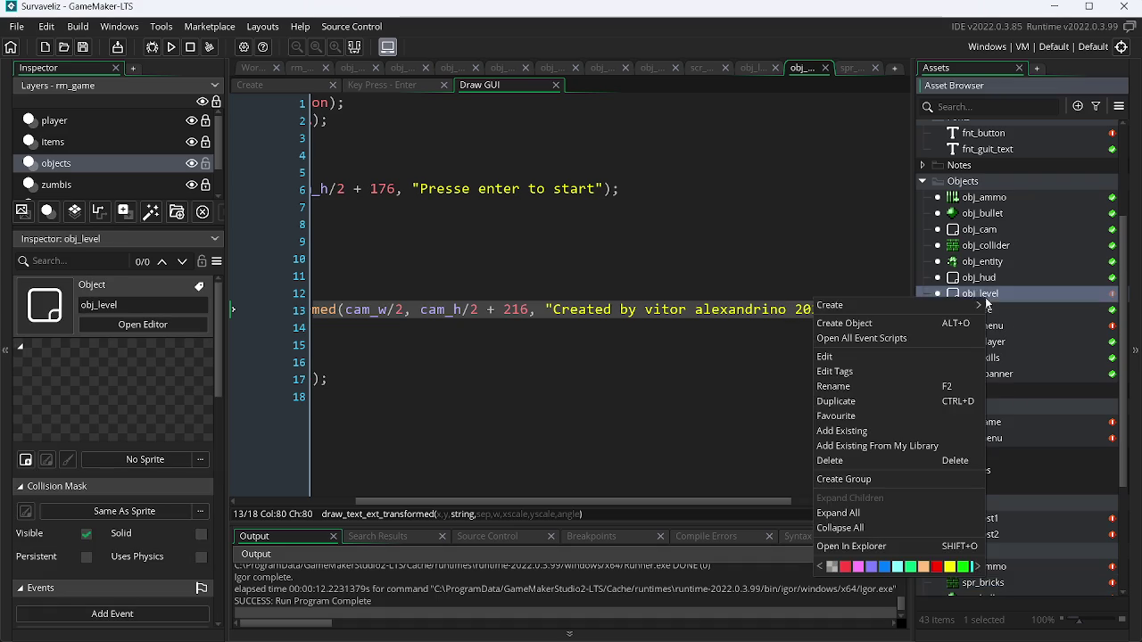
- Open obj_level's event scripts and add global.level = 1; and global.xp_cut = 0; to Create
click(876, 337)
click(586, 178)
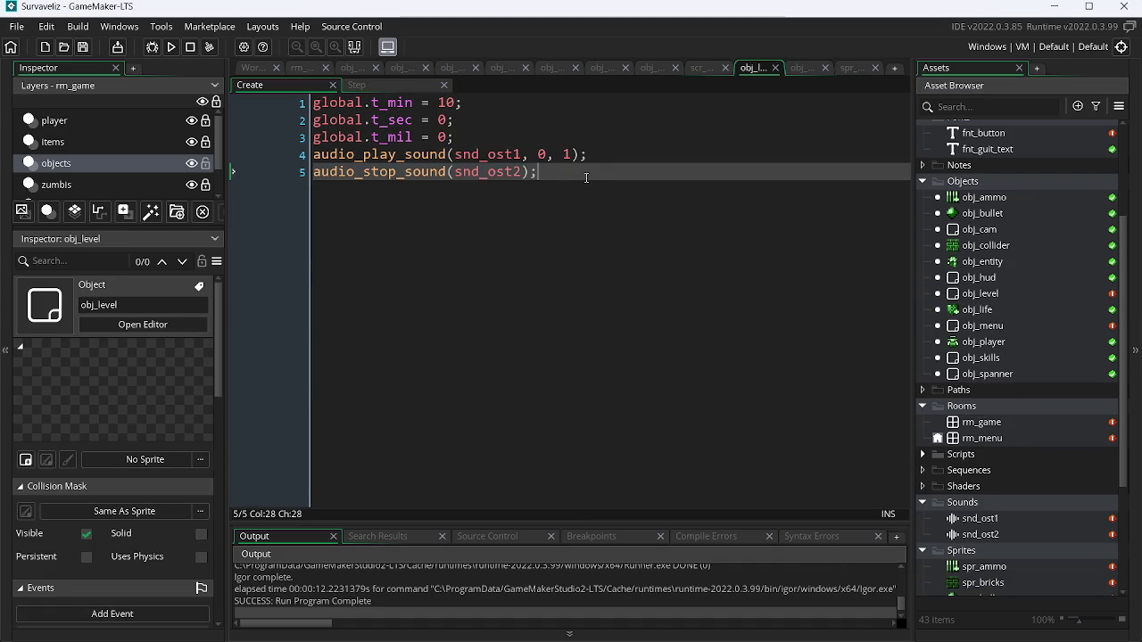
key(Up)
key(Up)
key(Return)
text(global.)
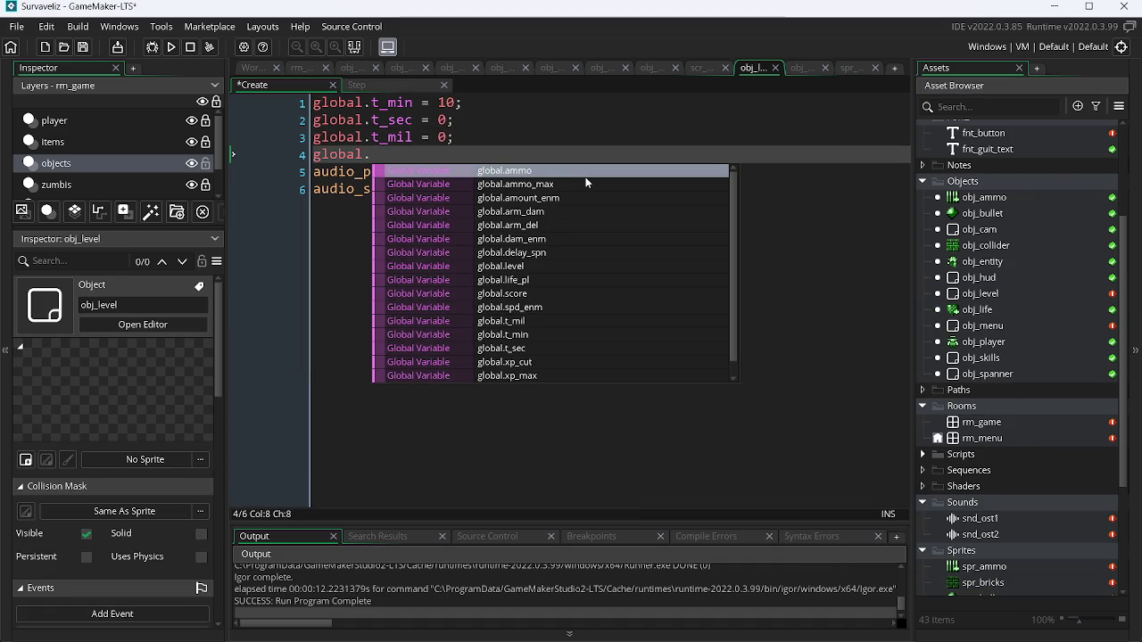
text(level)
text( = 1;)
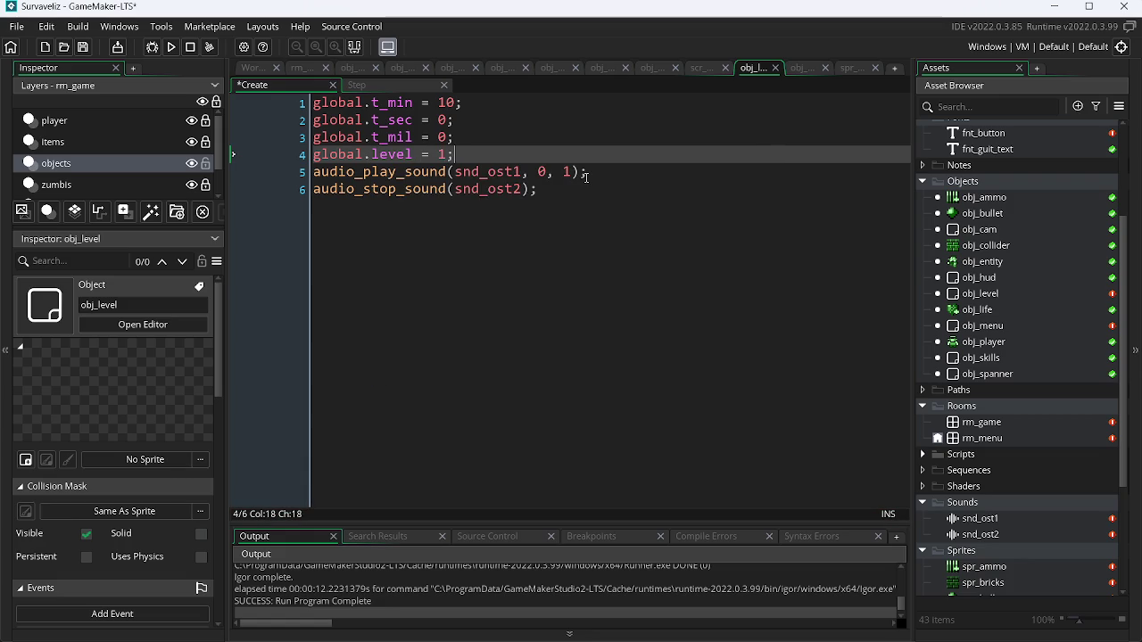
key(Return)
text(gl)
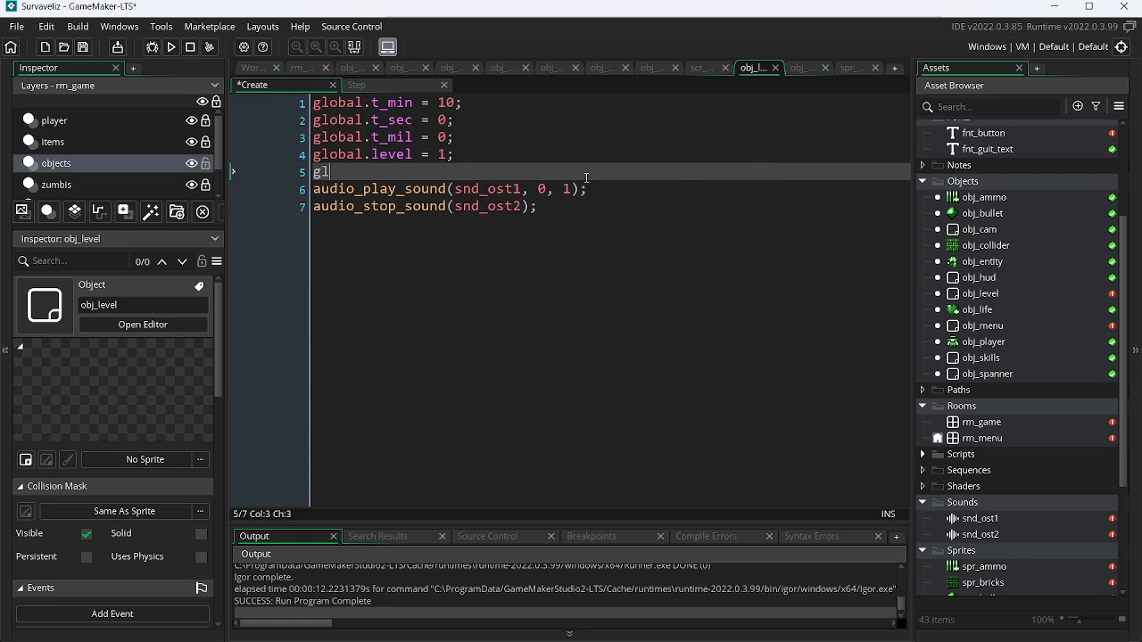
text(obal.x)
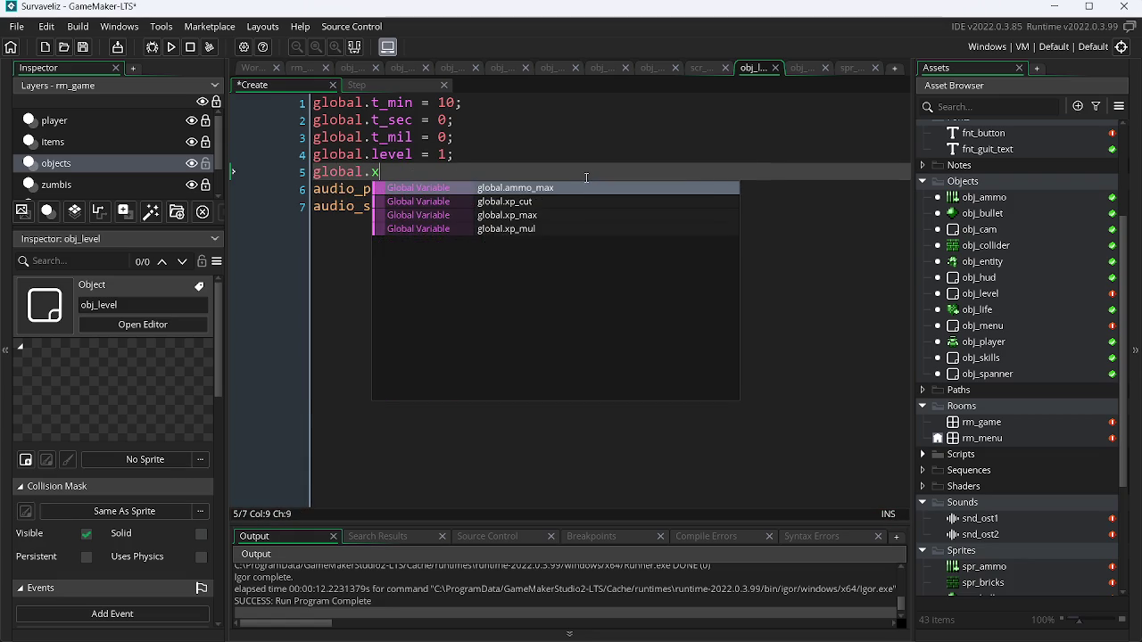
key(Down)
key(Down)
key(Up)
key(Return)
text(= 0;)
- Begin a global.xp_mul = line in Create and bring up scr_global.gml
key(Up)
key(Up)
key(Return)
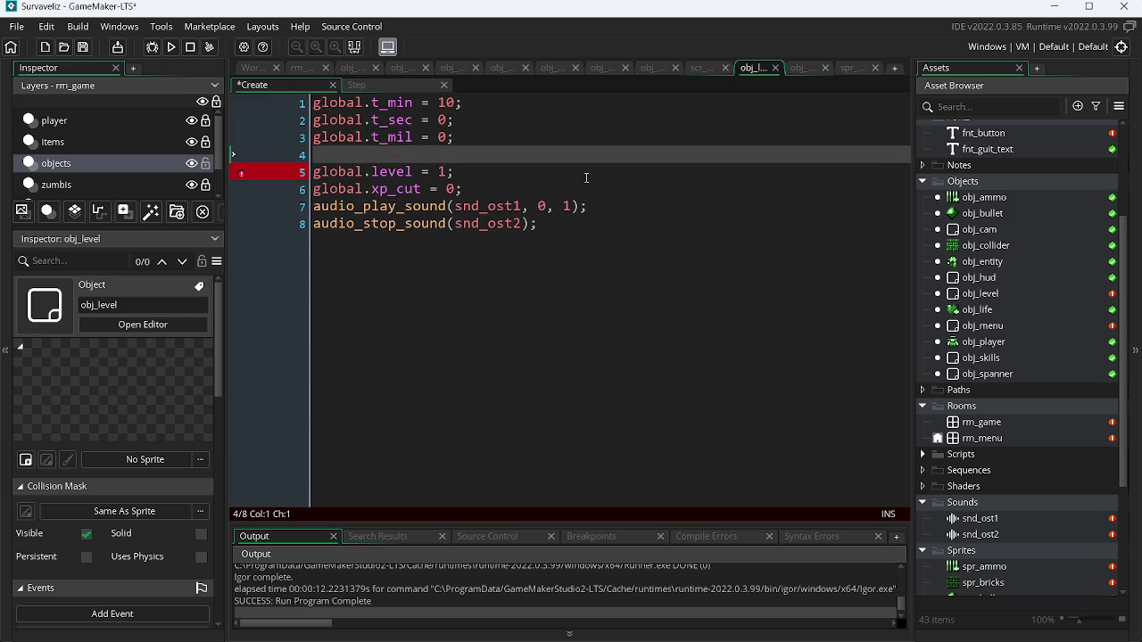
key(Return)
text(glo)
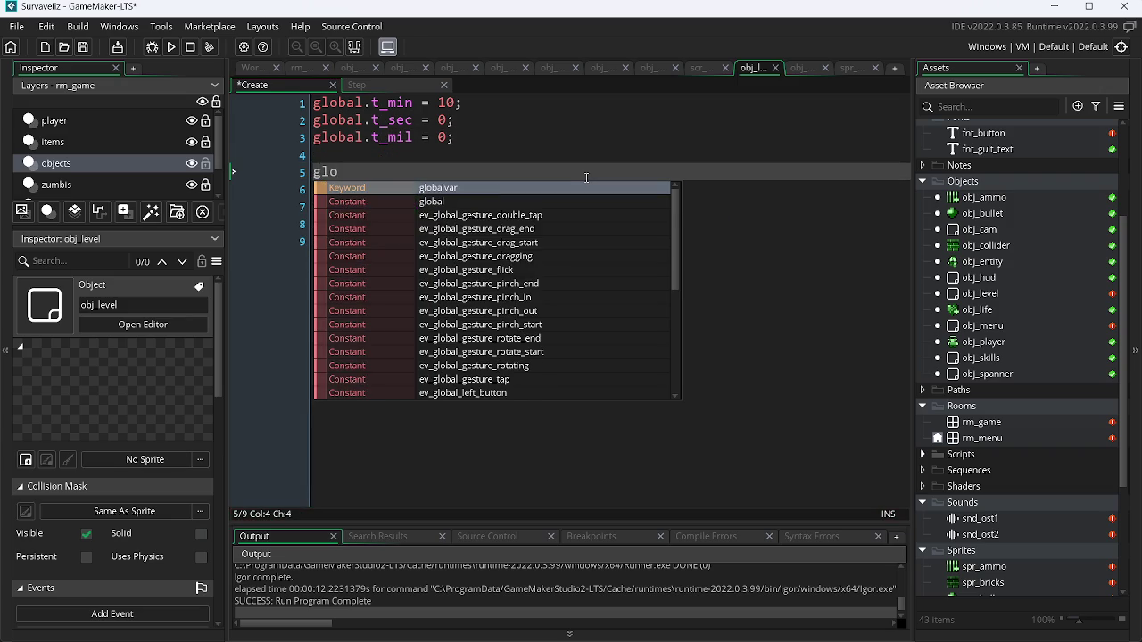
text(bal.)
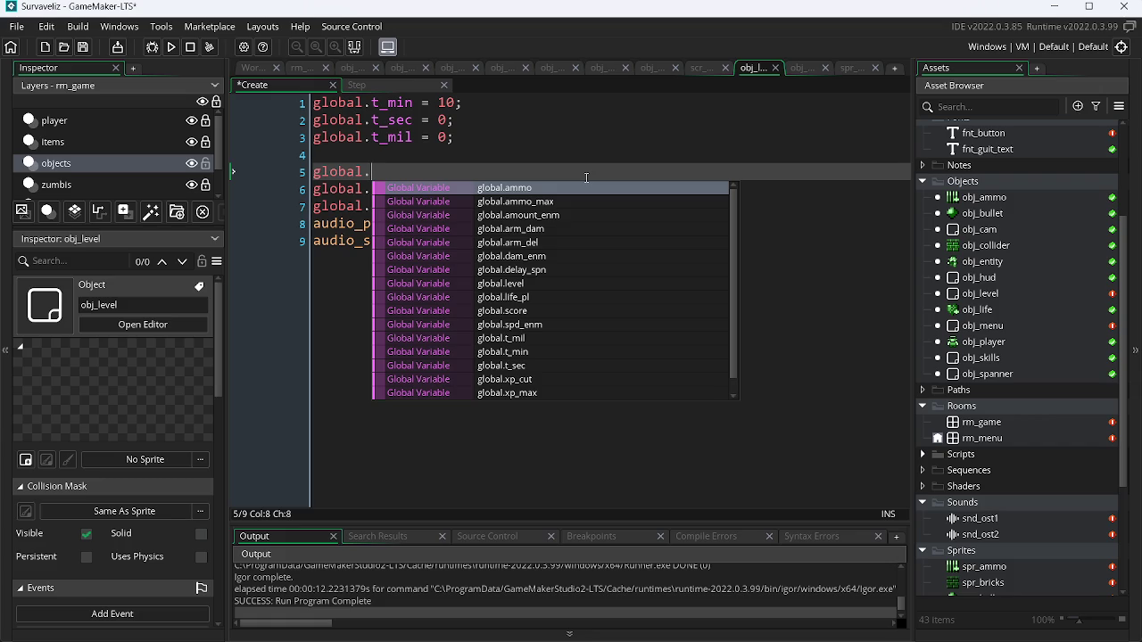
text(x)
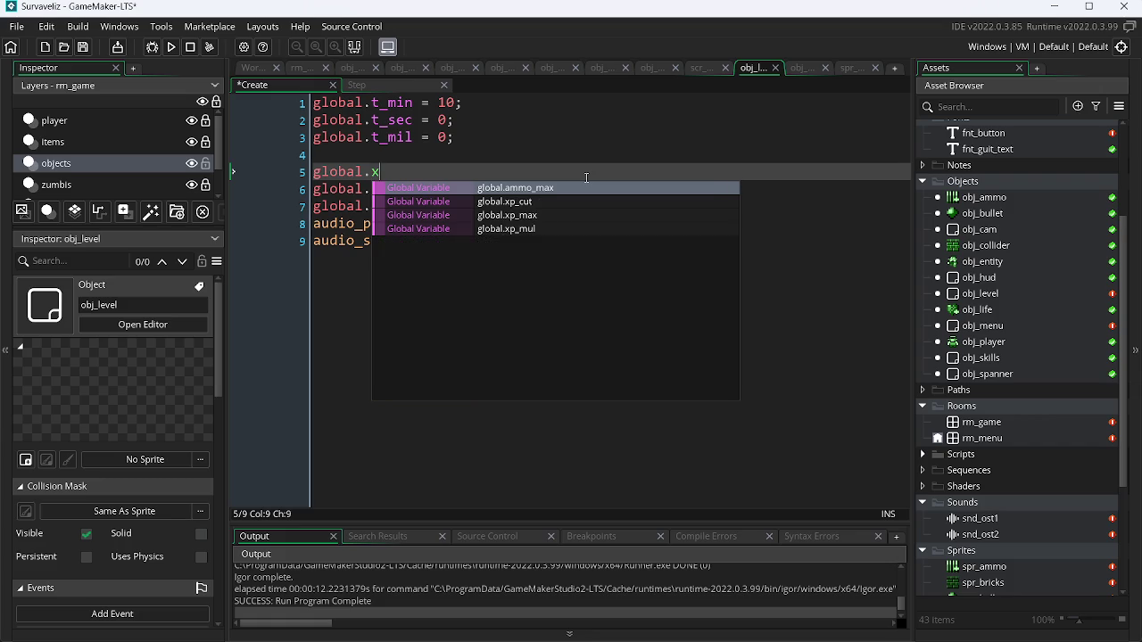
key(Down)
key(Down)
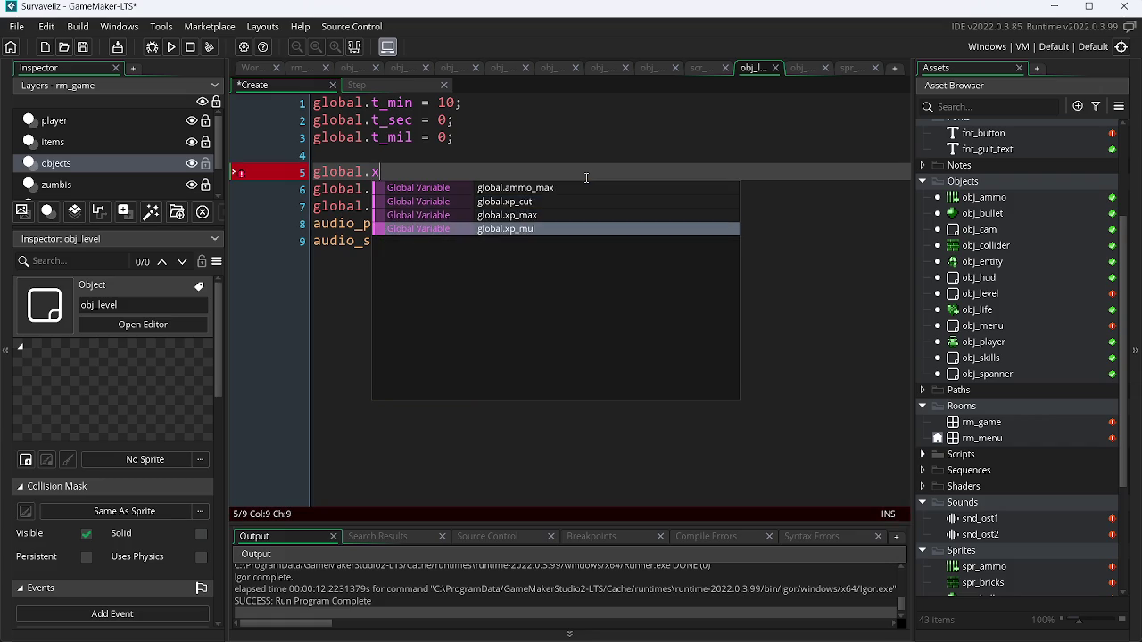
key(Return)
text(=)
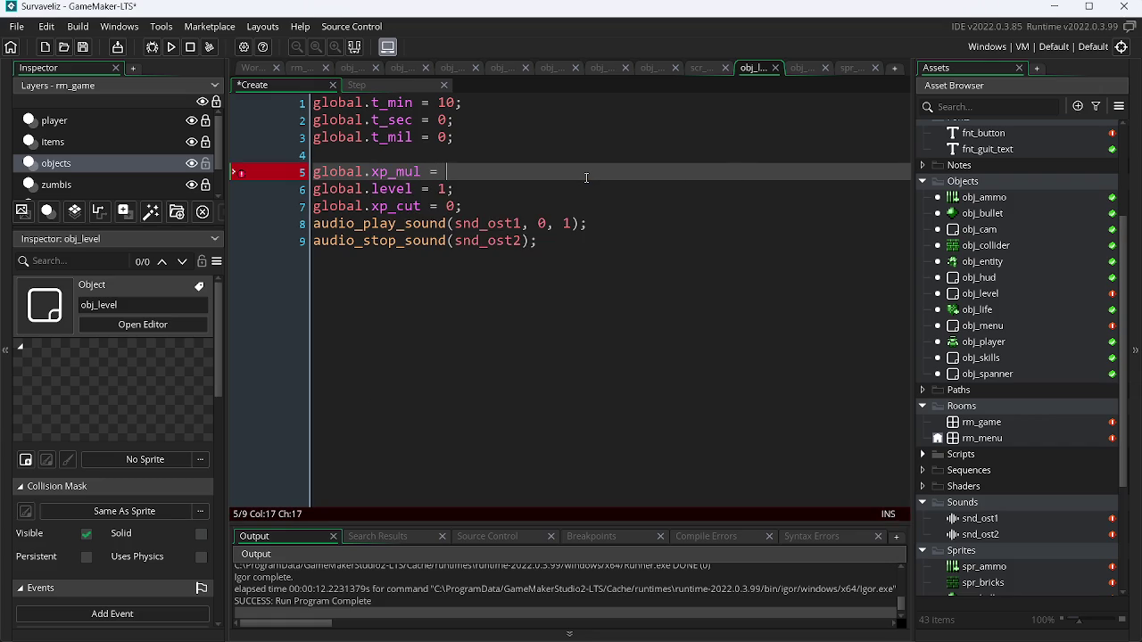
drag(702, 71, 753, 75)
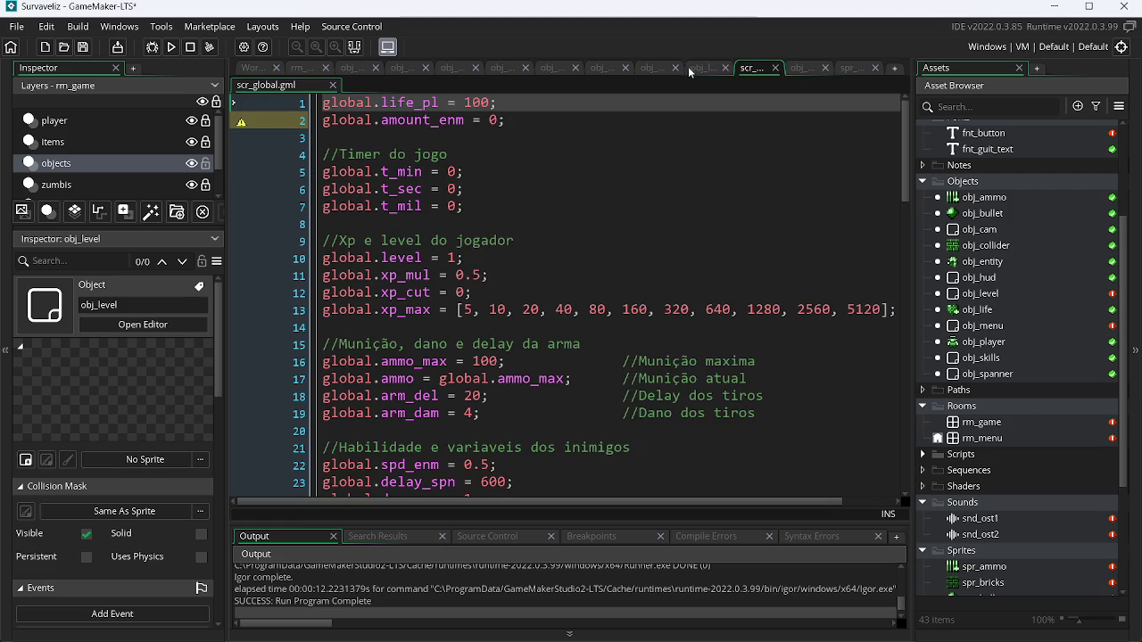
- Finish global.xp_mul = 0.5; and copy the global.arm_dam line from scr_global into Create
click(691, 68)
text(0.5;)
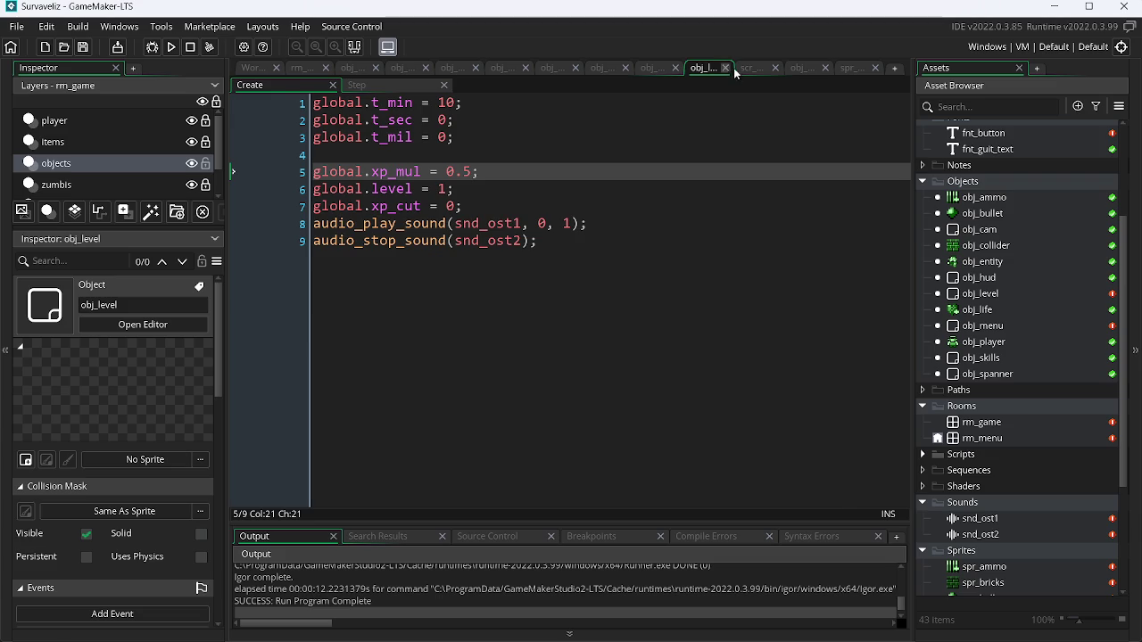
click(747, 68)
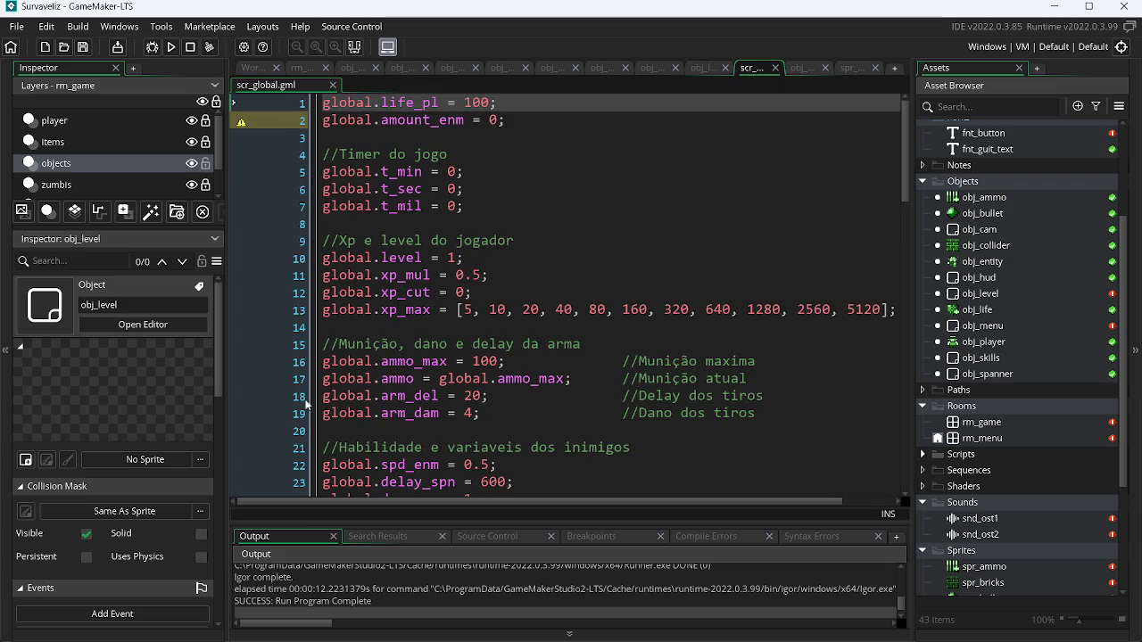
click(467, 408)
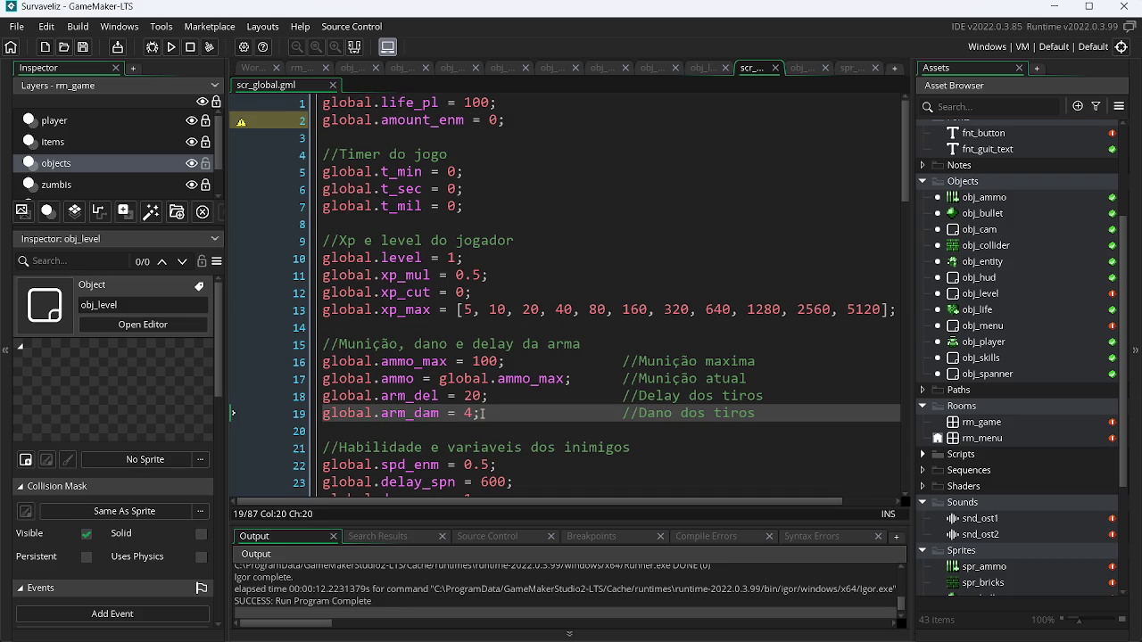
mouse_move(482, 414)
mouse_down()
mouse_move(350, 402)
mouse_move(401, 410)
mouse_move(323, 416)
mouse_up()
key(ctrl+c)
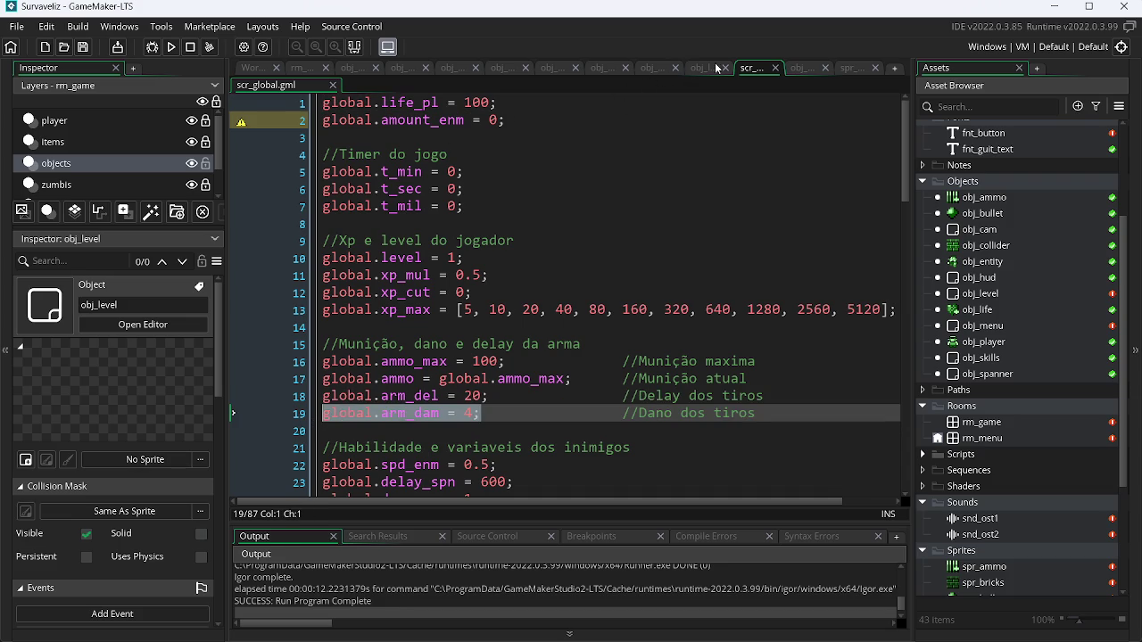
click(801, 71)
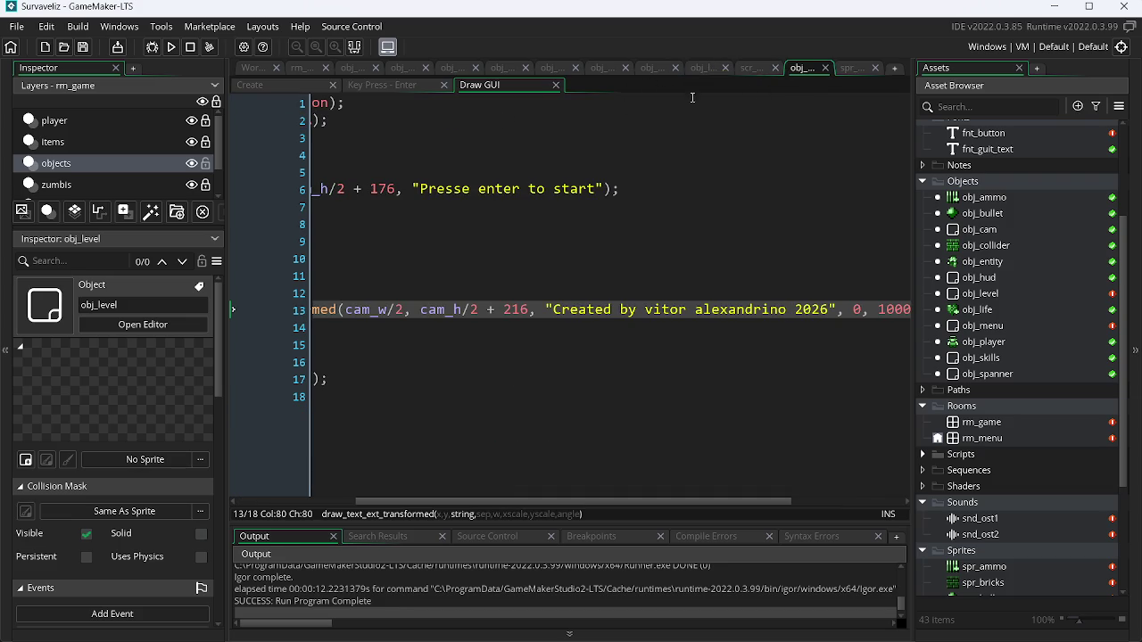
click(704, 67)
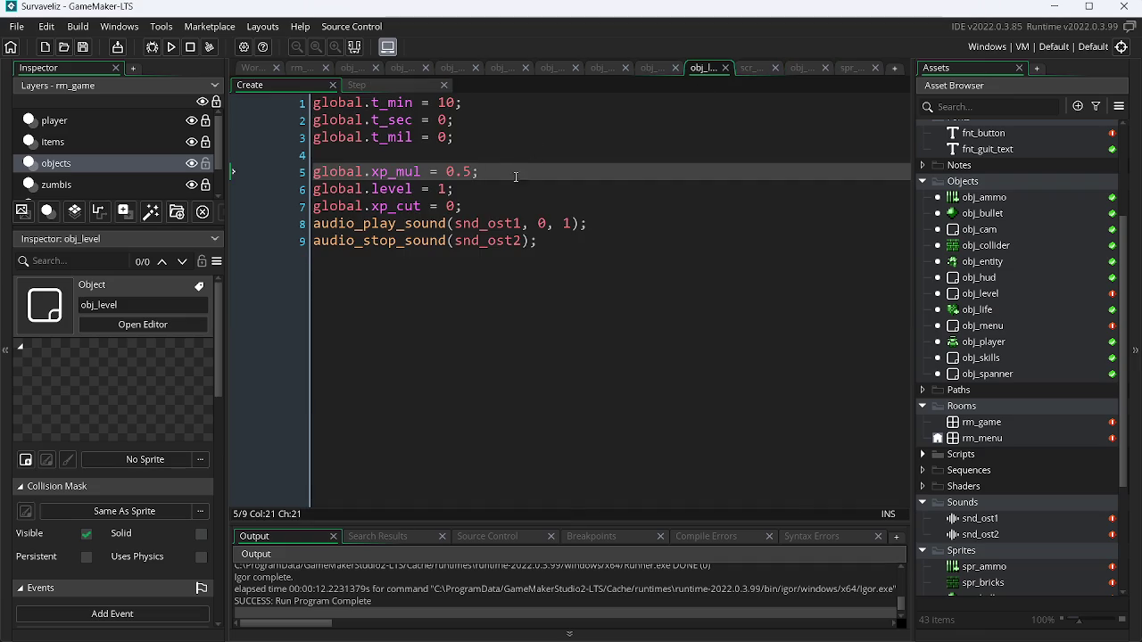
click(491, 206)
key(Return)
key(ctrl+v)
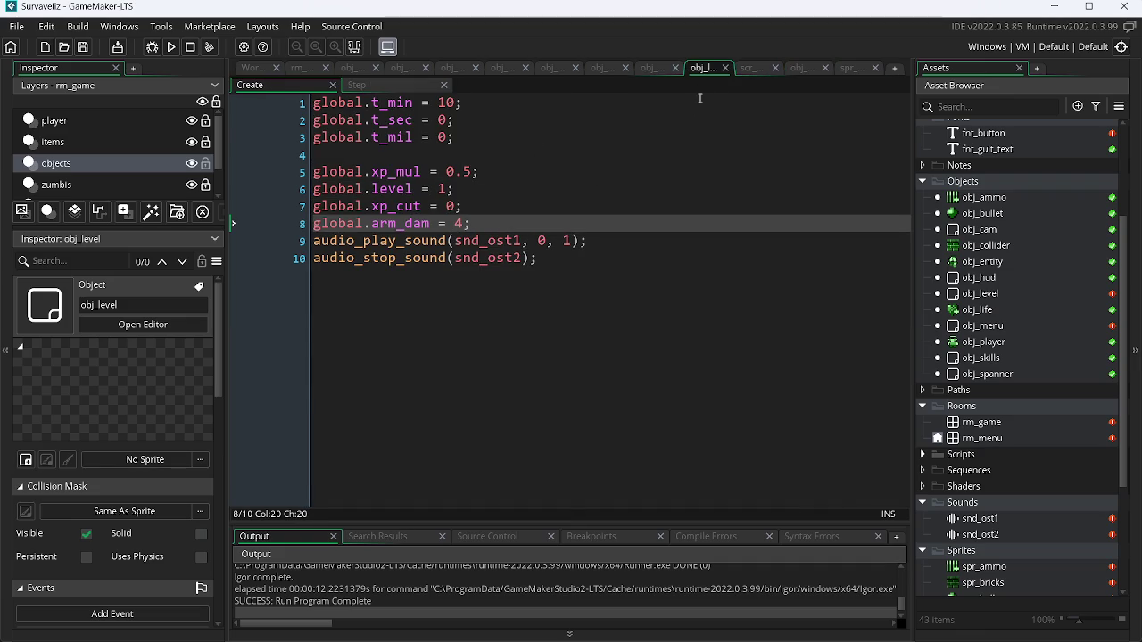
- Copy the arm_del, enemy and score lines from scr_global into obj_level's Create event
click(748, 68)
drag(488, 395, 307, 395)
key(ctrl+c)
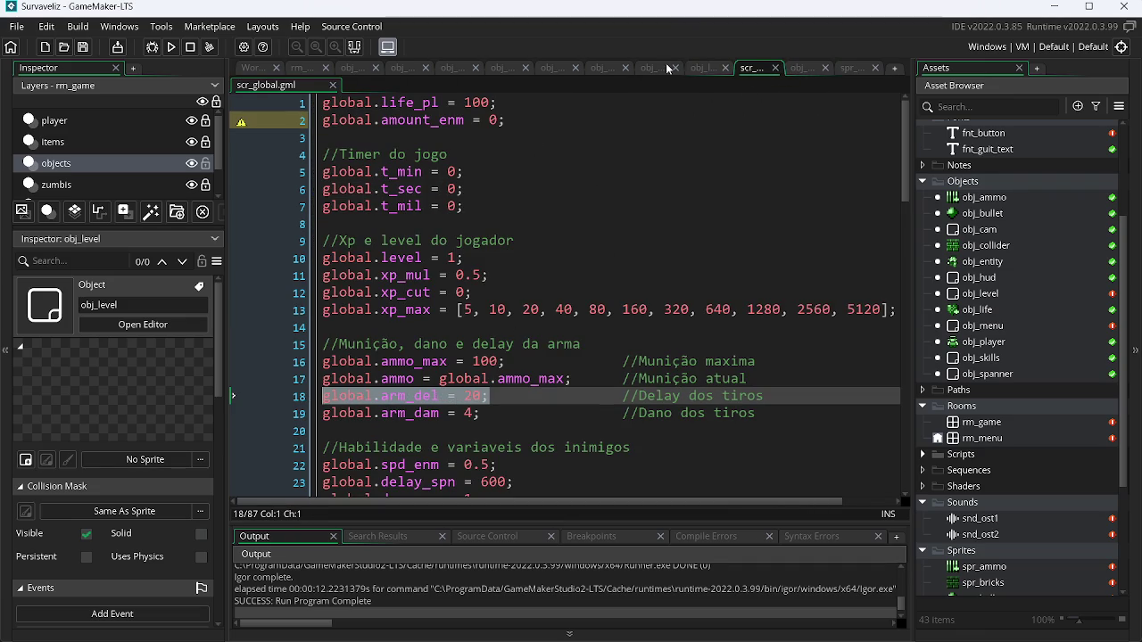
click(701, 68)
key(Return)
key(ctrl+v)
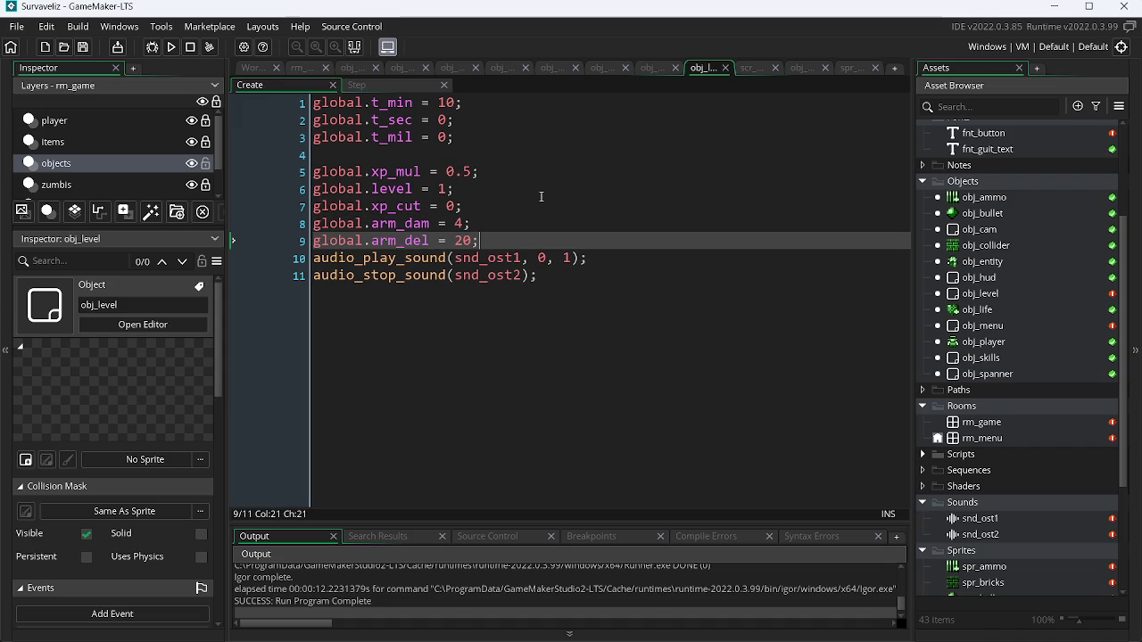
click(752, 70)
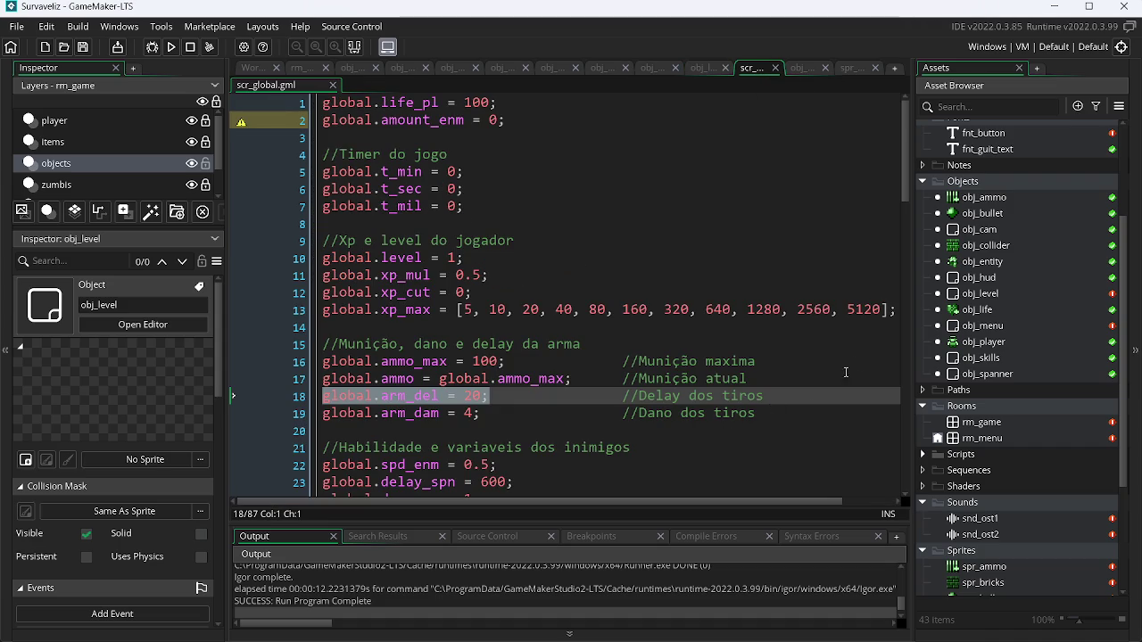
scroll(904, 179, down, 2)
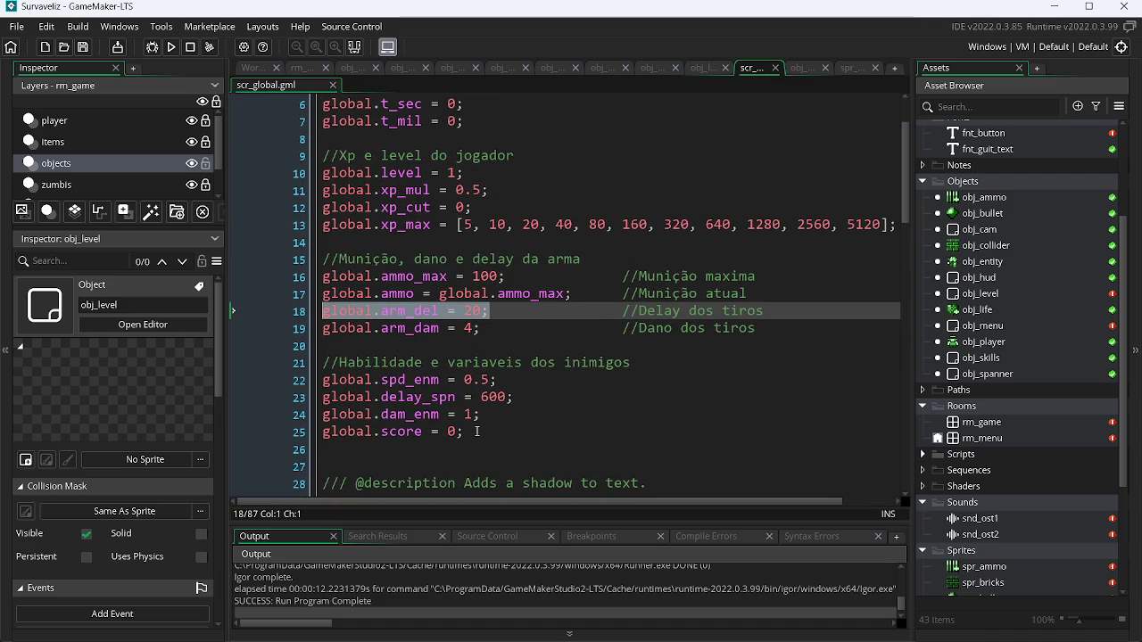
drag(477, 431, 308, 382)
key(ctrl+c)
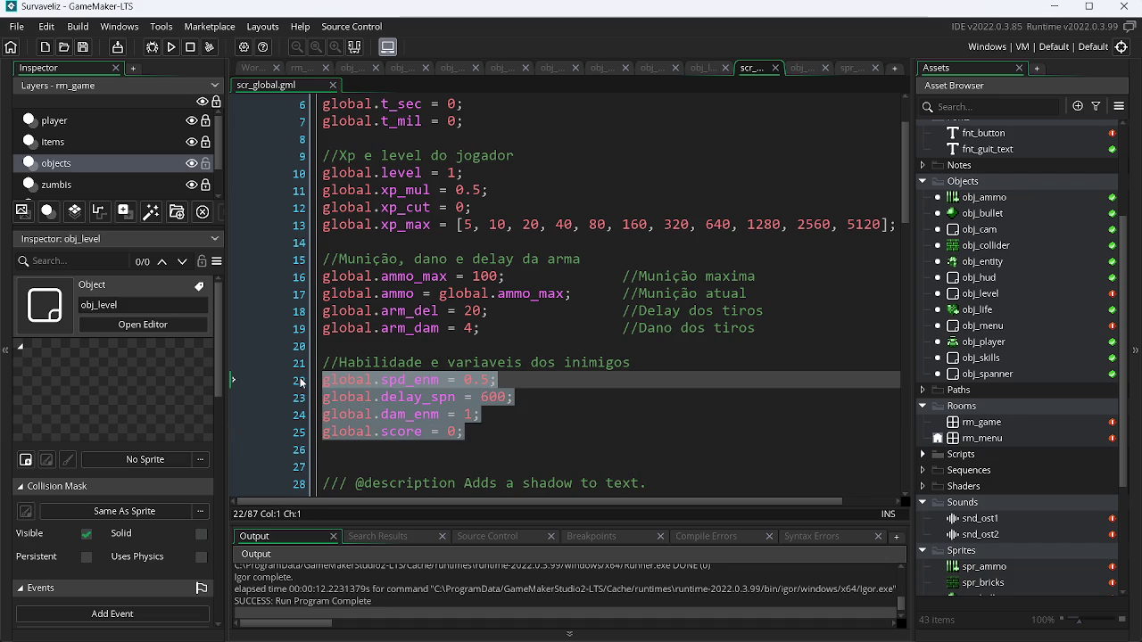
click(700, 68)
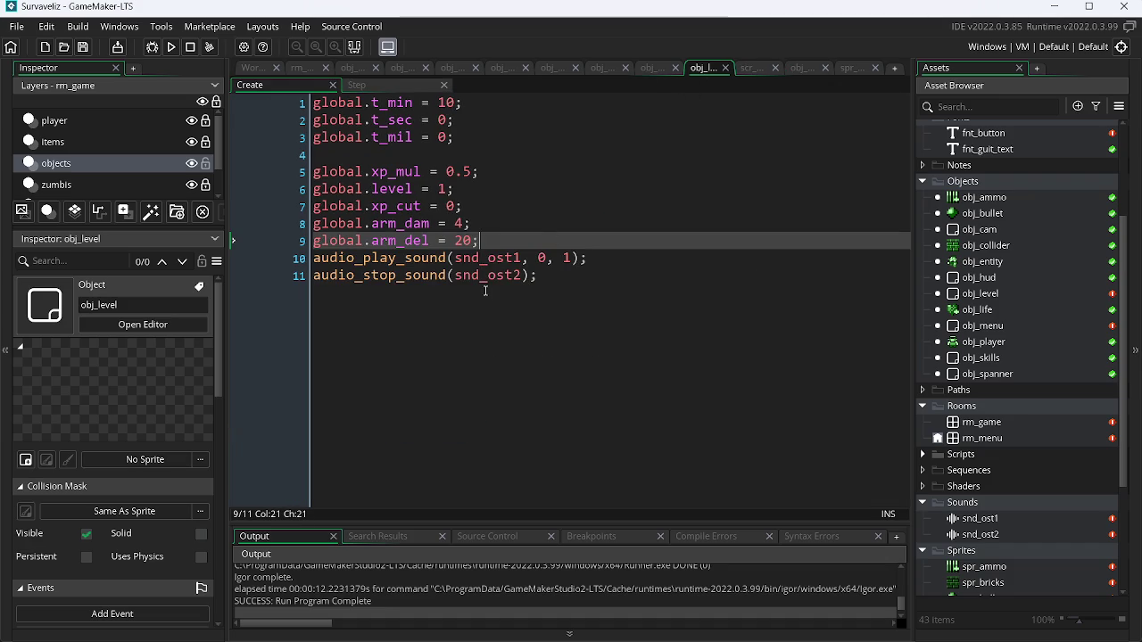
key(Return)
key(ctrl+v)
key(Return)
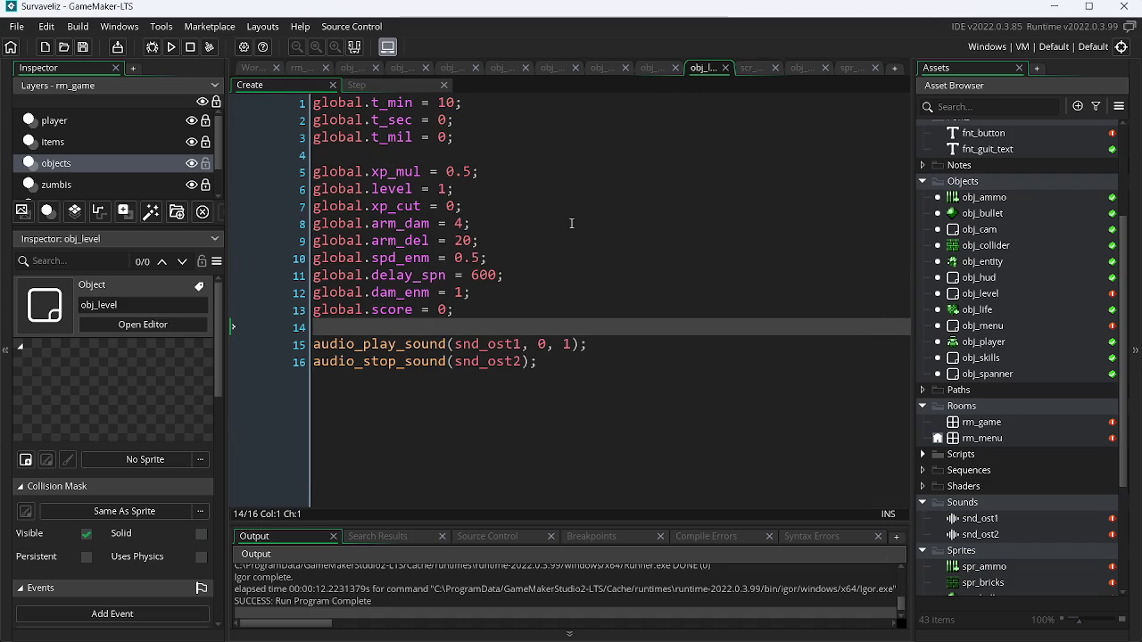
- Copy the amount_enm line from scr_global into obj_level's Create event
click(761, 71)
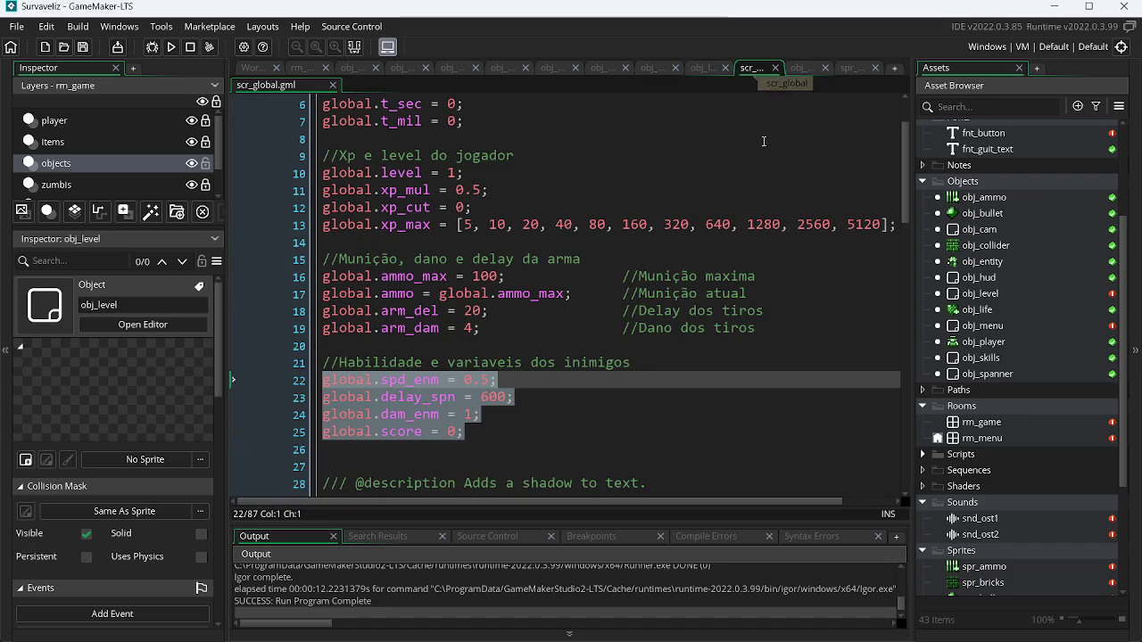
scroll(904, 190, up, 1)
scroll(904, 191, up, 1)
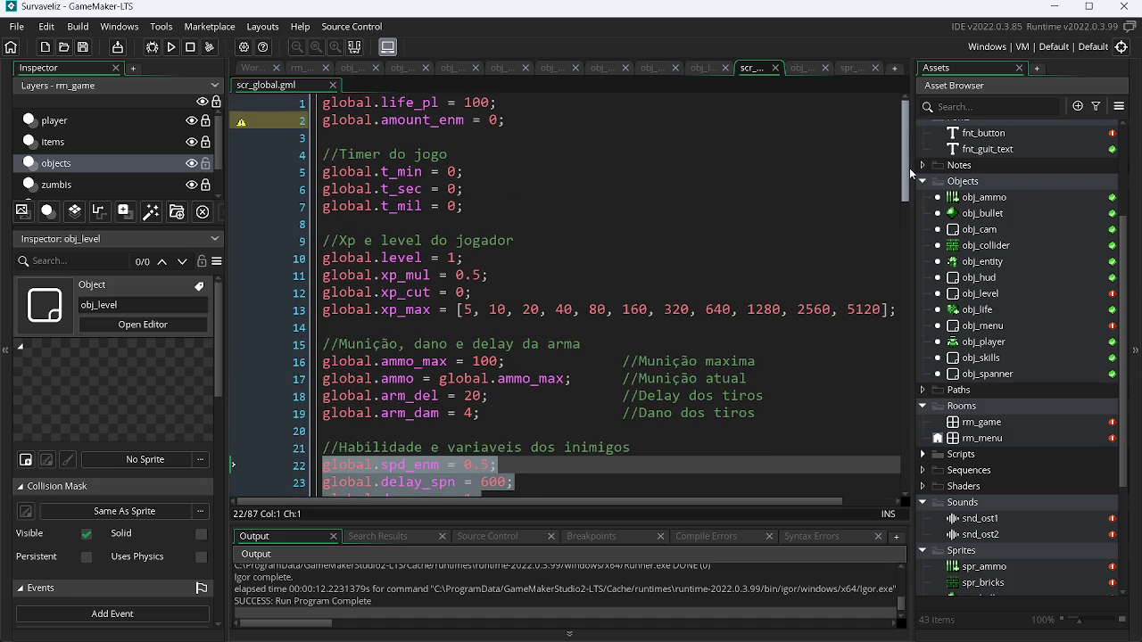
scroll(908, 179, down, 1)
scroll(903, 161, up, 1)
mouse_move(520, 129)
mouse_down()
mouse_move(323, 103)
mouse_move(323, 120)
mouse_up()
key(ctrl+c)
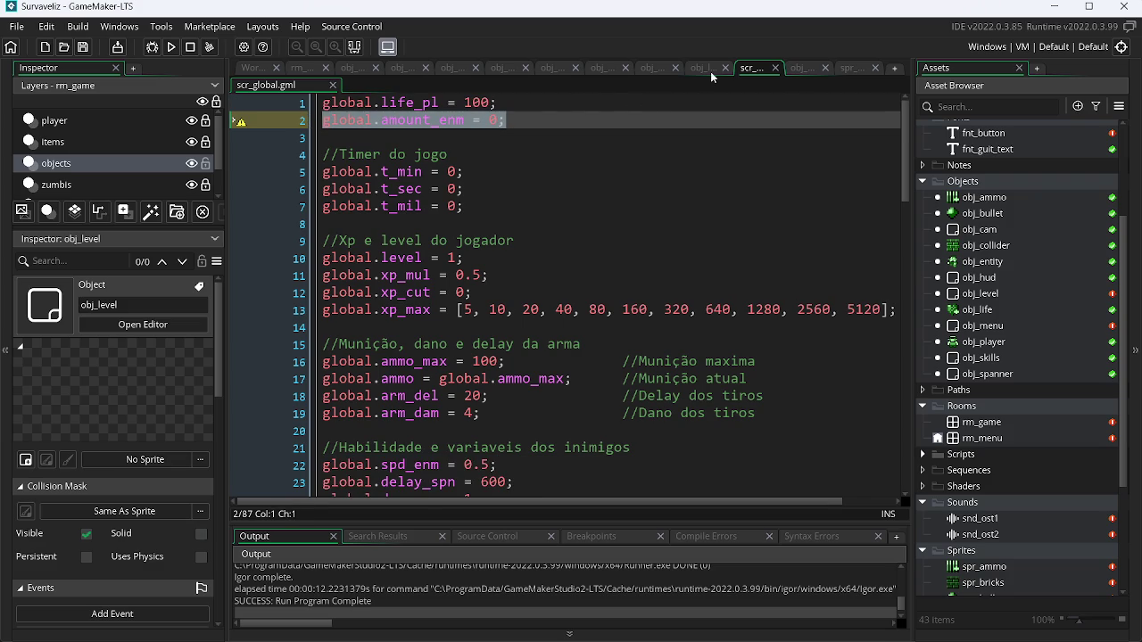
click(710, 71)
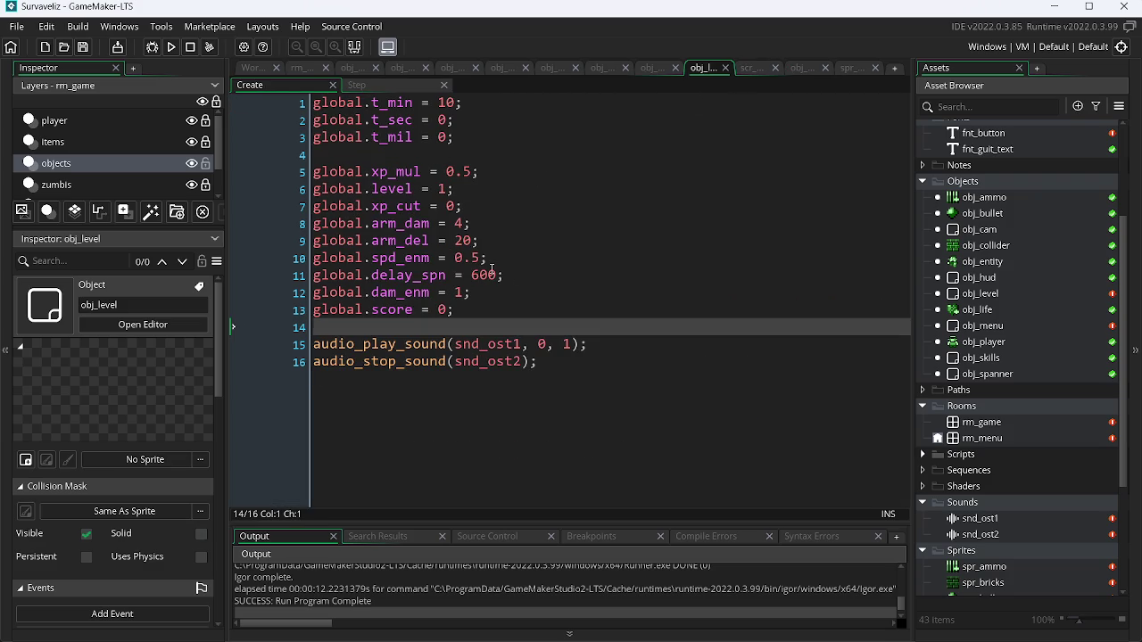
key(ctrl+v)
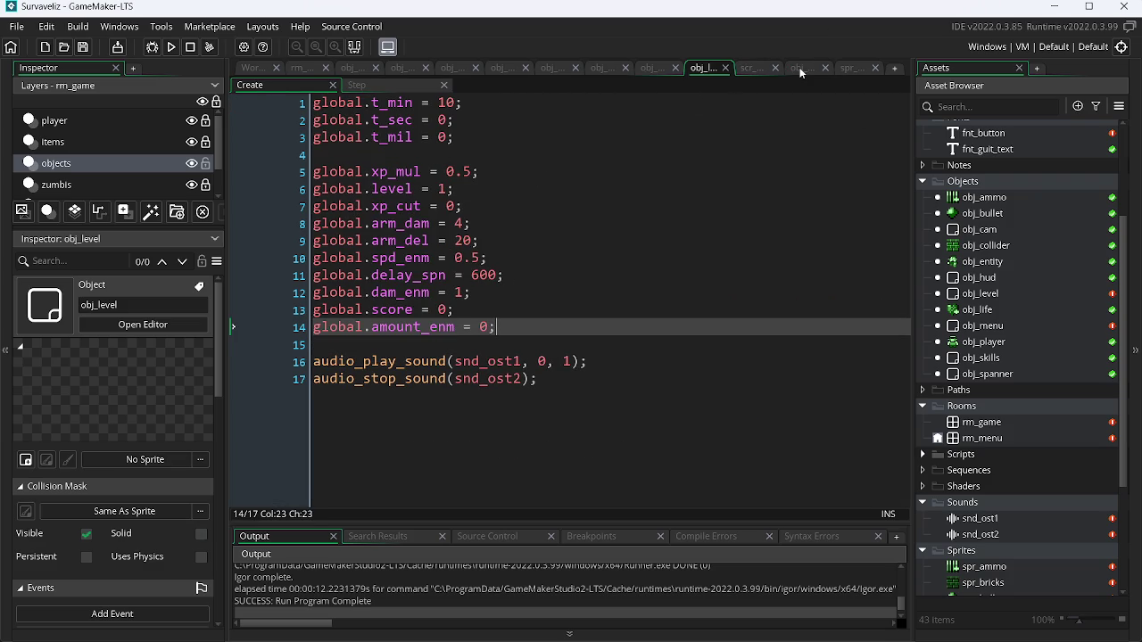
click(750, 69)
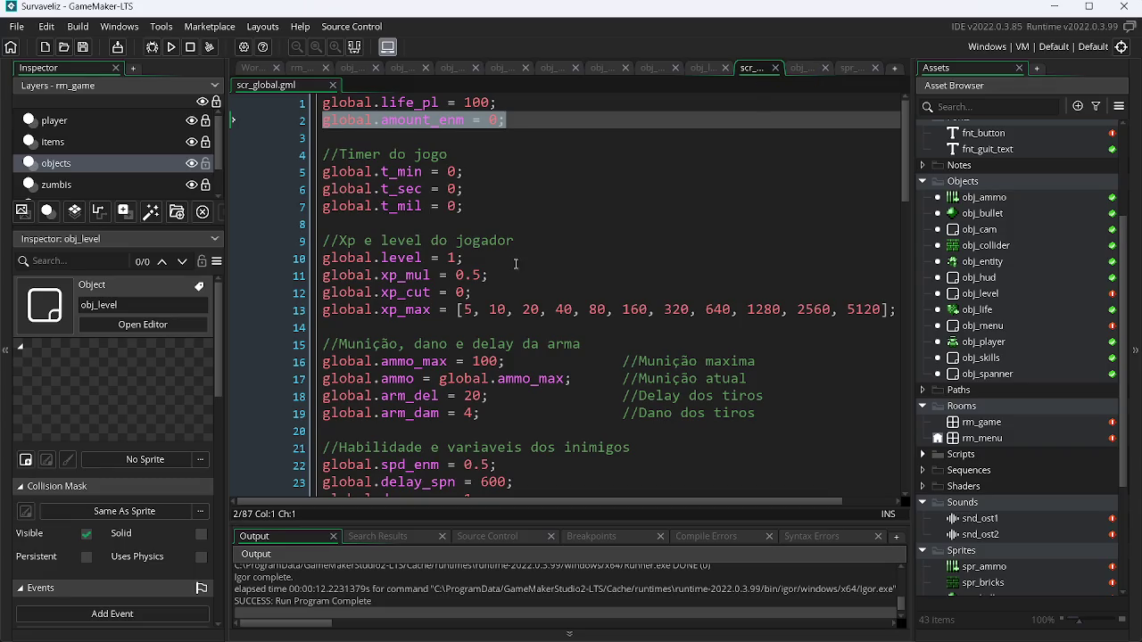
- Review obj_level's Create resets and its Step timer countdown code
scroll(520, 375, down, 1)
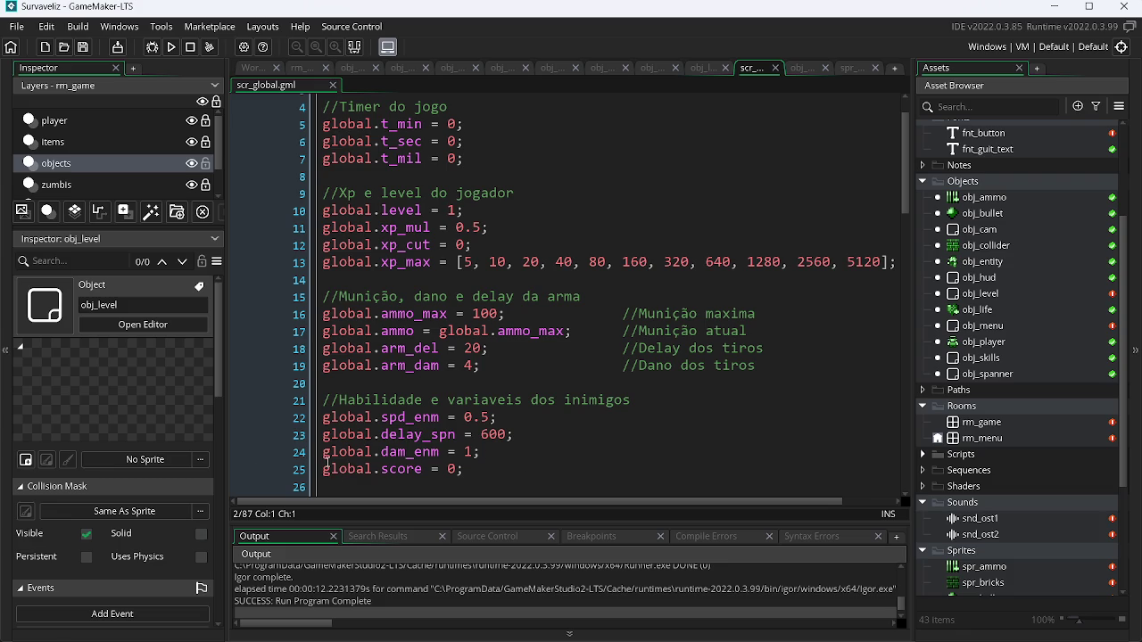
click(700, 67)
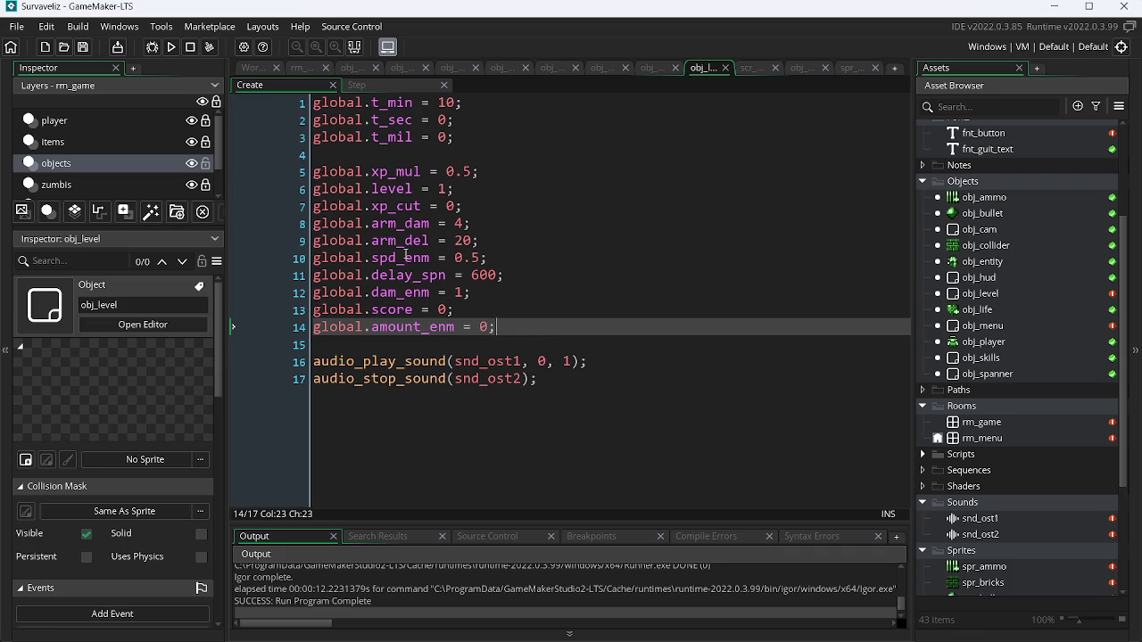
click(527, 256)
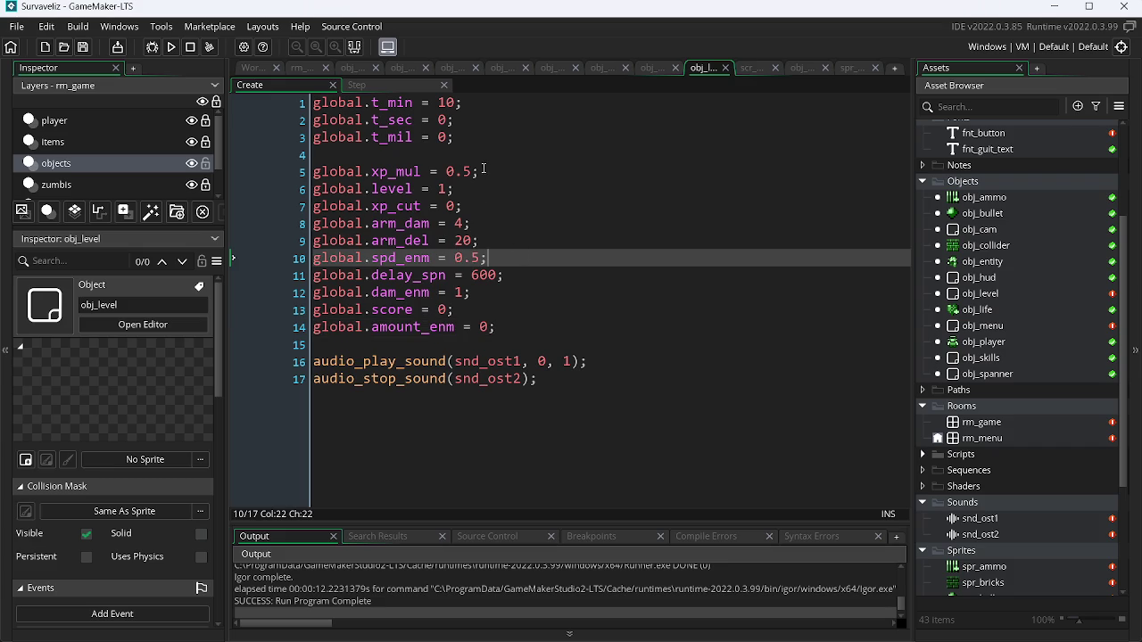
click(380, 86)
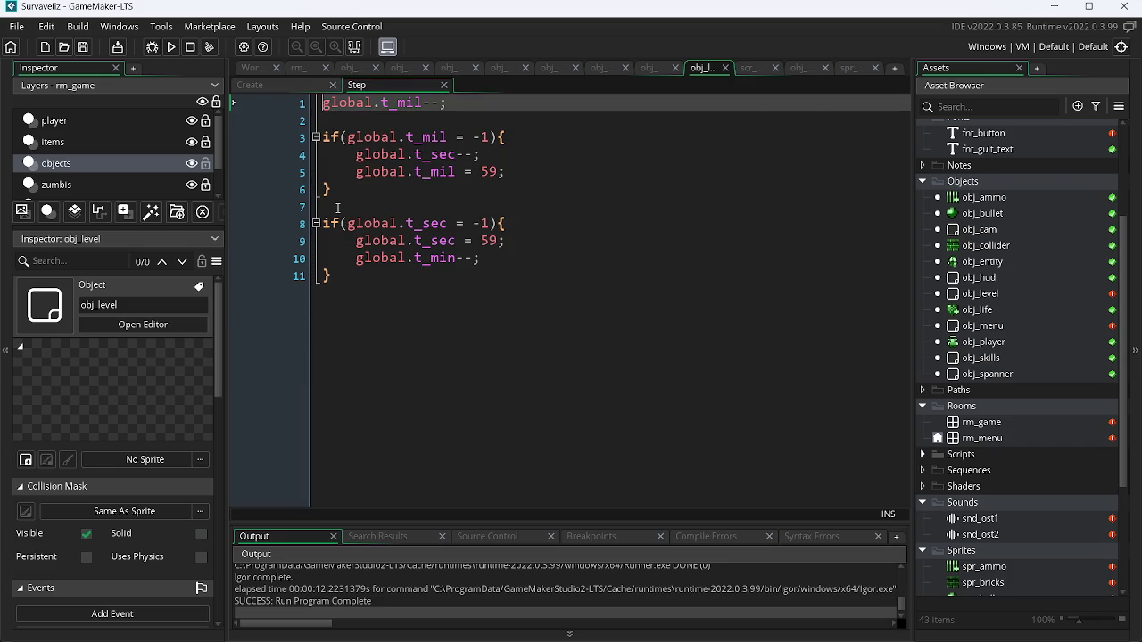
- Browse the object tabs to the HUD object's Draw GUI code, then minimize GameMaker
click(451, 71)
click(502, 68)
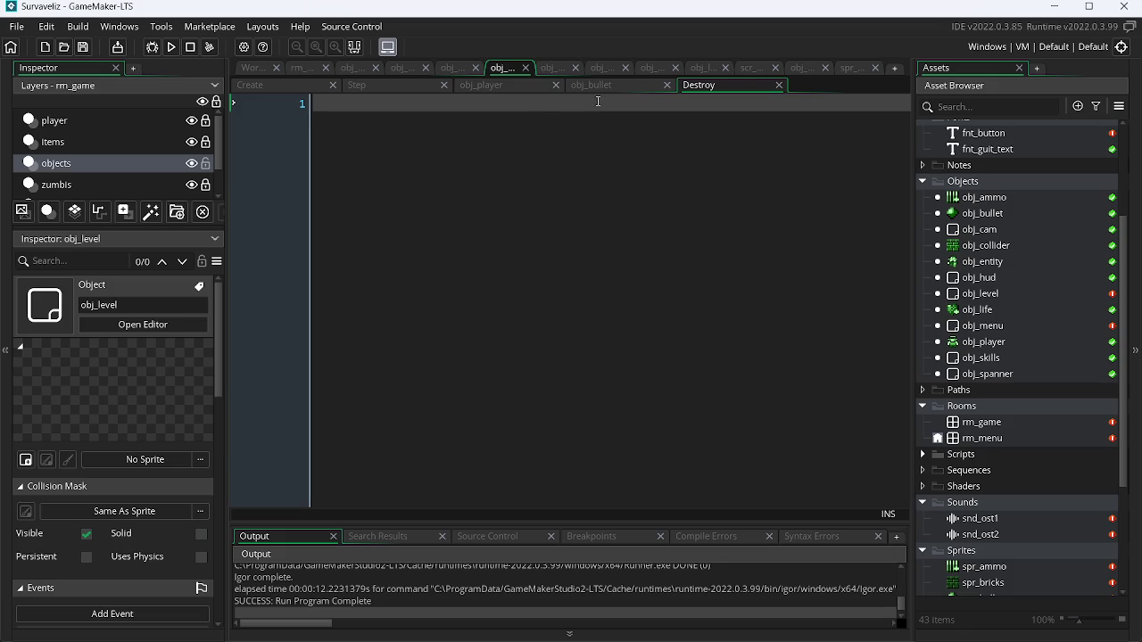
click(549, 70)
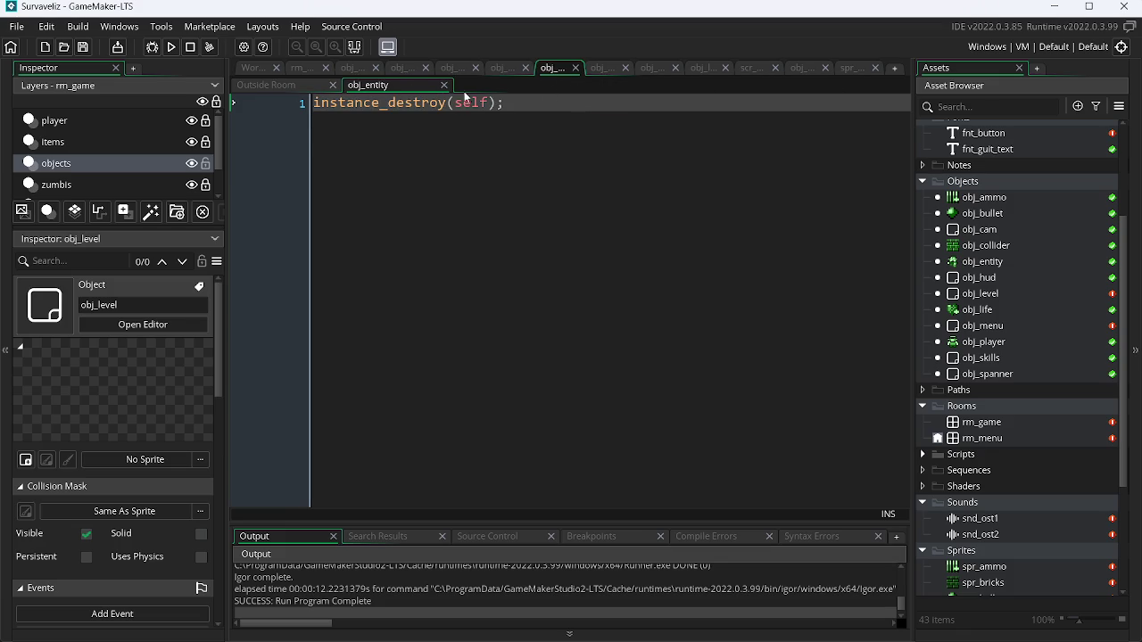
click(398, 71)
click(503, 85)
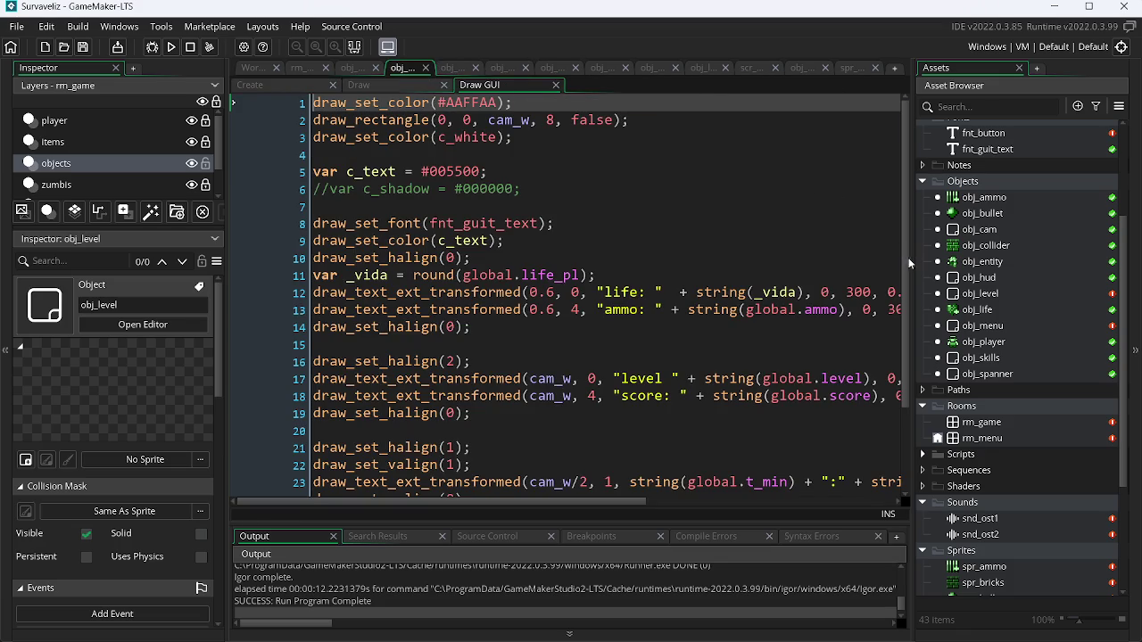
scroll(909, 258, down, 3)
scroll(914, 316, up, 3)
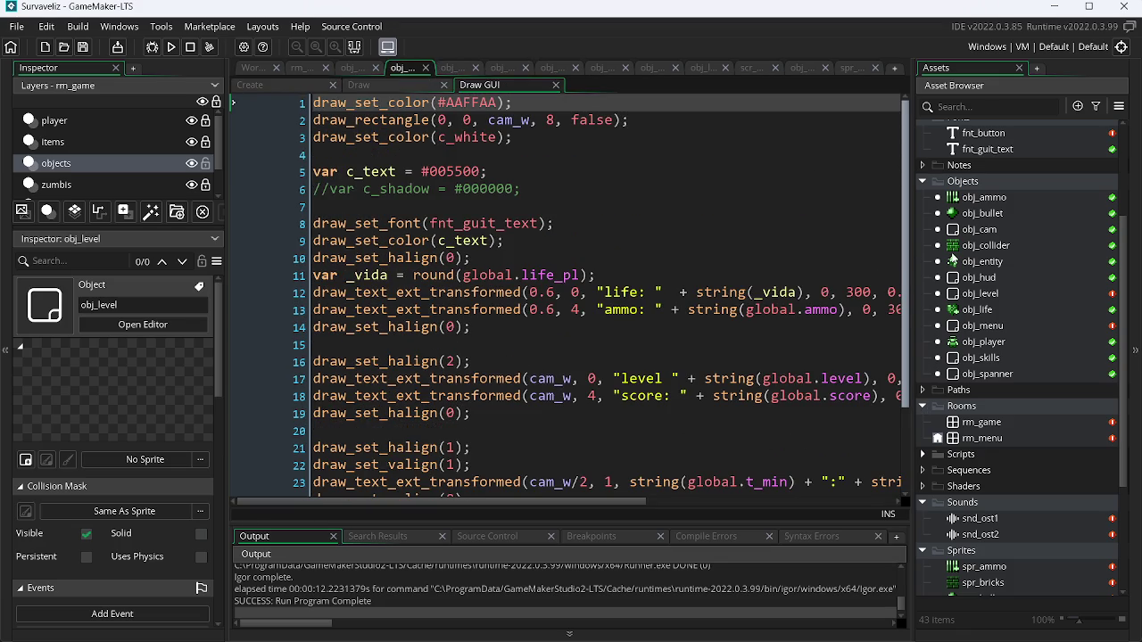
scroll(625, 357, down, 2)
mouse_move(585, 503)
mouse_down()
mouse_move(865, 505)
mouse_move(571, 489)
mouse_up()
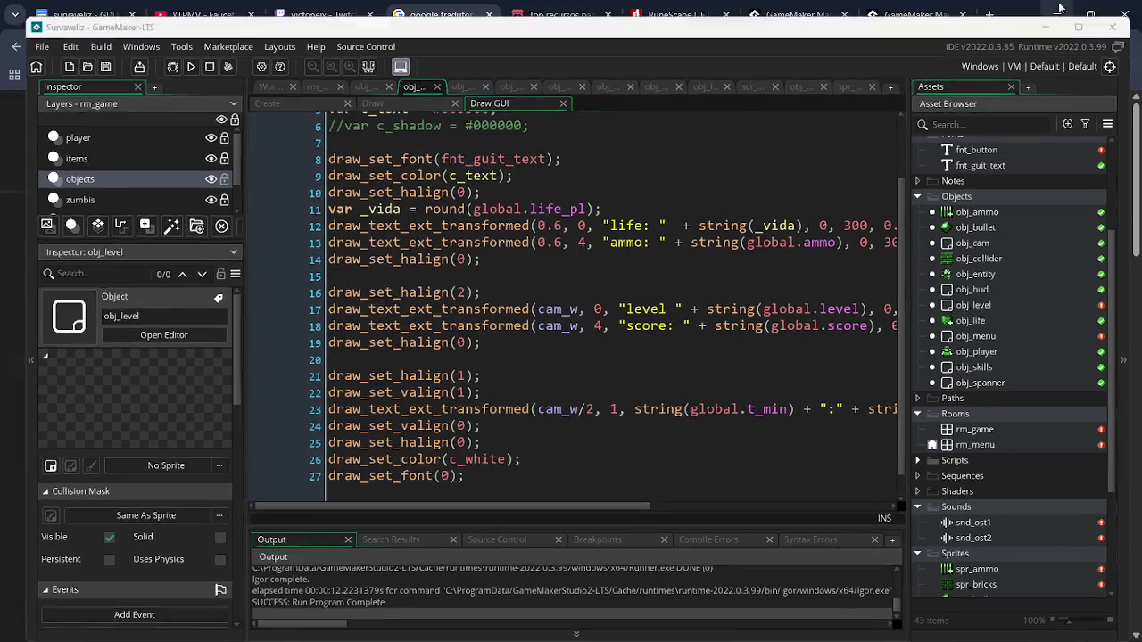
click(1056, 6)
- Clear the open windows off the desktop and bring the Chrome window back
click(1053, 15)
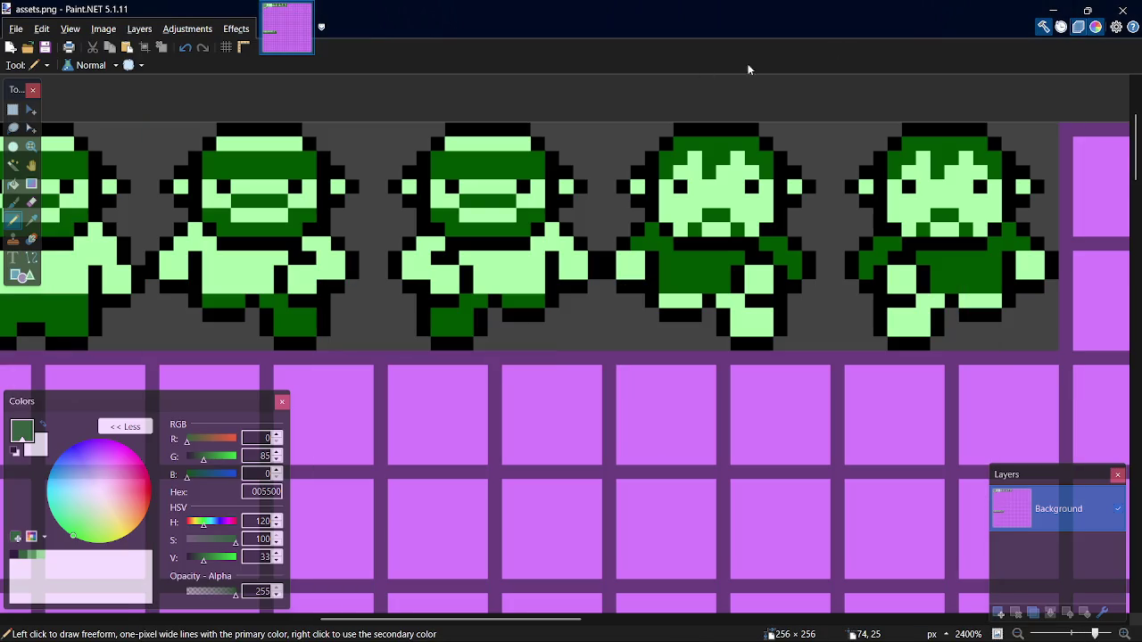
click(1054, 9)
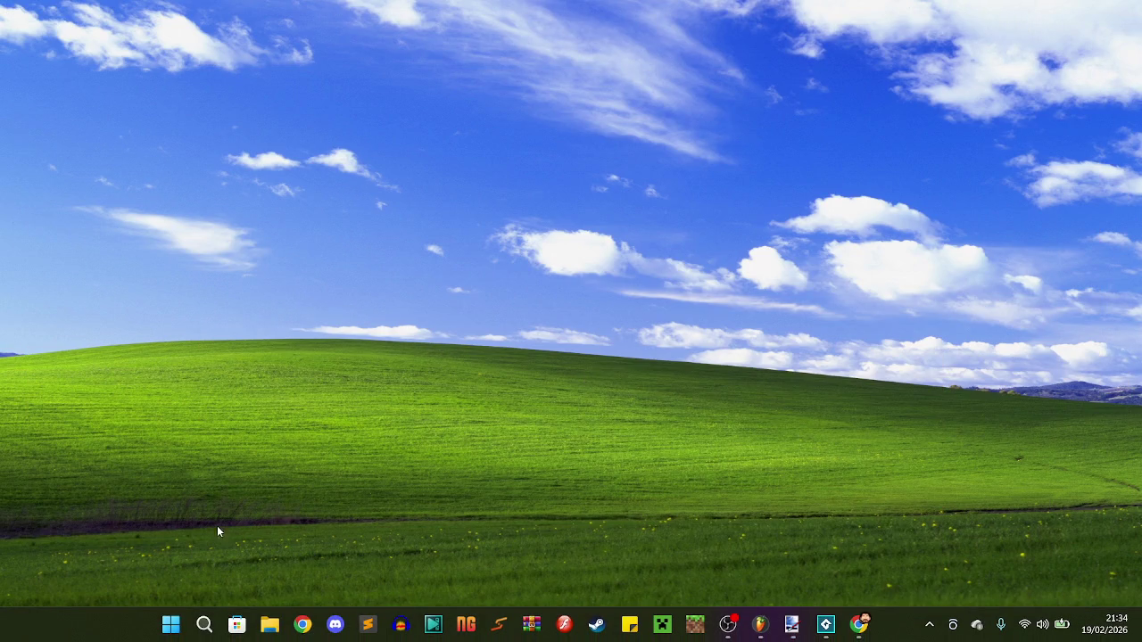
click(205, 625)
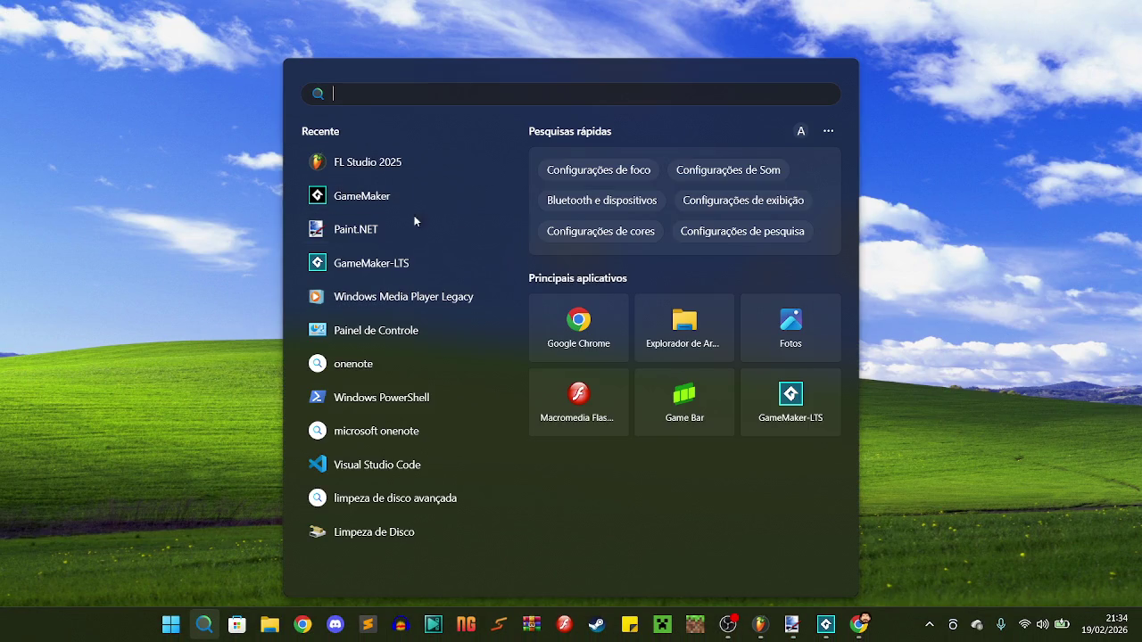
click(382, 263)
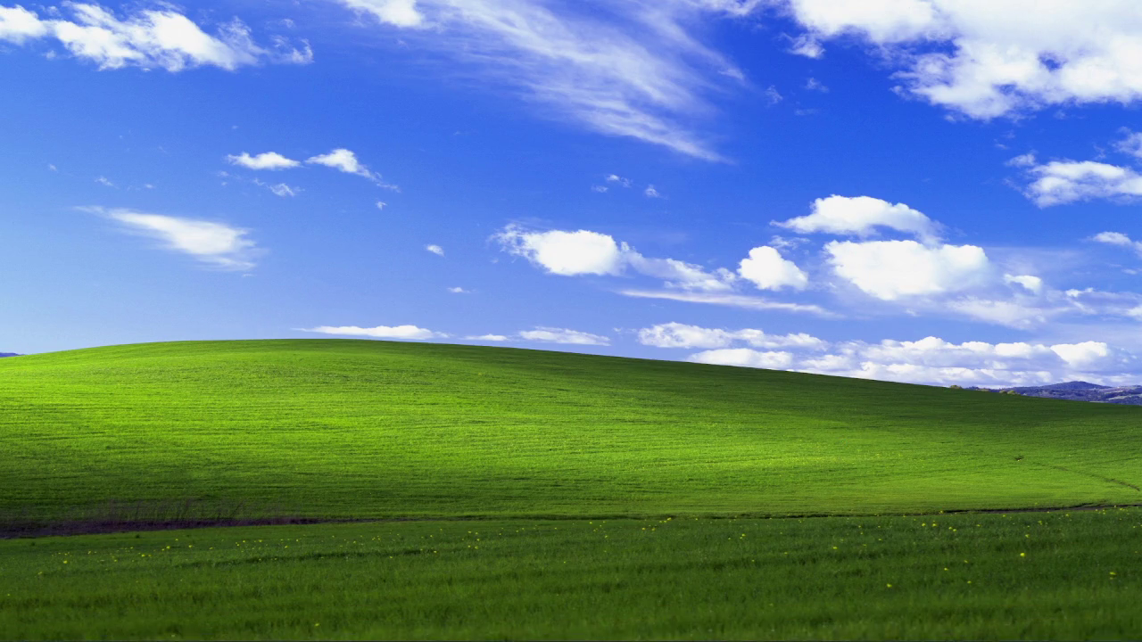
click(859, 625)
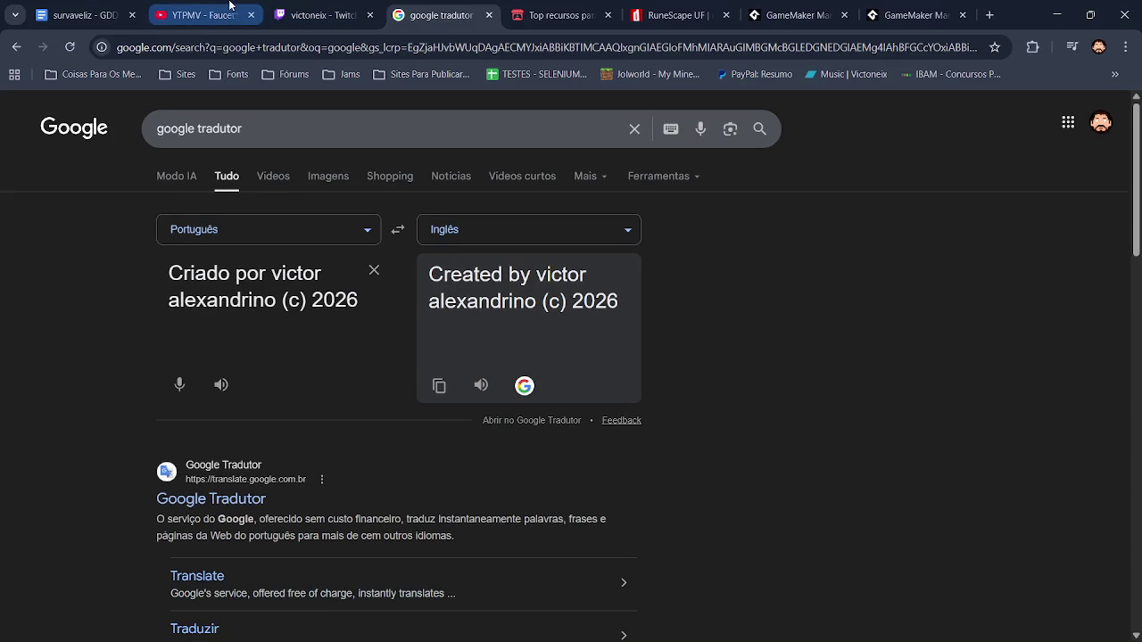
- Pause the YouTube video, glance at notifications, and end on a new blank tab
click(228, 15)
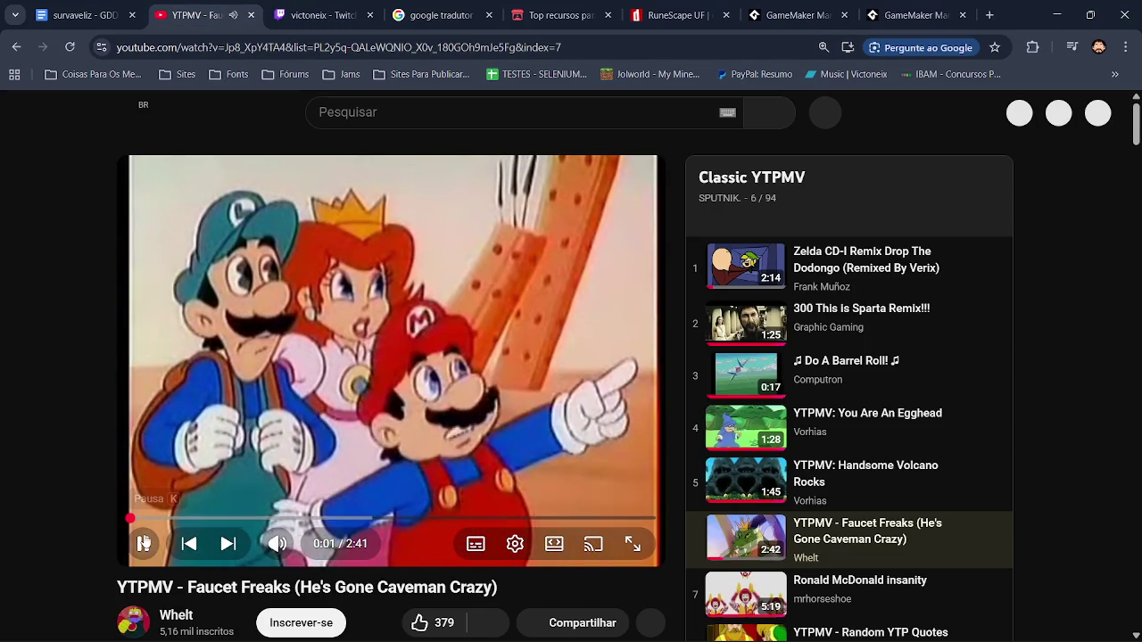
click(143, 544)
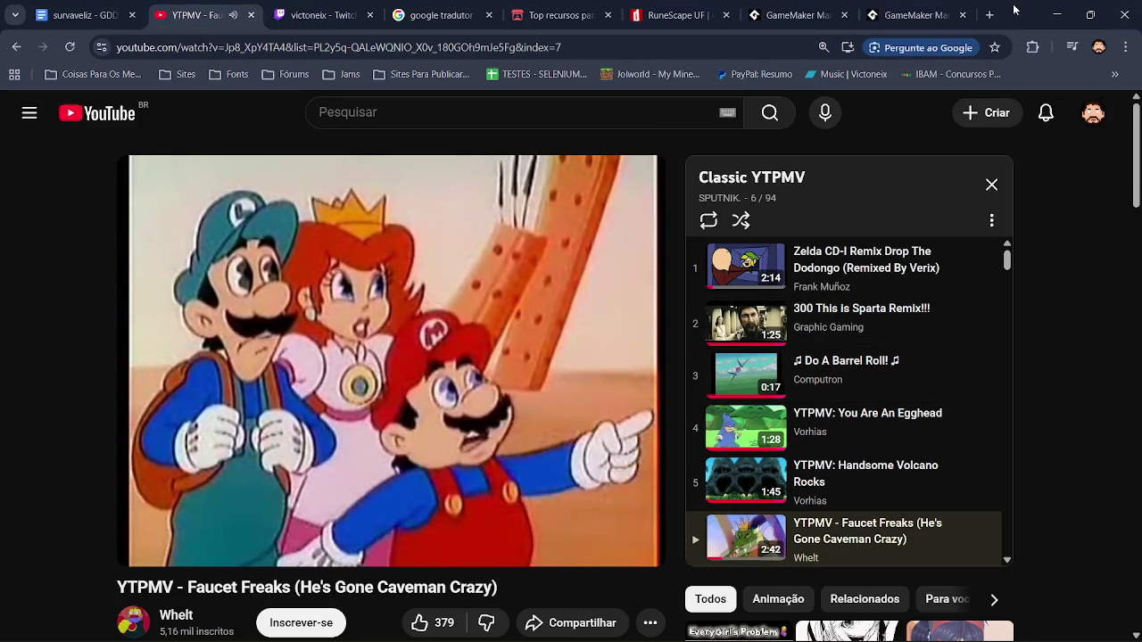
click(990, 14)
click(156, 7)
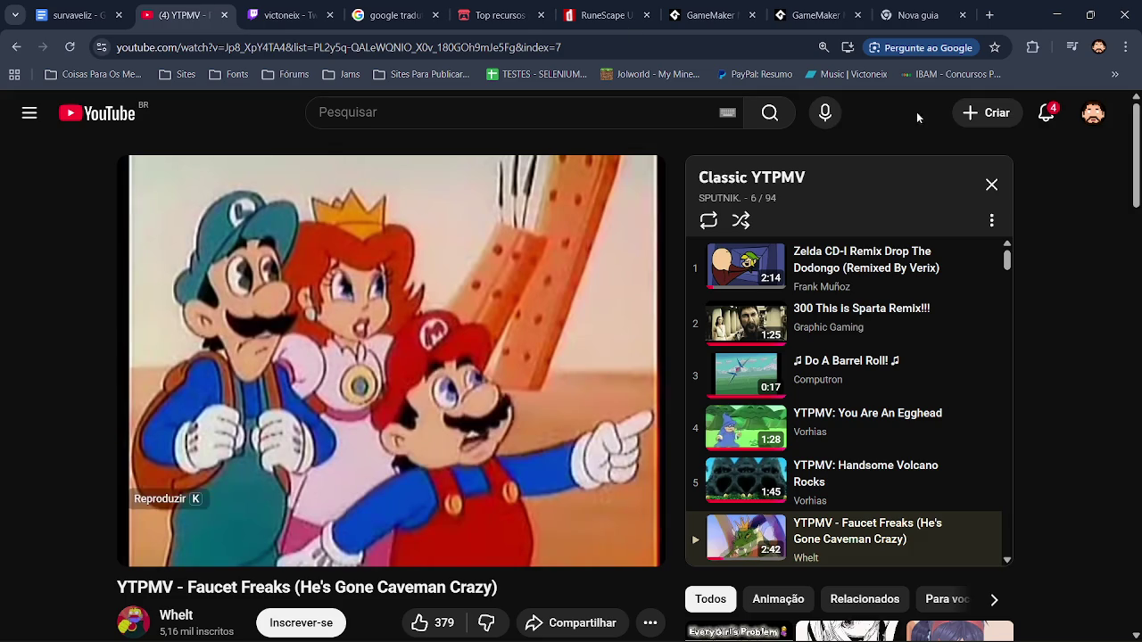
click(1045, 112)
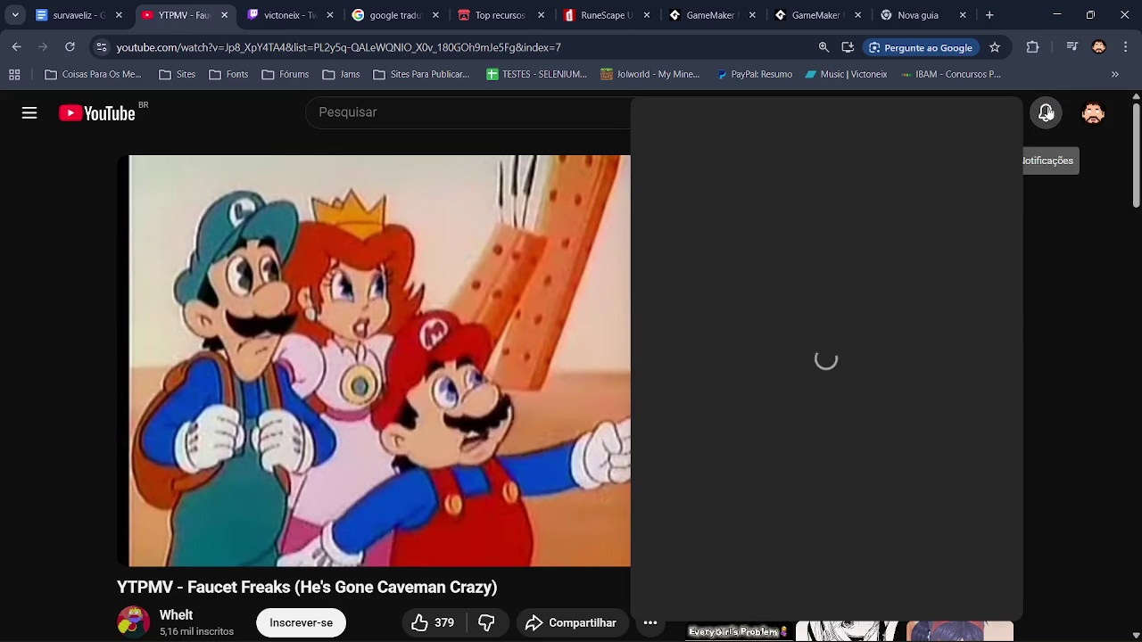
click(1045, 112)
click(921, 14)
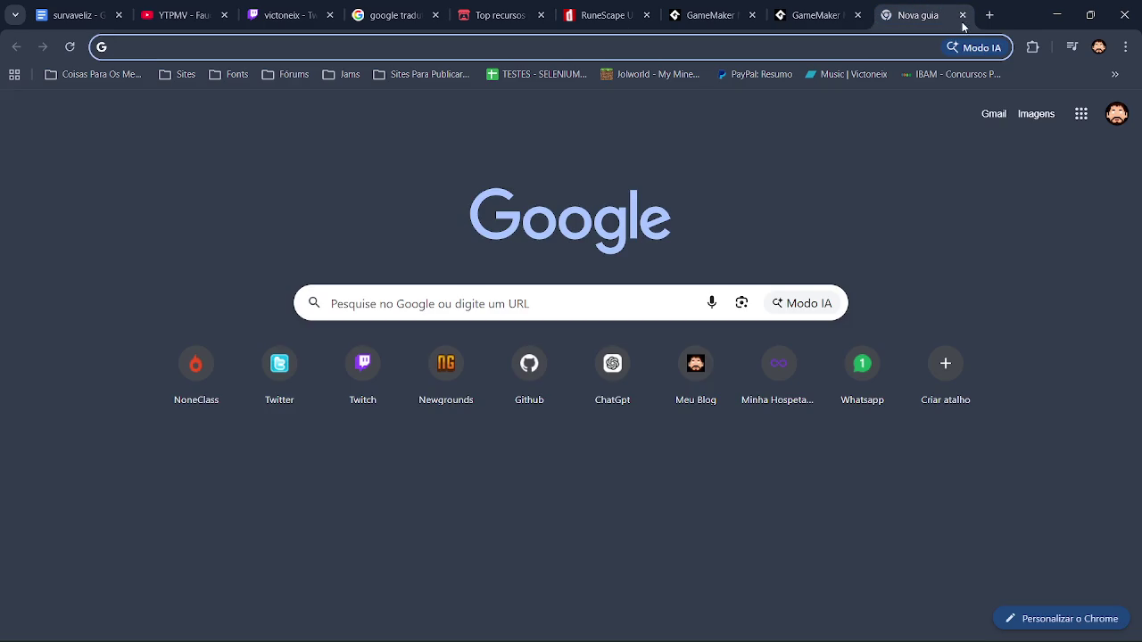
- Open the Twitter profile from the Chrome shortcuts, moving GameMaker out of the way
click(282, 392)
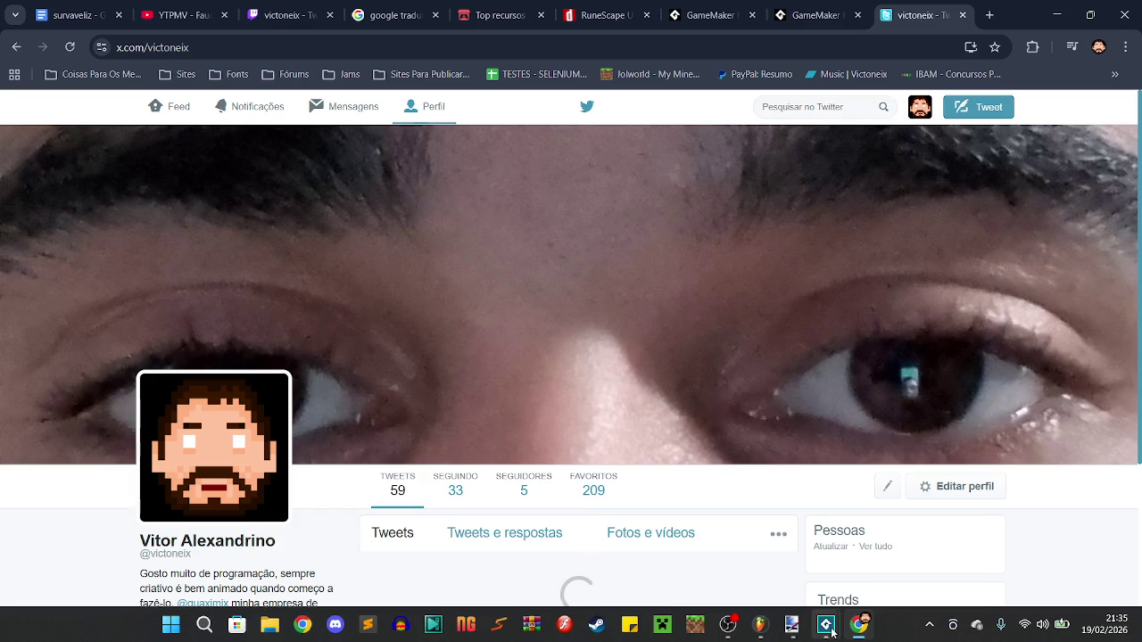
mouse_move(828, 628)
click(903, 549)
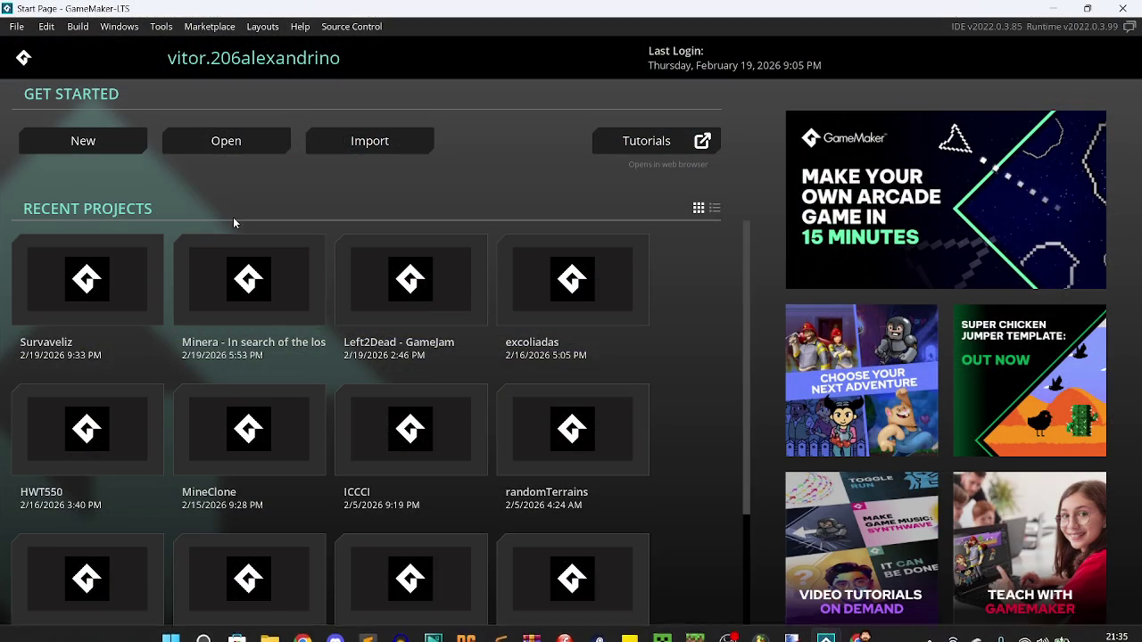
click(1053, 8)
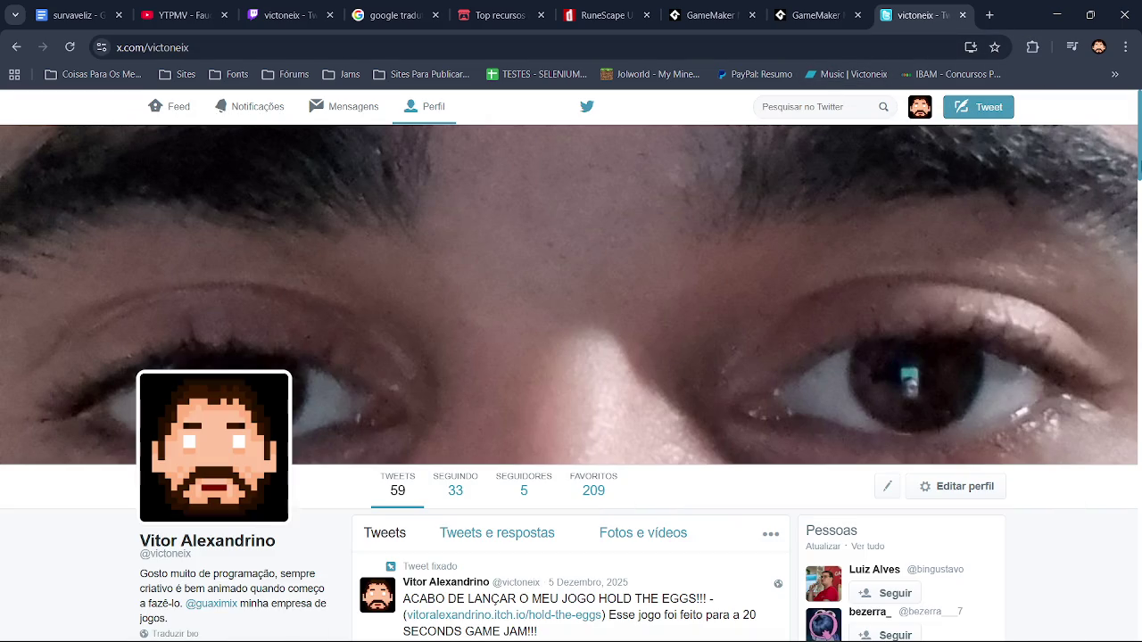
scroll(250, 162, down, 3)
scroll(250, 162, up, 3)
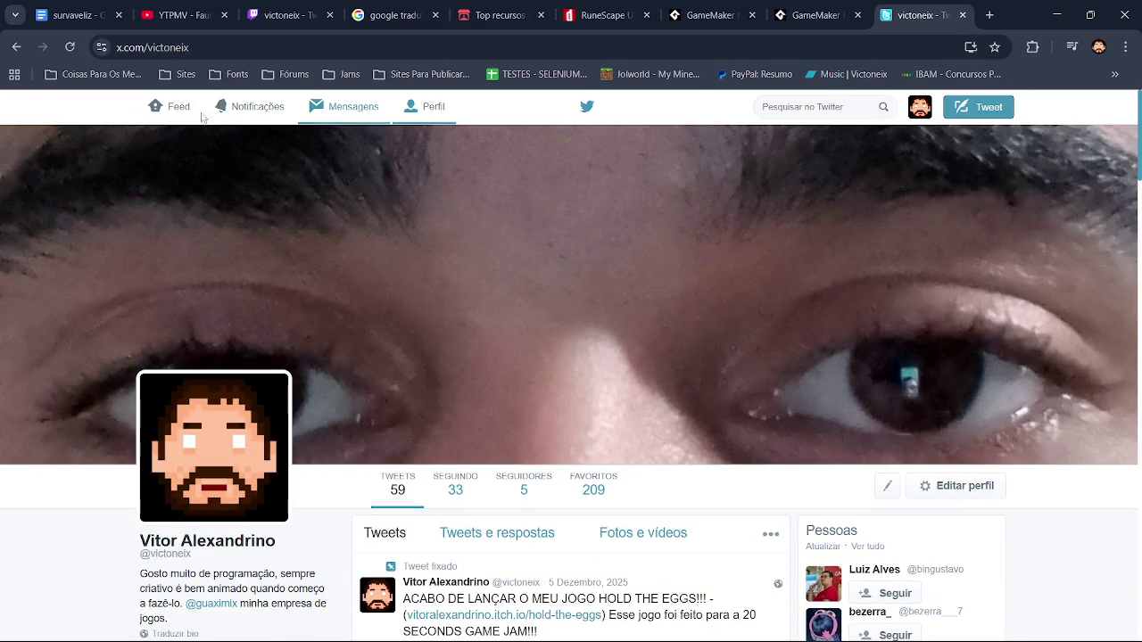
- Go to the Twitter home feed and scroll through the timeline
click(157, 114)
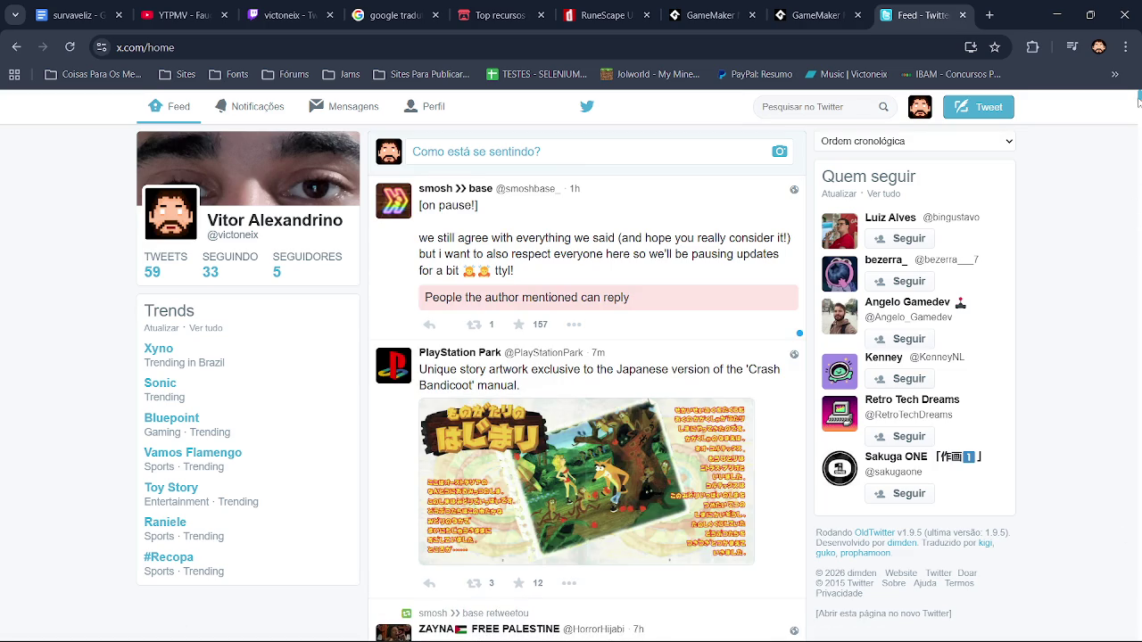
scroll(587, 384, down, 20)
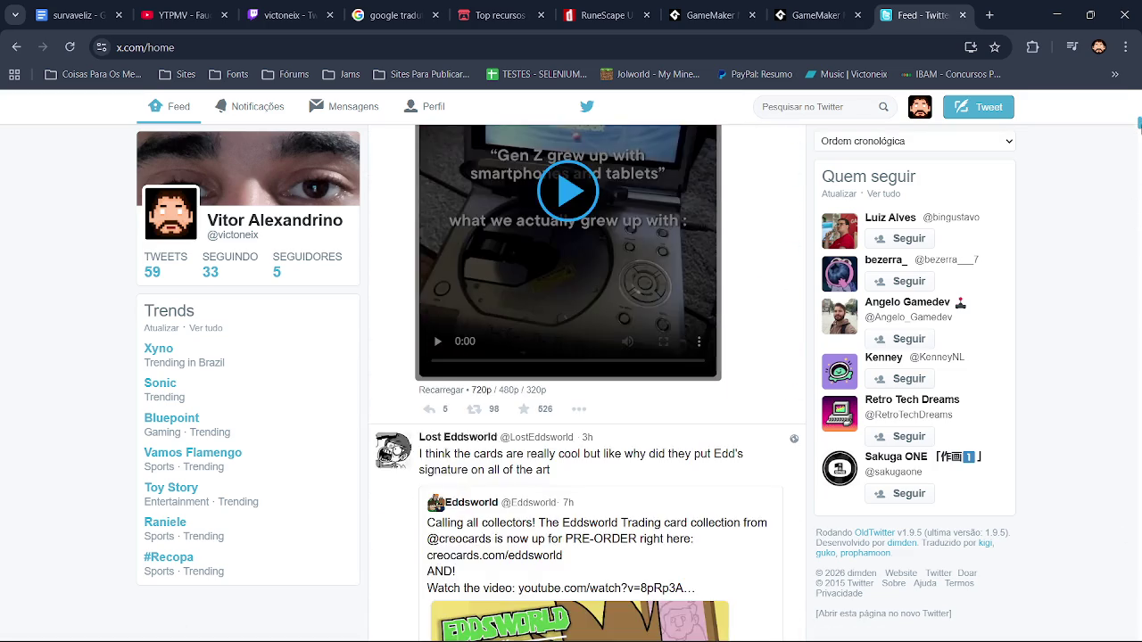
scroll(587, 384, up, 3)
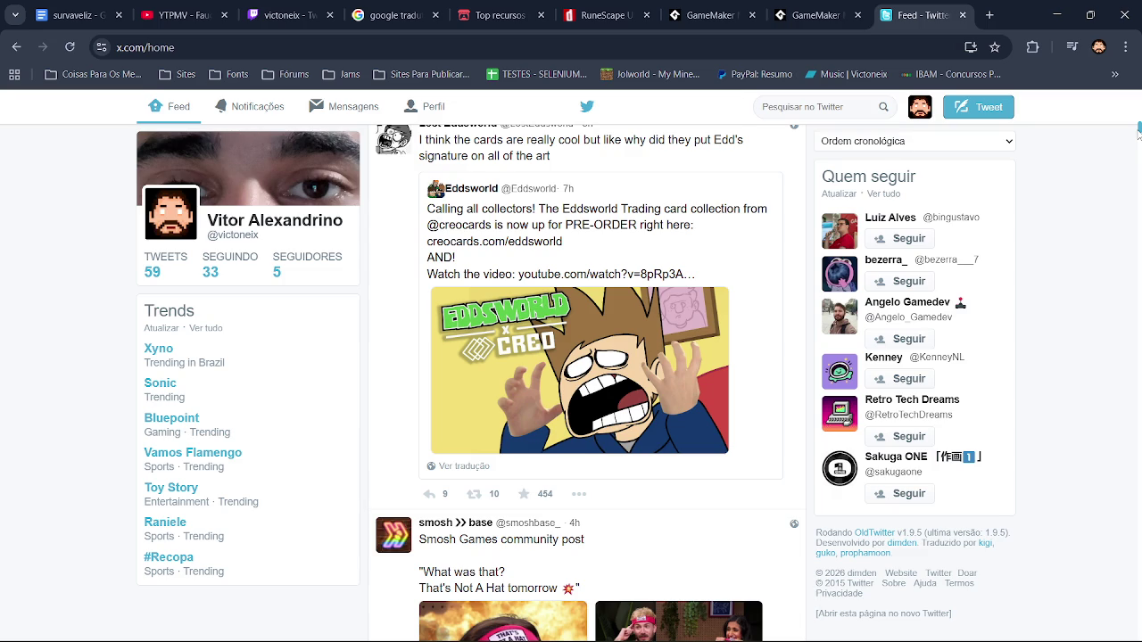
drag(1139, 132, 1133, 165)
scroll(1132, 171, down, 5)
scroll(1131, 171, up, 6)
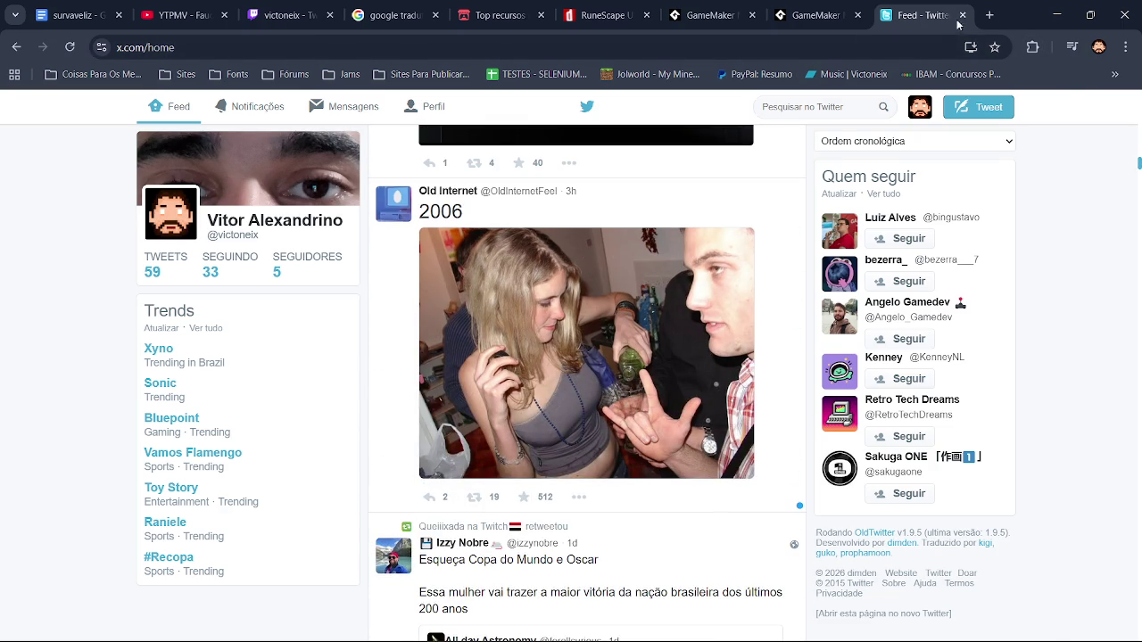
- Close the Twitter feed tab, minimize Chrome and bring the Minera project forward
click(963, 15)
click(1057, 15)
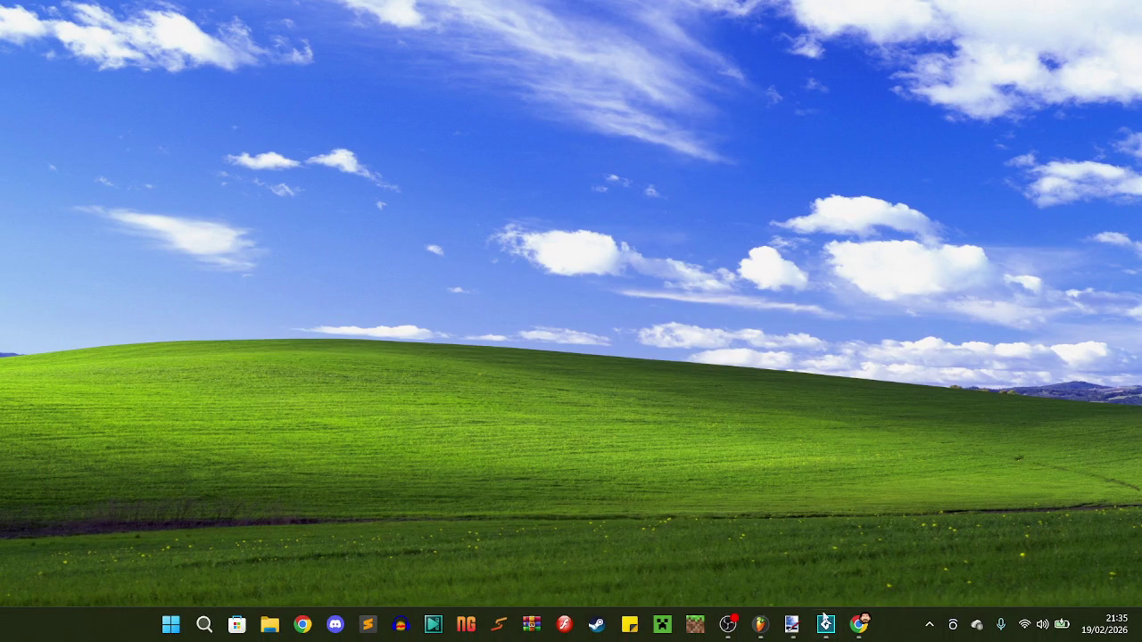
mouse_move(822, 621)
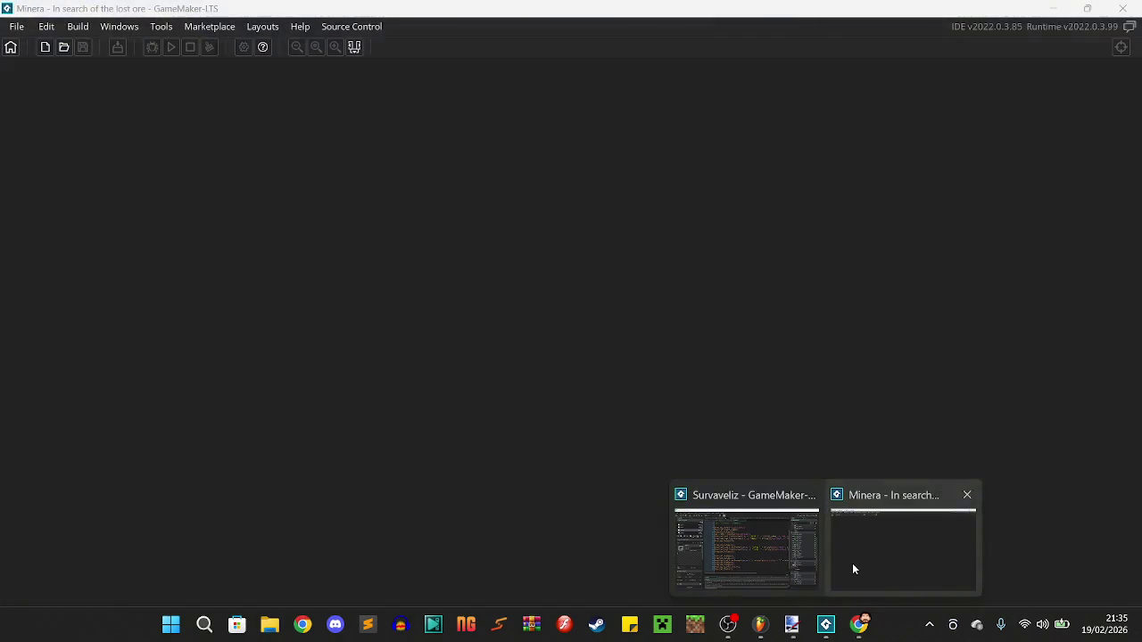
click(852, 563)
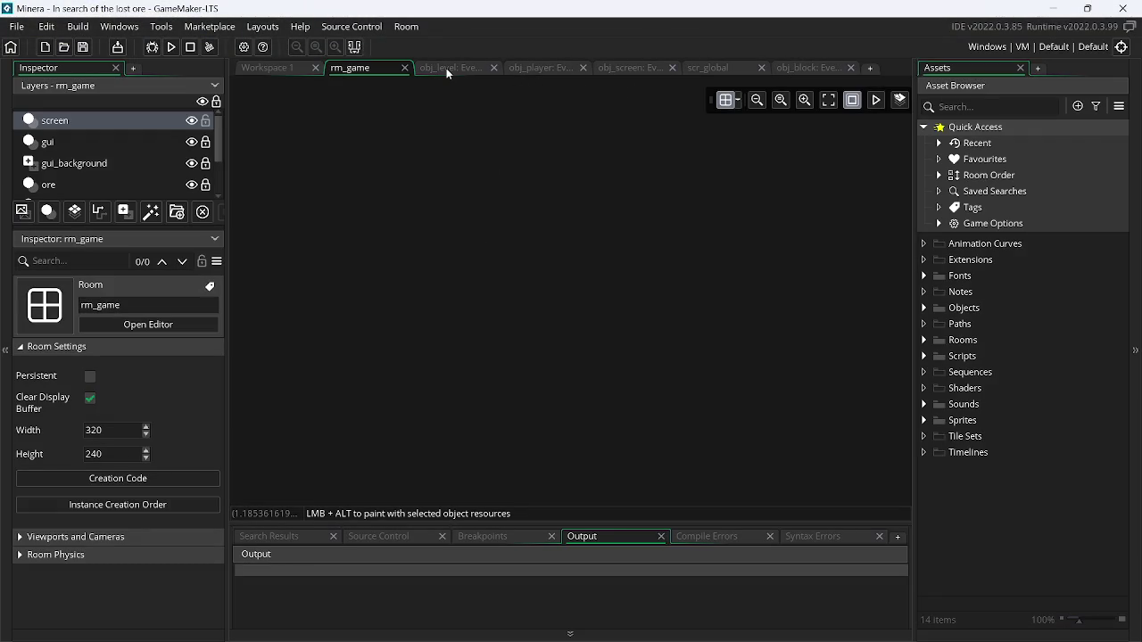
- Review obj_level's Key Press - Space, Step and Create code, then scr_global and obj_screen's Draw GUI
click(447, 68)
click(607, 85)
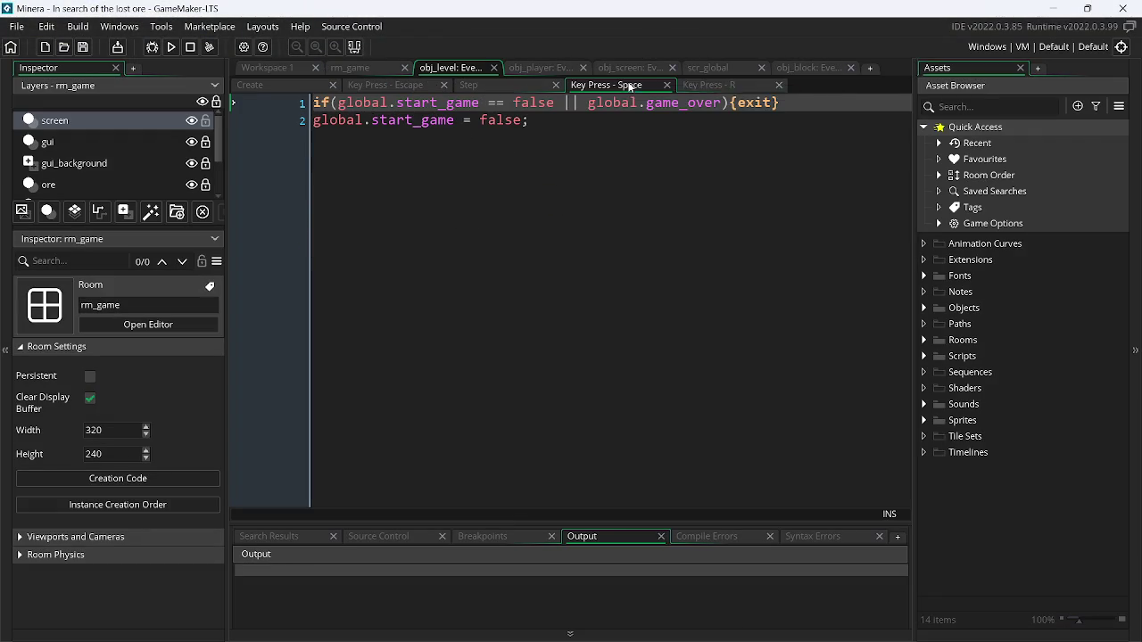
click(507, 84)
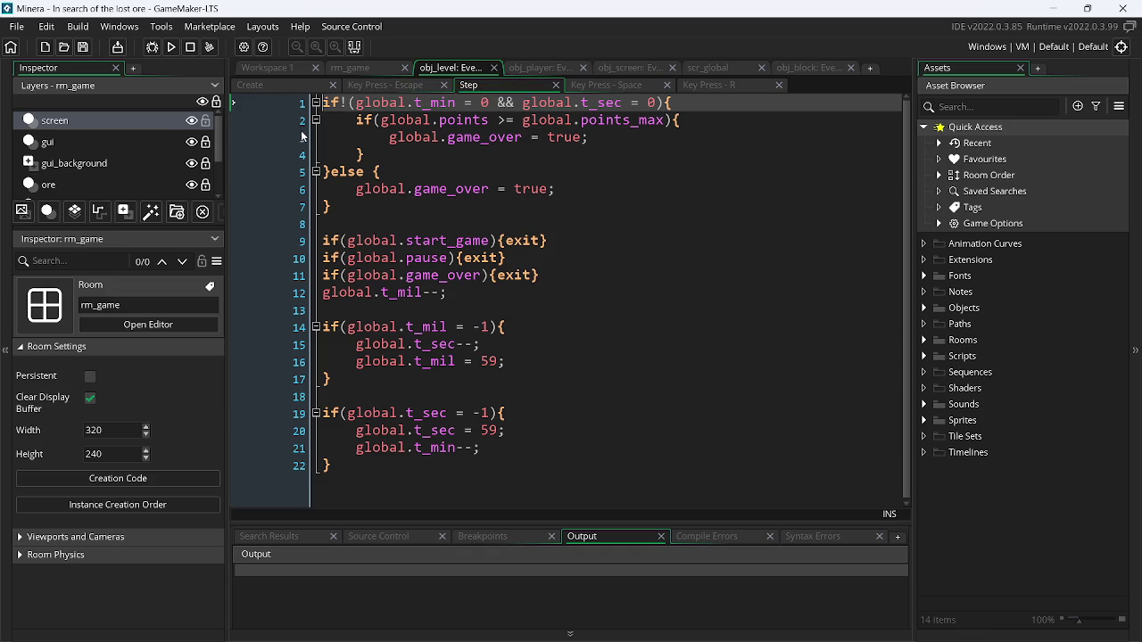
click(296, 84)
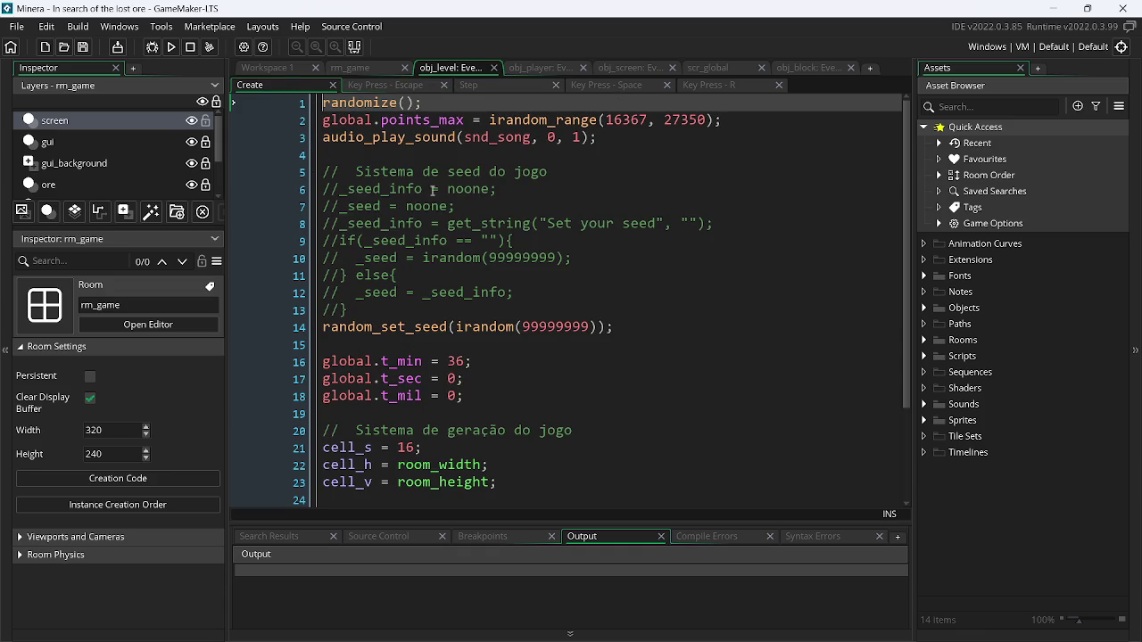
click(719, 69)
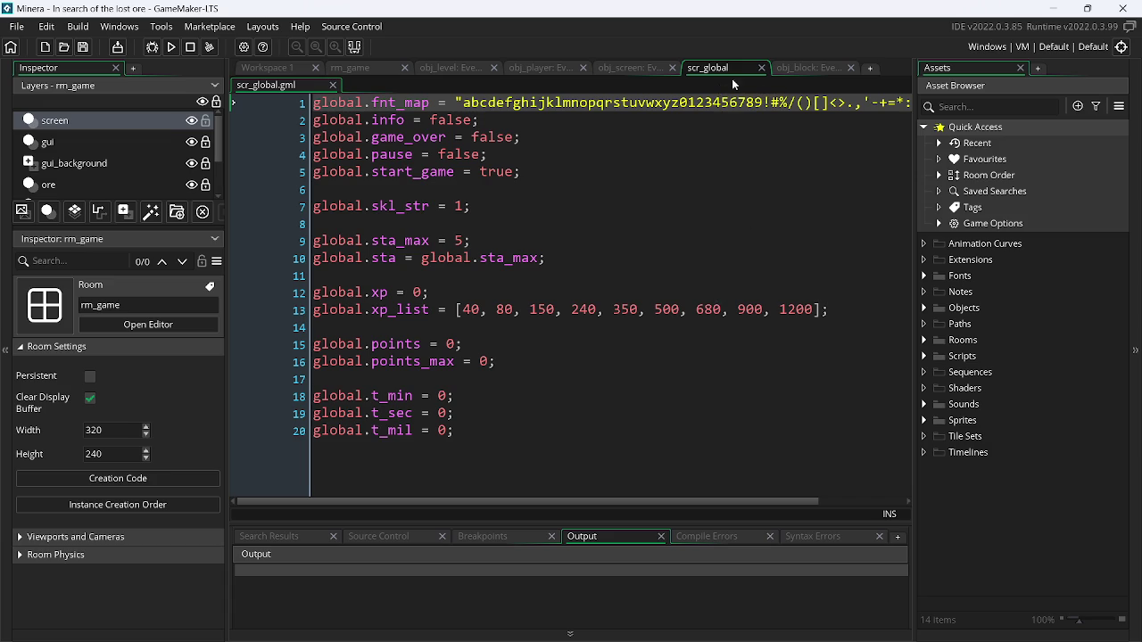
click(630, 69)
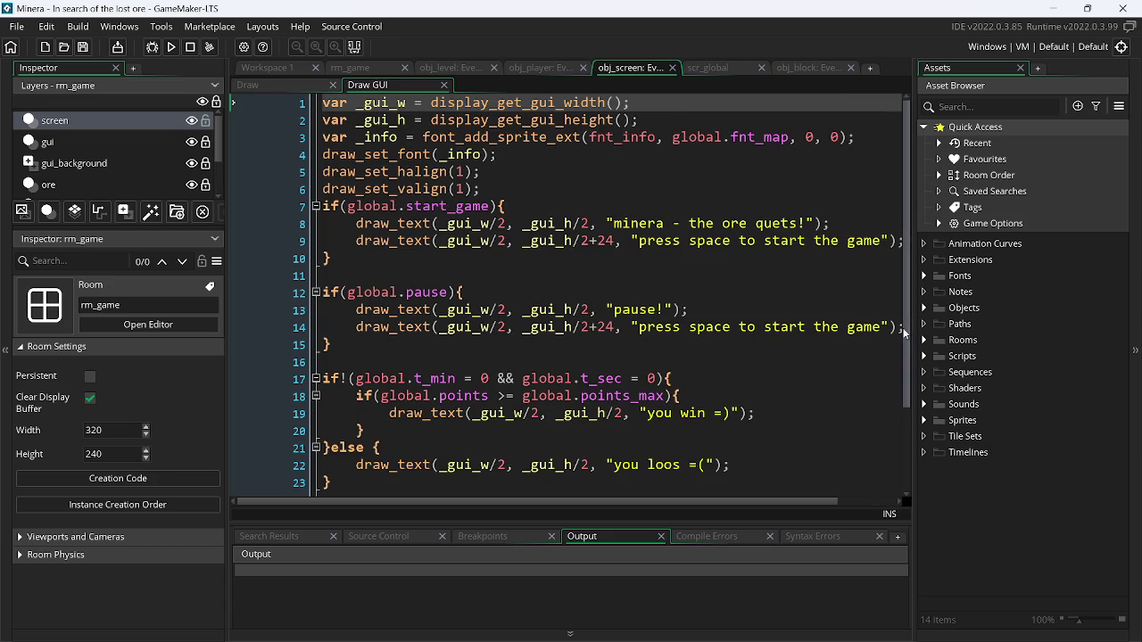
- Read obj_screen's Draw GUI and Draw code, then obj_player's Alarm 0, Step and Create events
drag(906, 335, 919, 437)
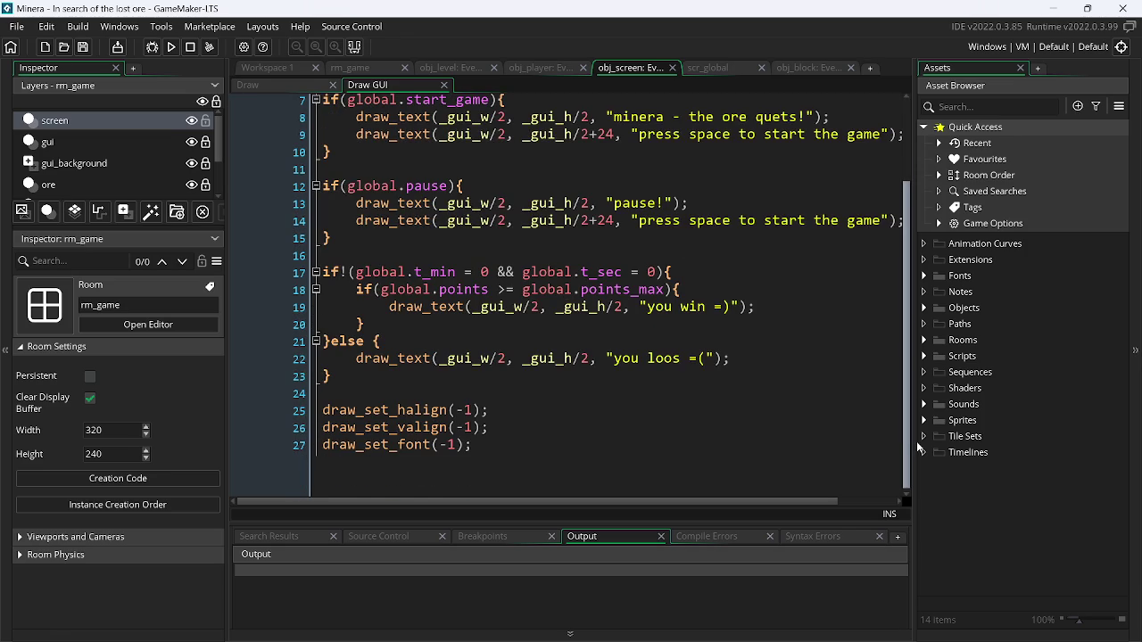
scroll(915, 397, up, 2)
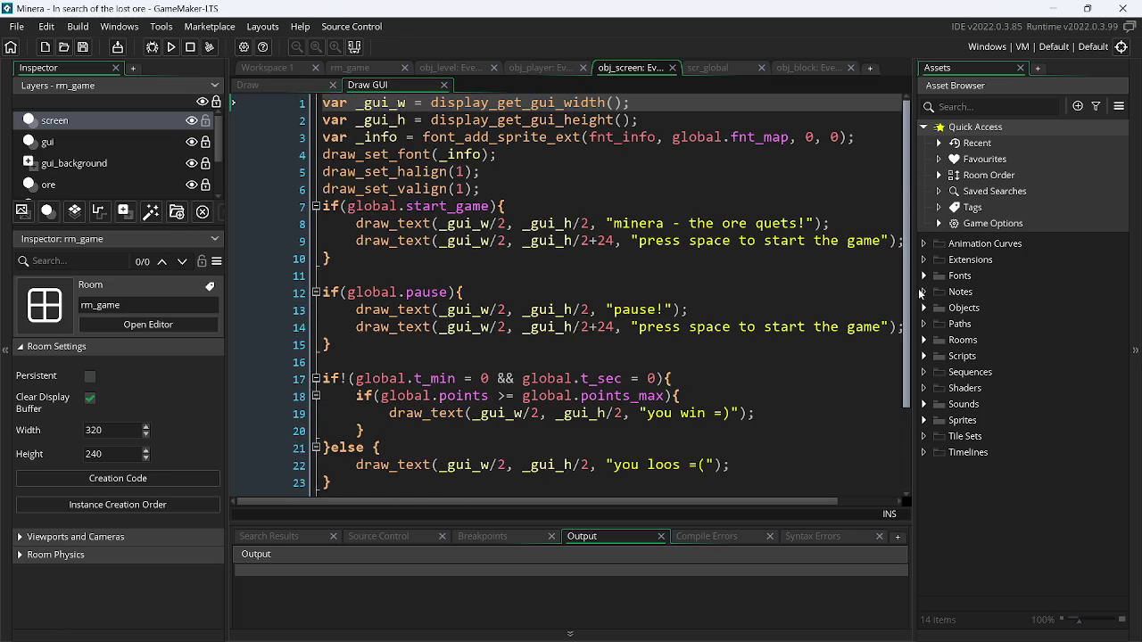
click(283, 83)
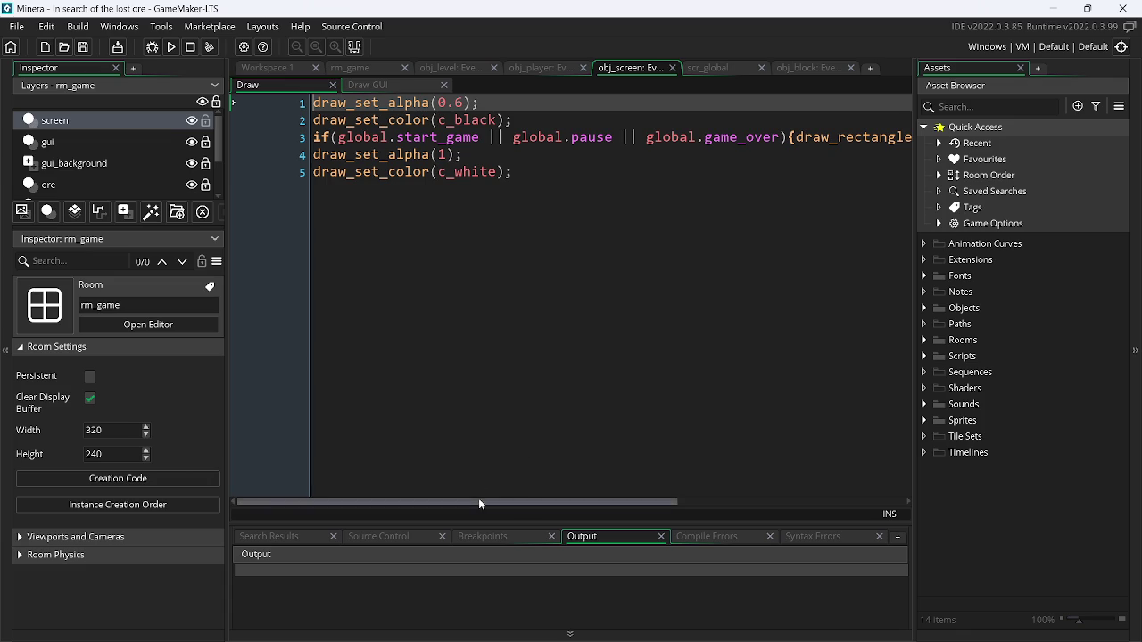
click(540, 71)
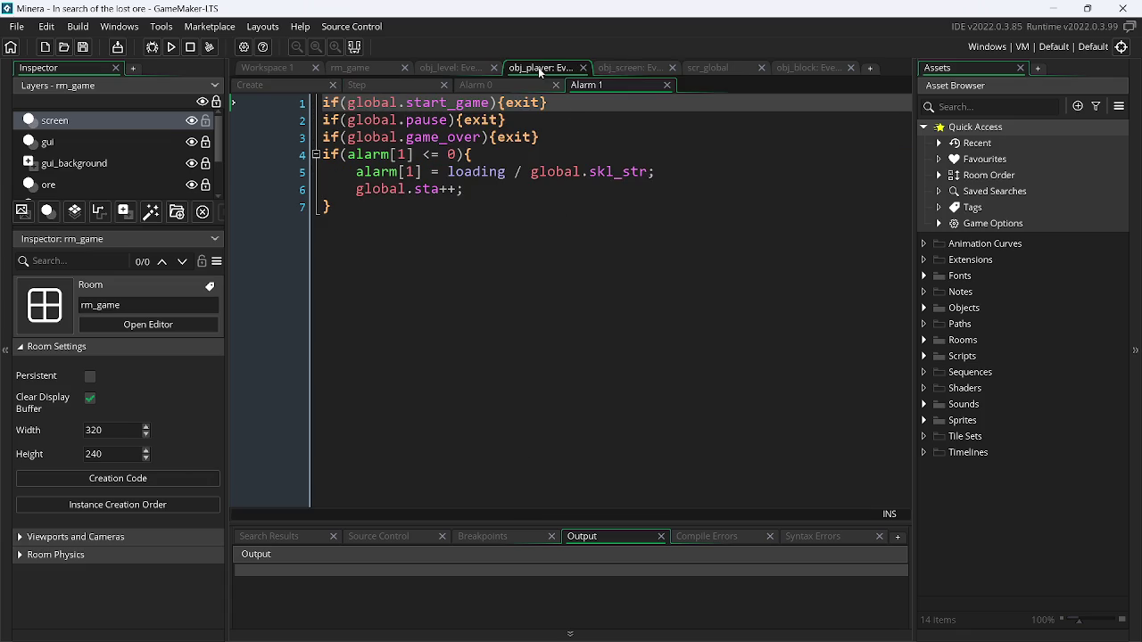
click(491, 85)
click(411, 82)
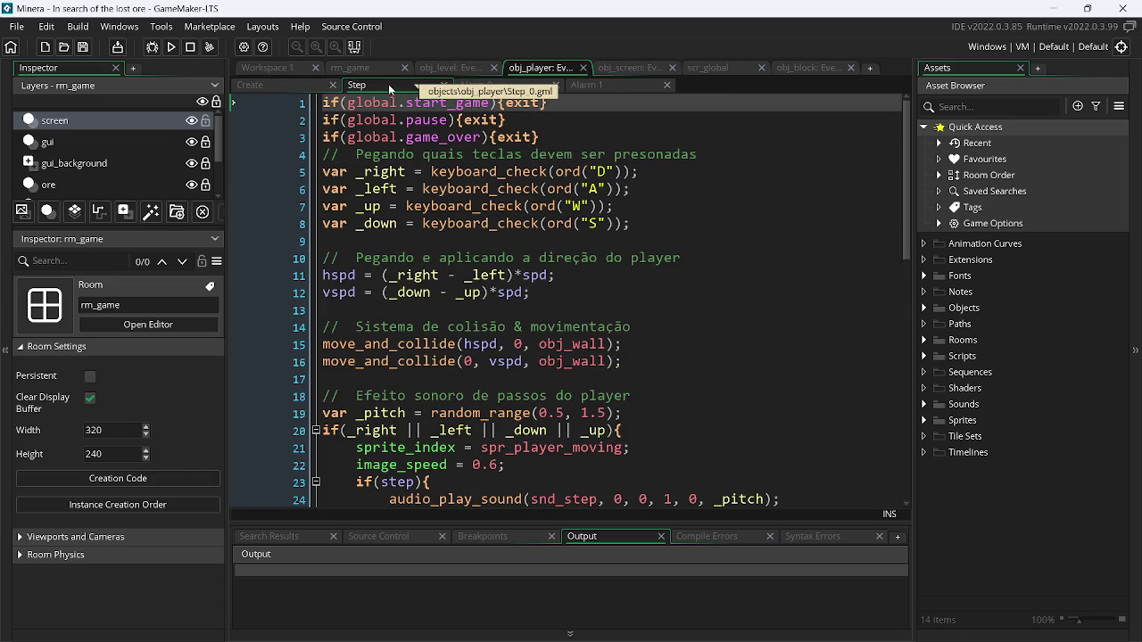
click(277, 87)
- Return to rm_game, reread obj_player's Step code, then view obj_block's Alarm 0 code
click(381, 66)
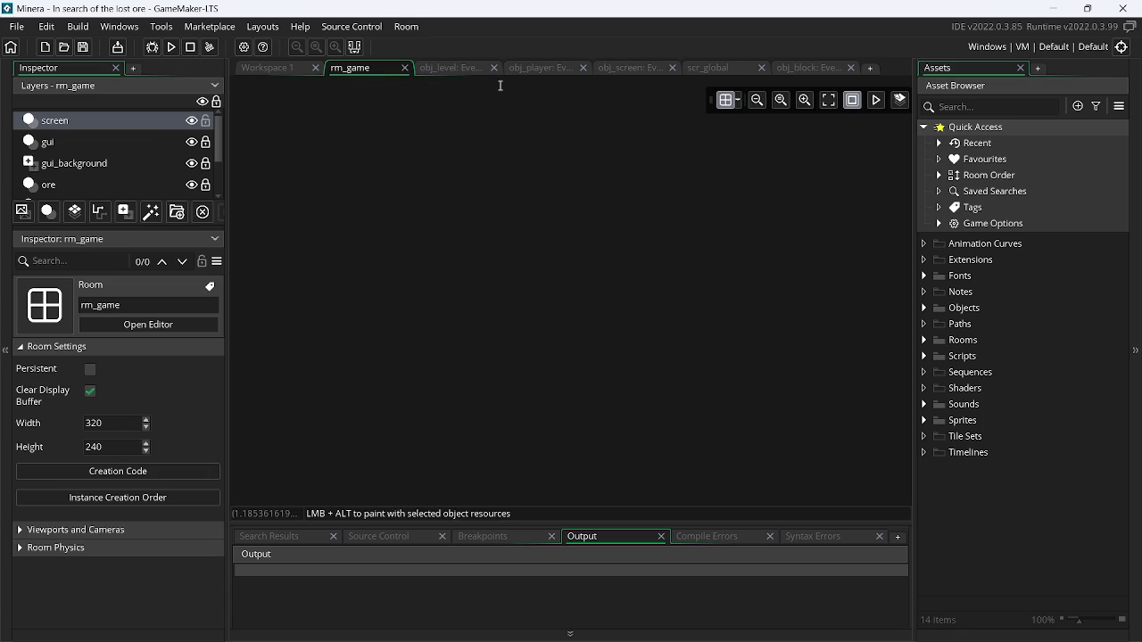
click(539, 66)
click(412, 82)
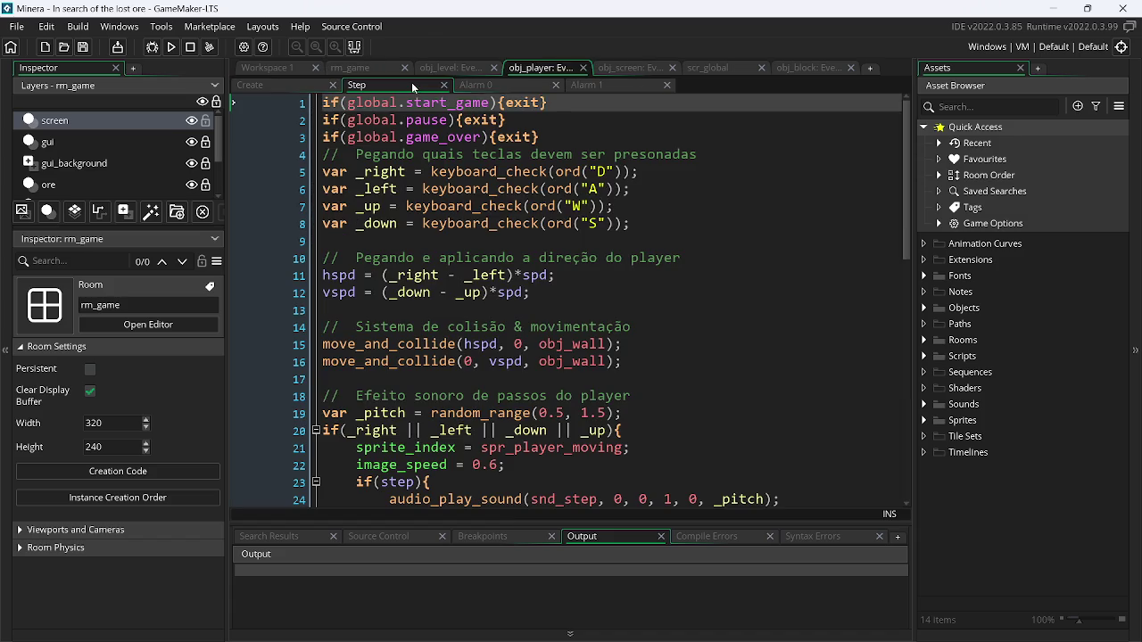
drag(910, 192, 912, 440)
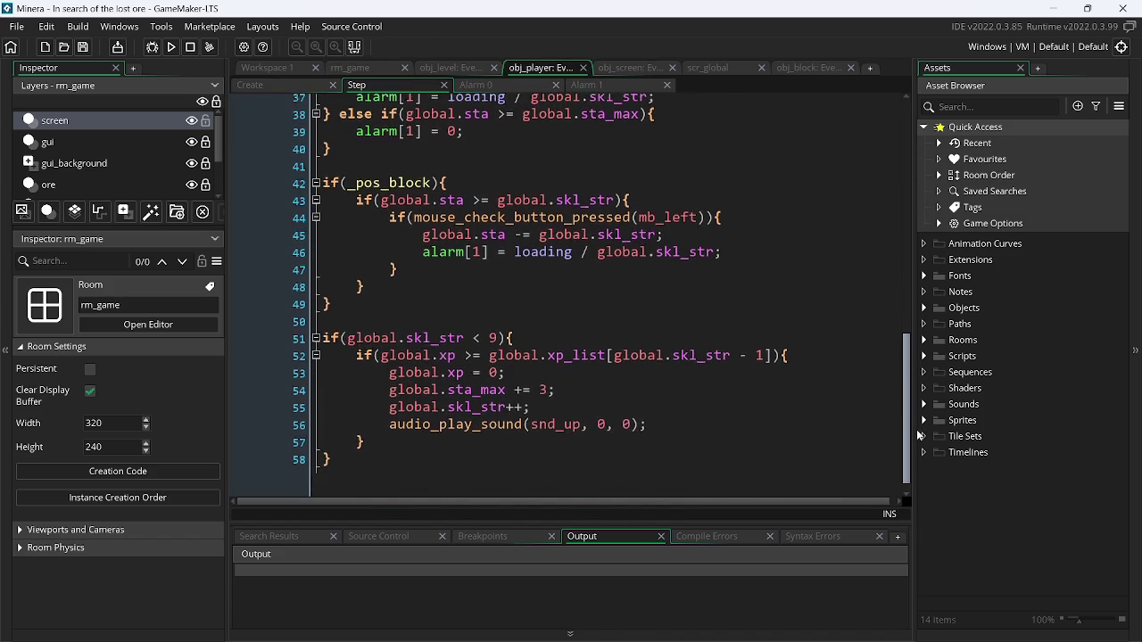
click(791, 65)
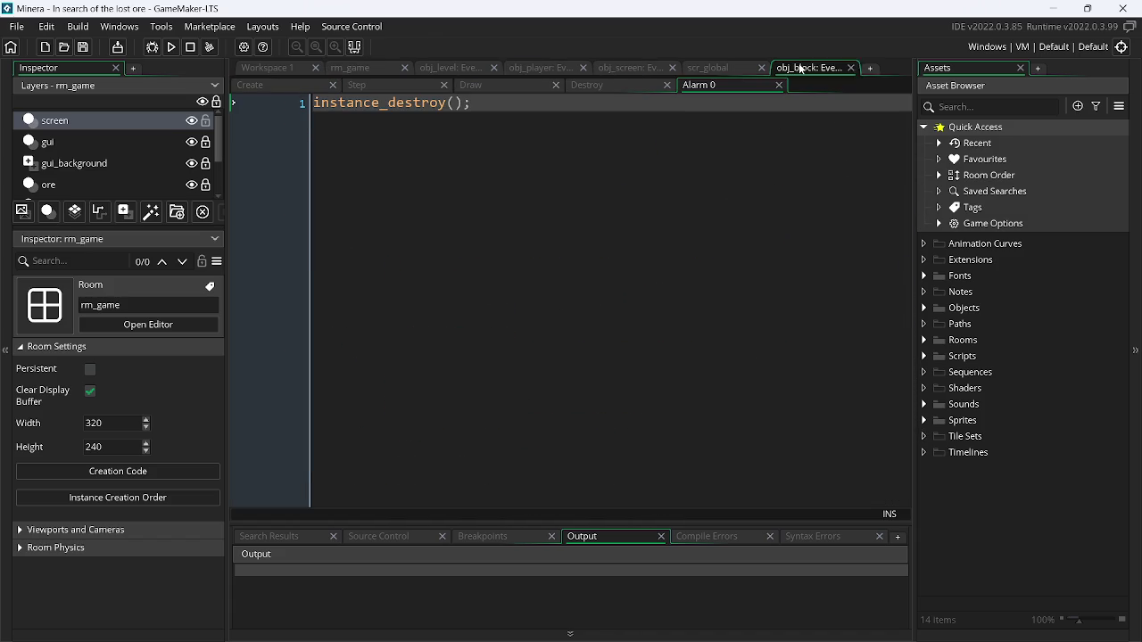
- Review obj_block's Destroy, Draw, Step and Create event code
click(617, 83)
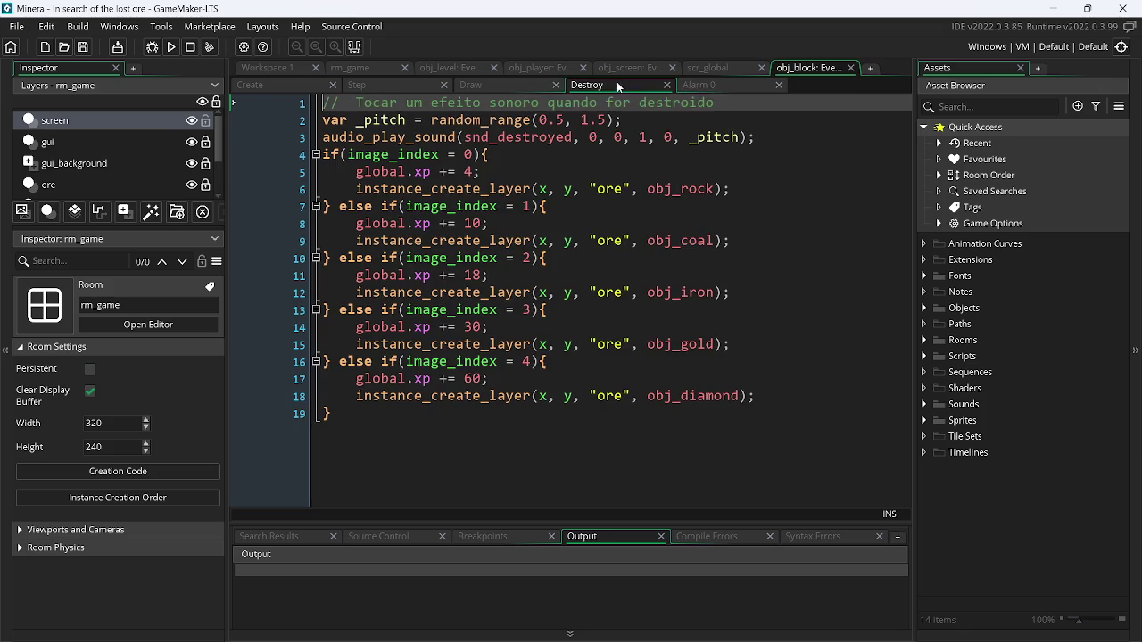
click(503, 81)
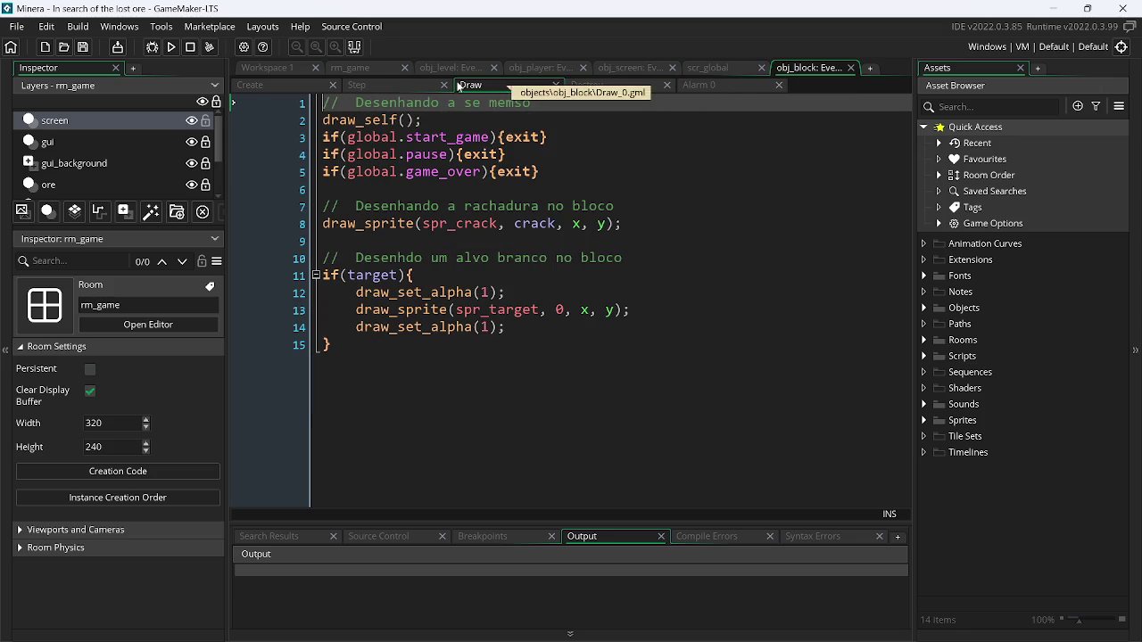
click(397, 82)
click(296, 89)
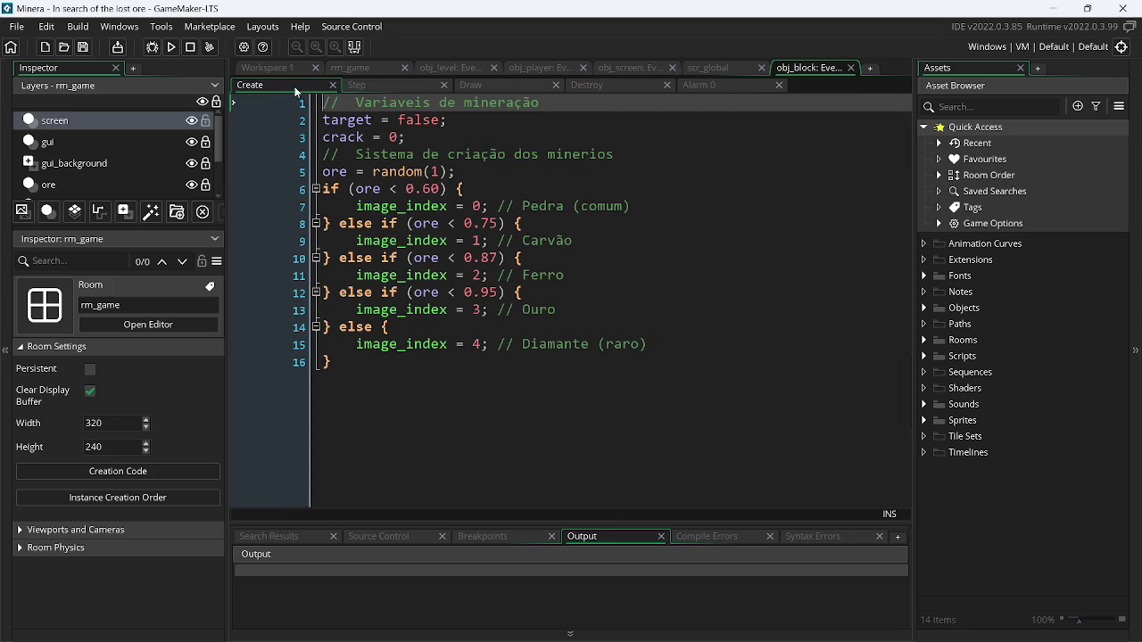
- Review obj_level's Key Press - Escape, Step, Key Press - Space and Key Press - R code
click(440, 70)
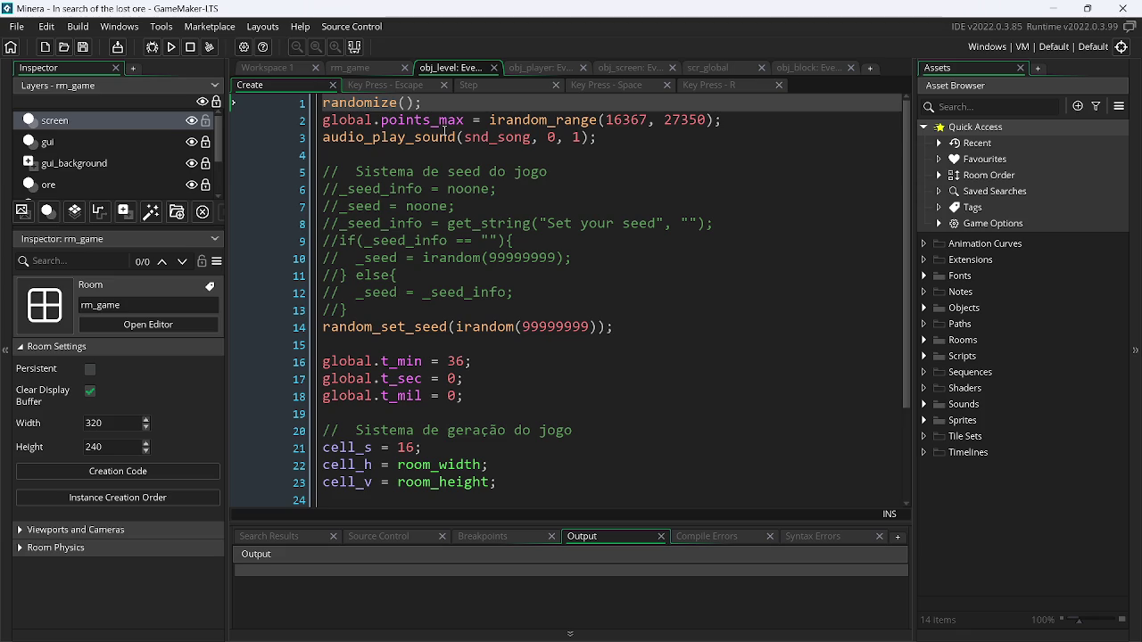
click(408, 87)
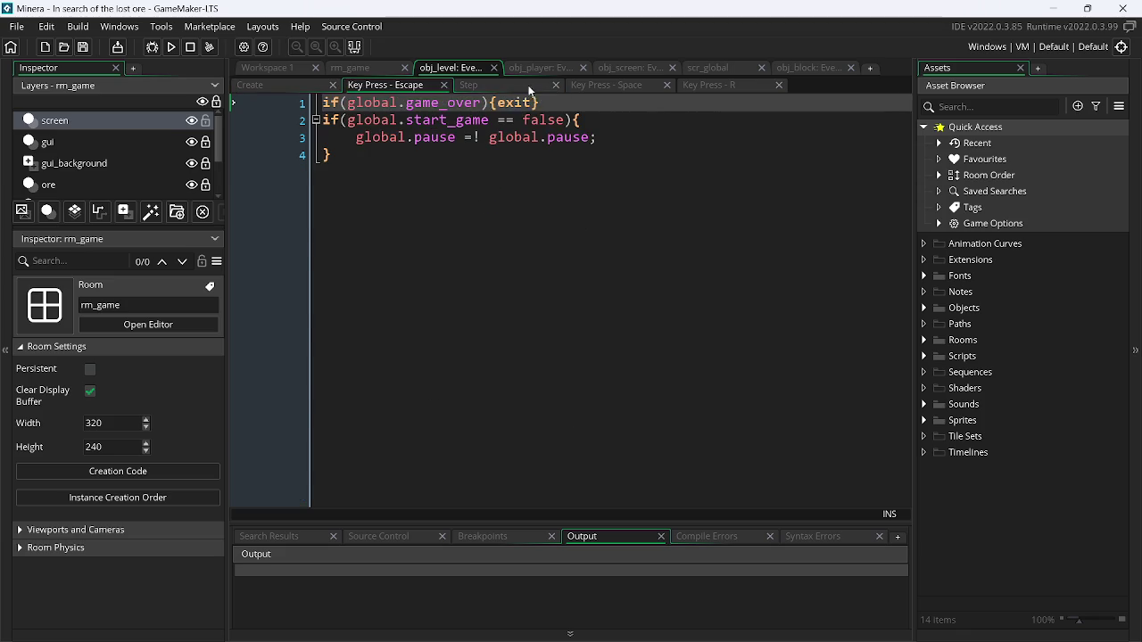
click(532, 87)
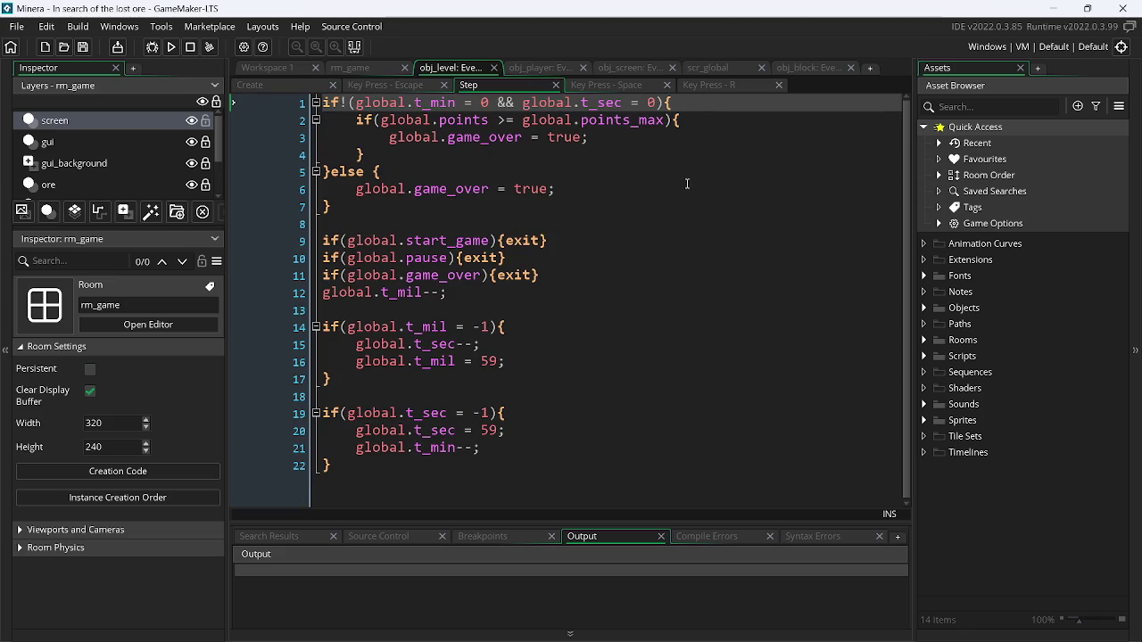
click(617, 85)
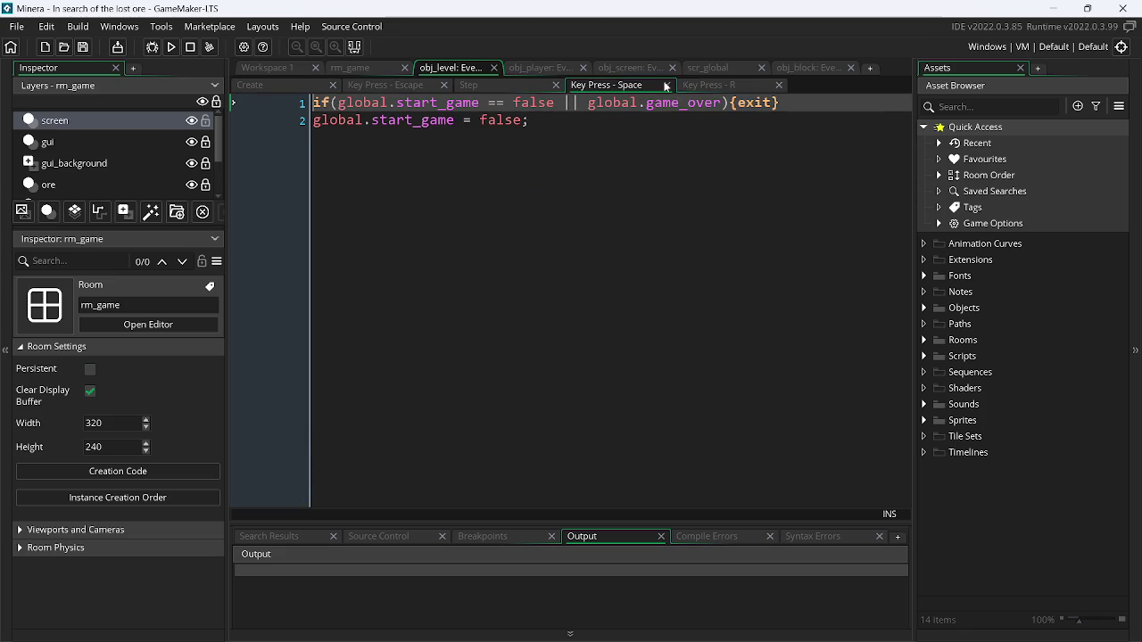
click(709, 86)
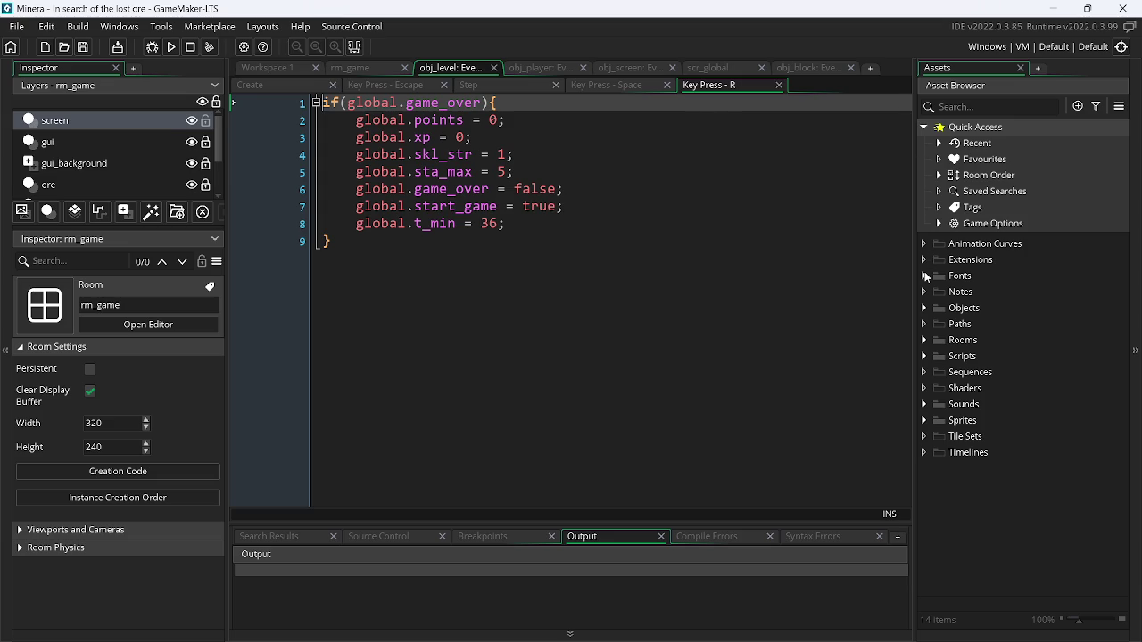
- Expand the Objects folder and open all of obj_gui's event scripts
click(925, 307)
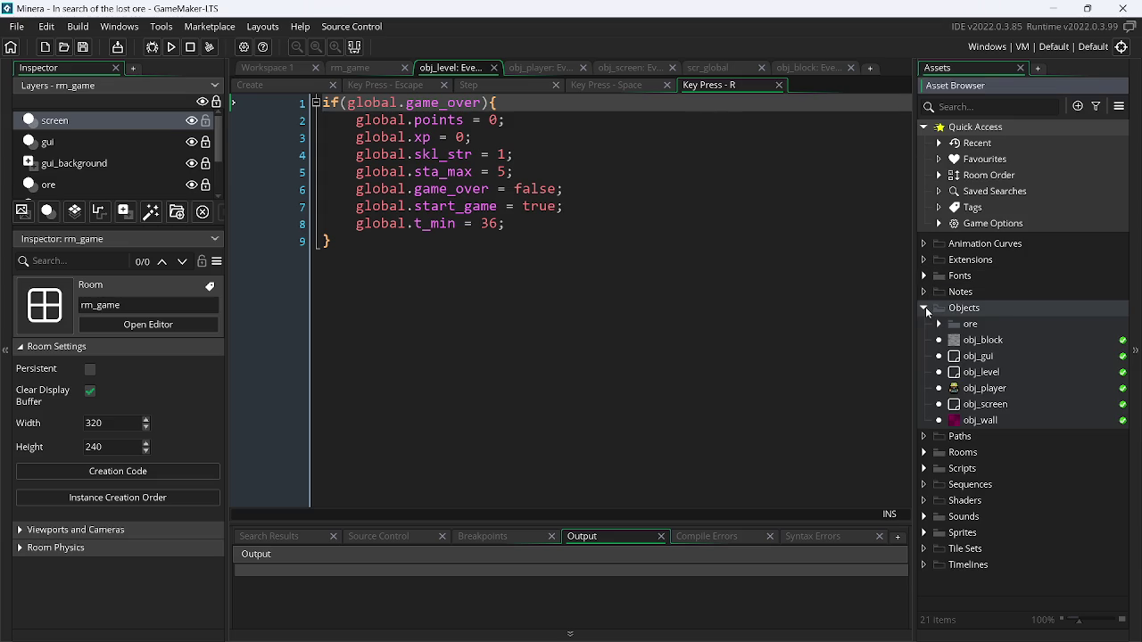
right_click(1007, 357)
click(884, 399)
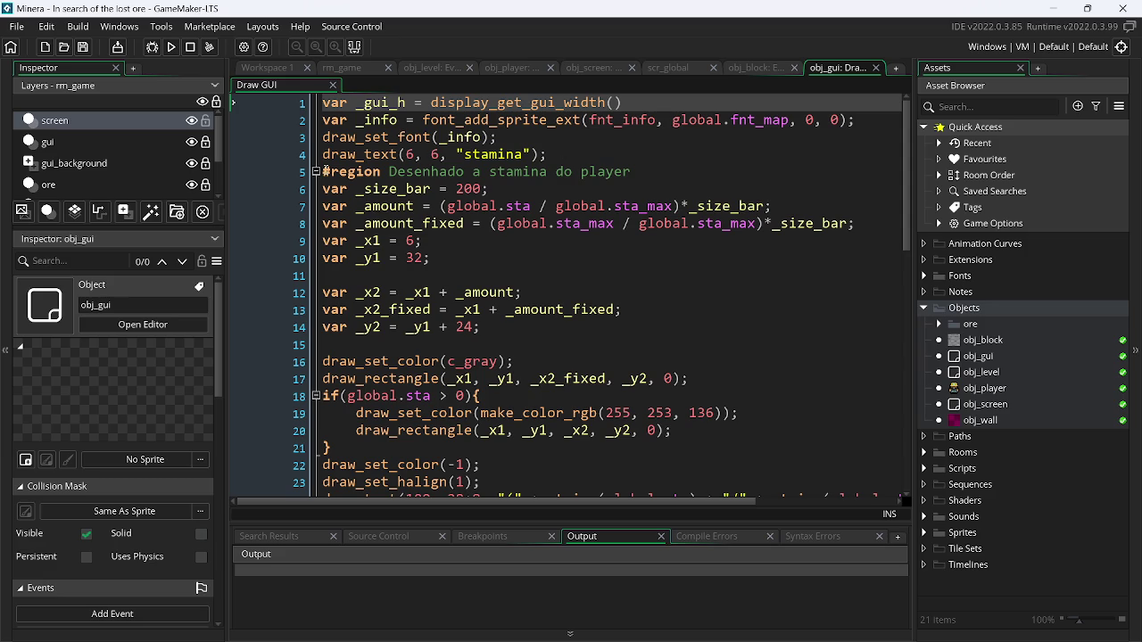
- Fold the stamina, global.info, else-block and timer regions in obj_gui's Draw GUI code
click(316, 171)
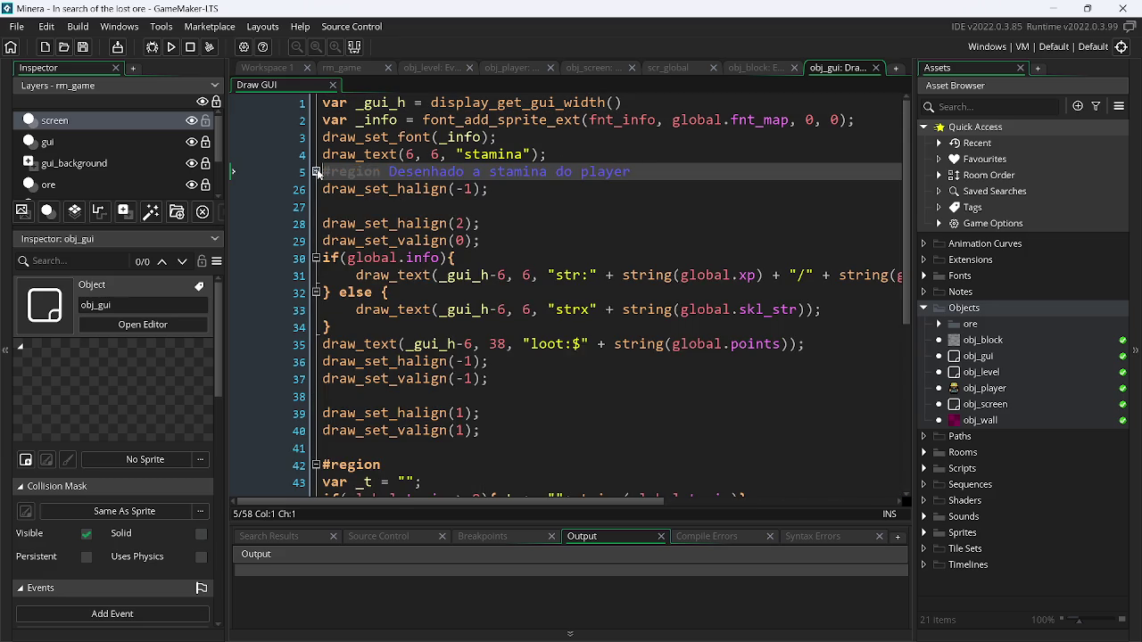
click(316, 258)
click(316, 258)
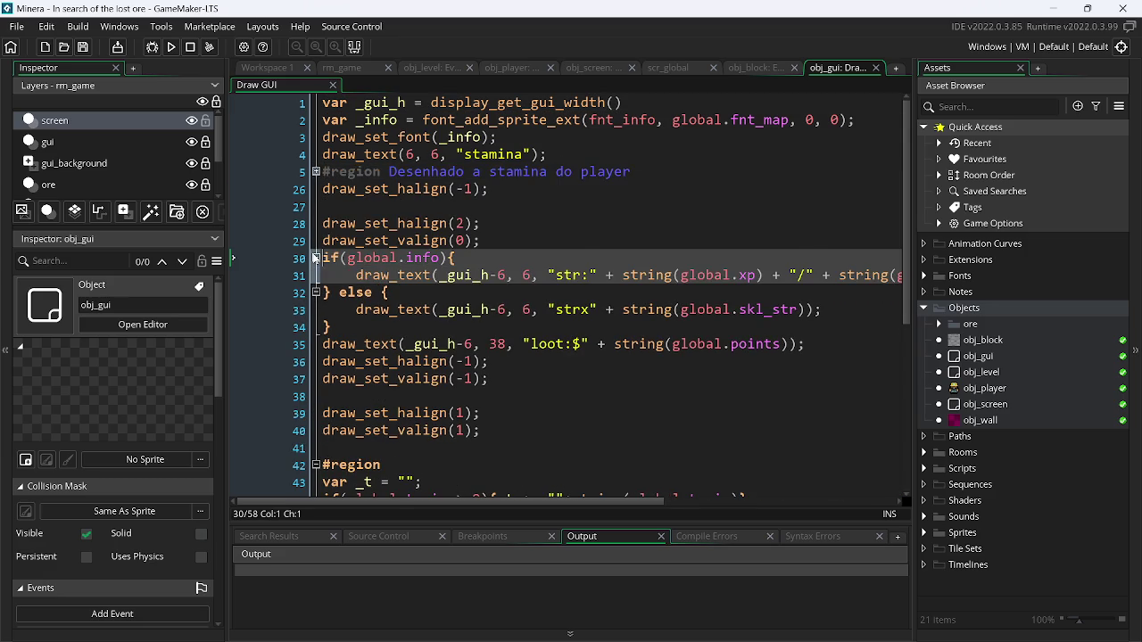
click(316, 258)
click(315, 274)
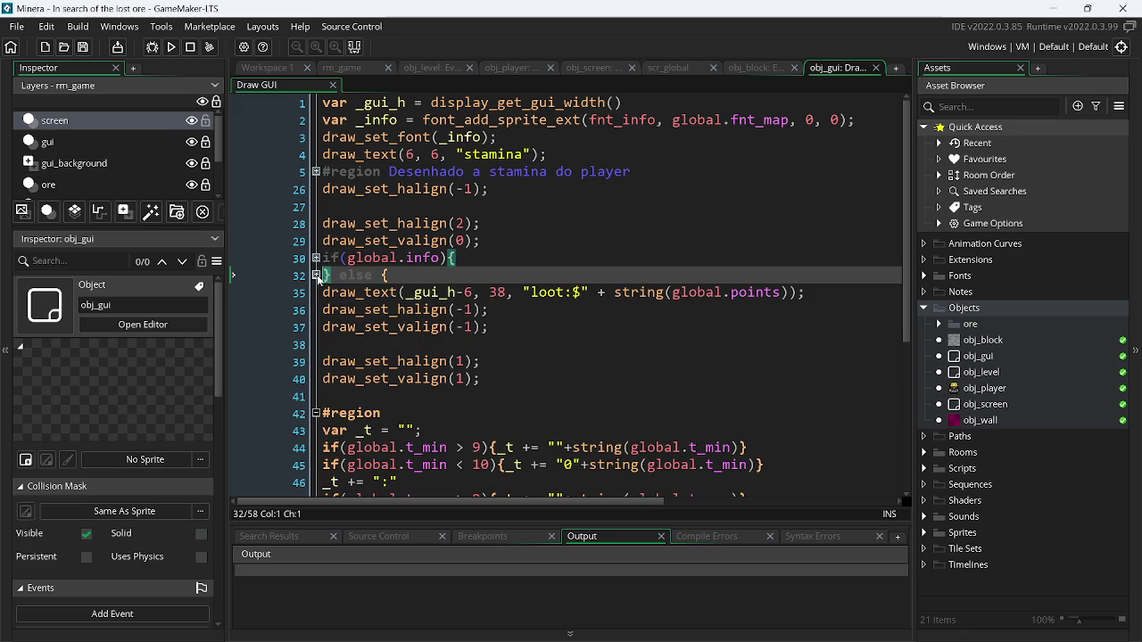
click(315, 413)
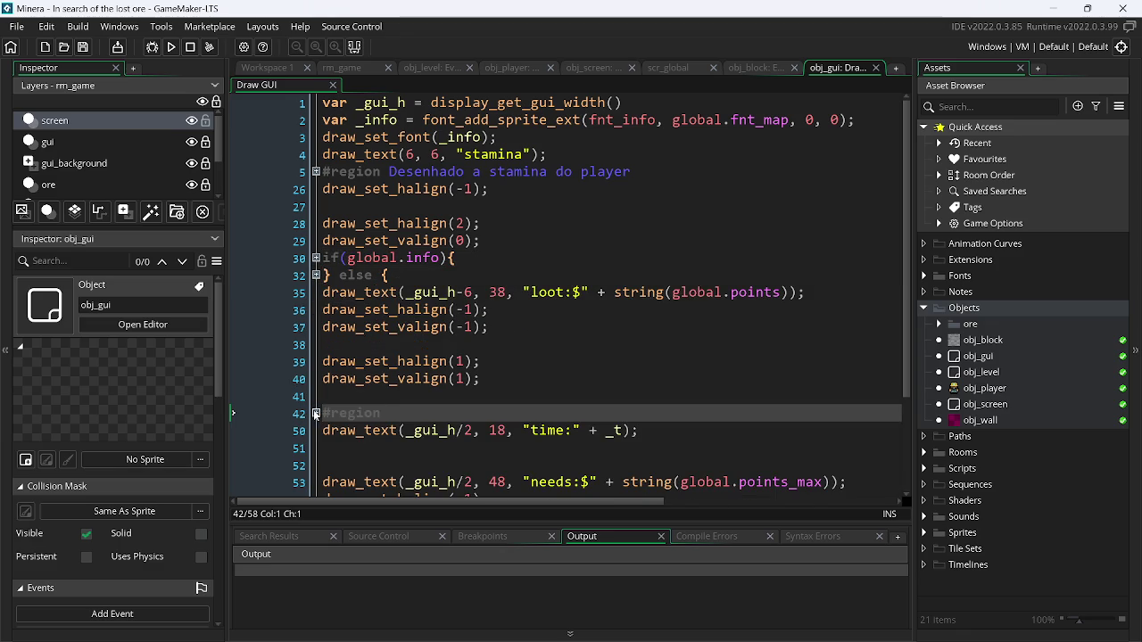
drag(910, 317, 914, 429)
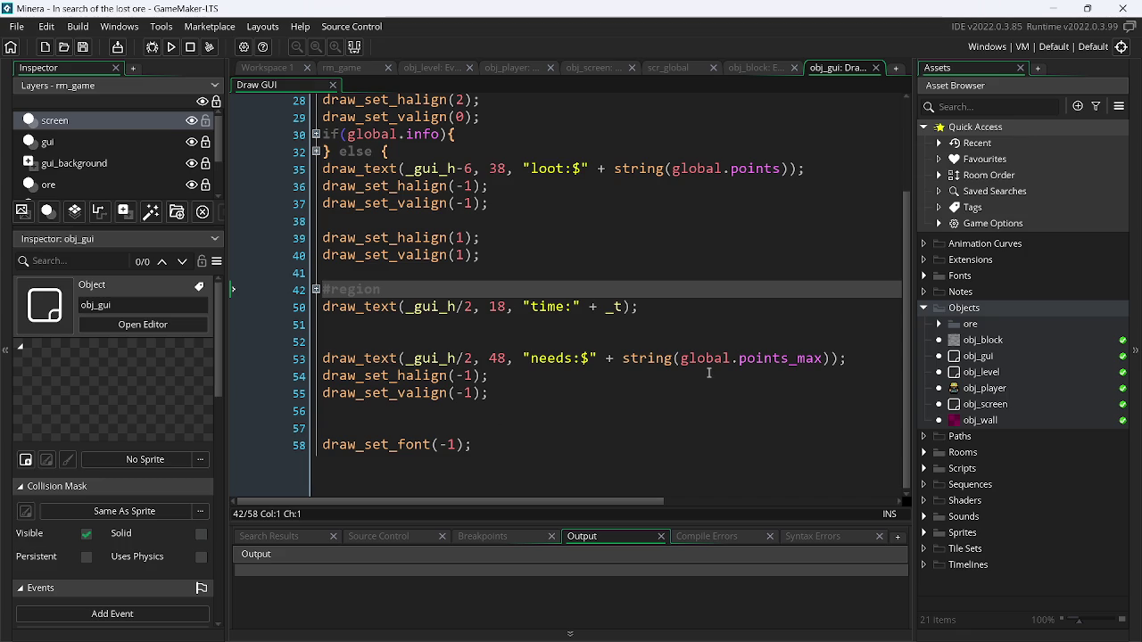
- Unfold the timer region and select the five timer-string lines 44–48, then minimize Minera
drag(846, 359, 323, 342)
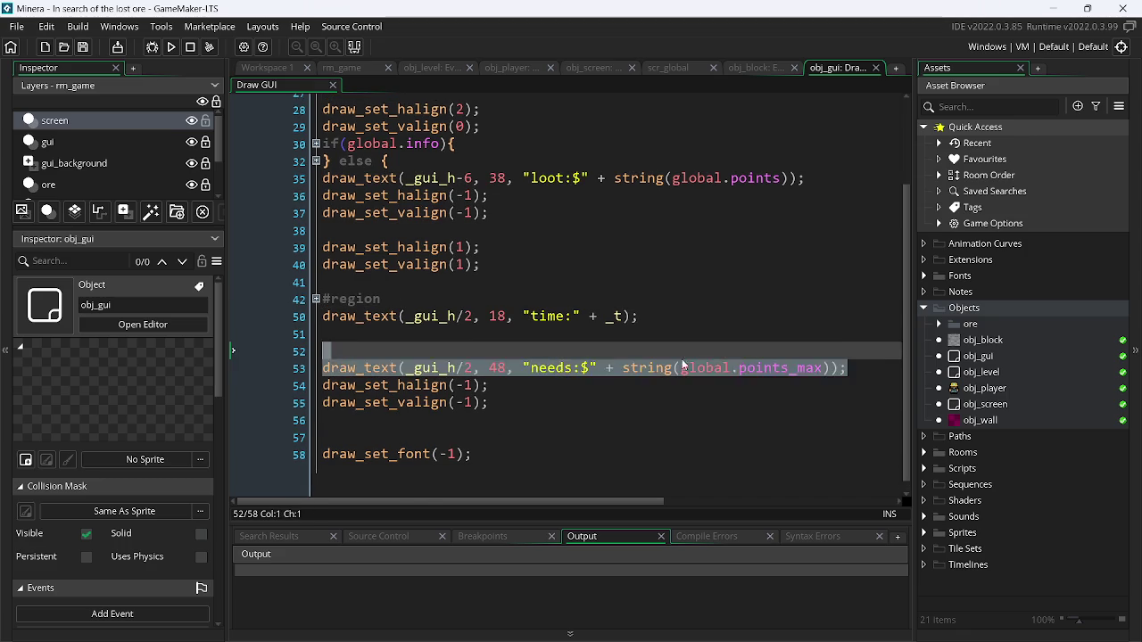
click(829, 370)
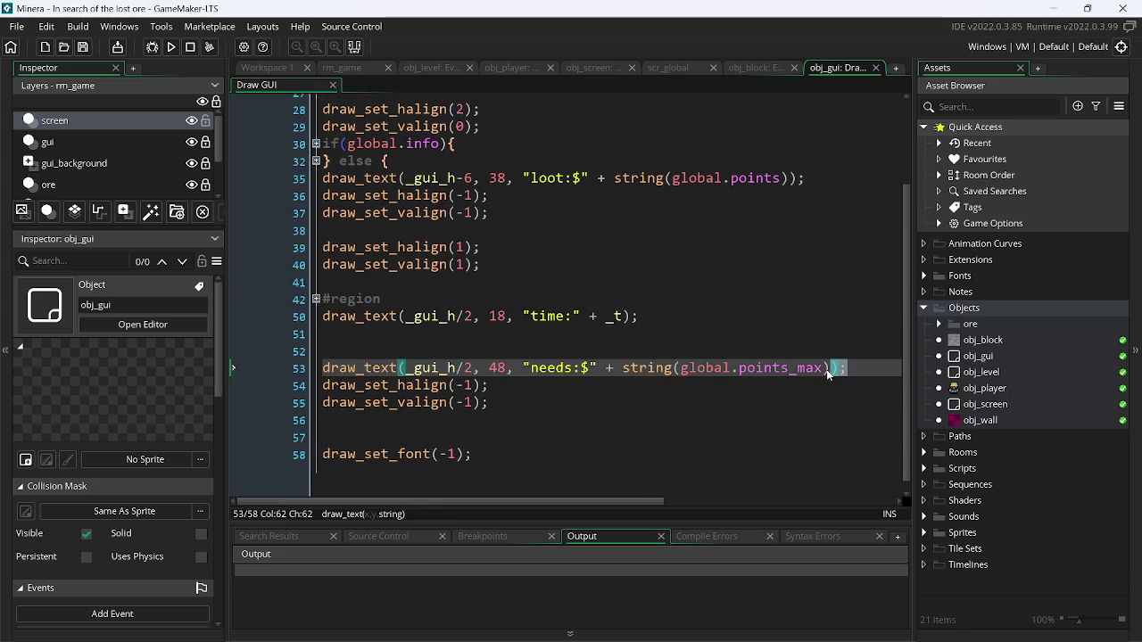
click(595, 329)
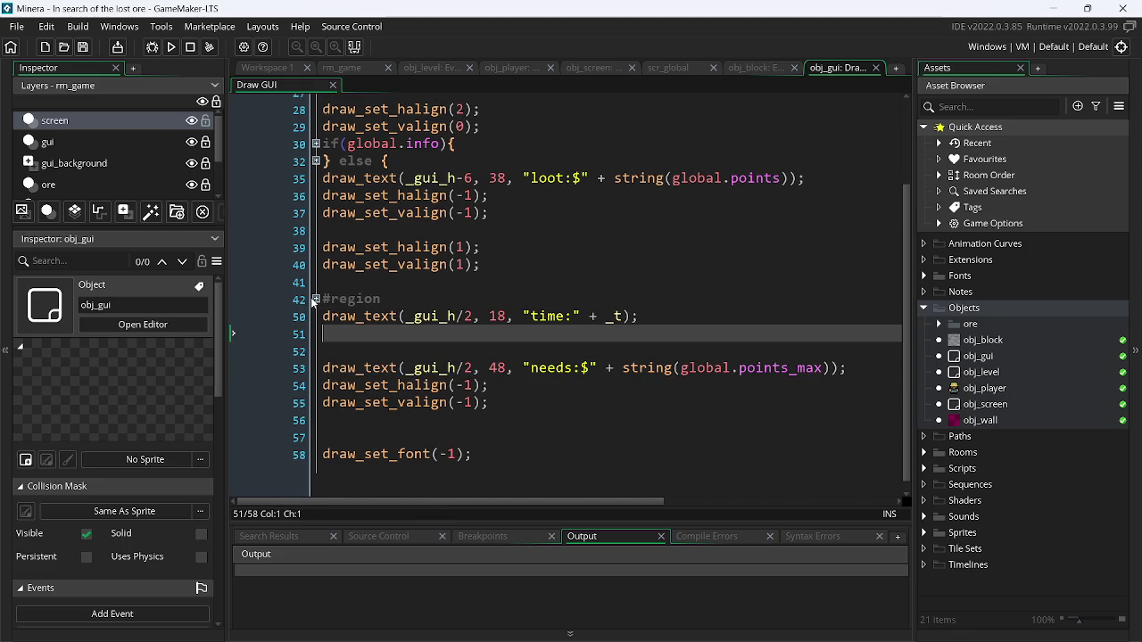
click(315, 299)
click(727, 402)
mouse_move(786, 404)
mouse_down()
mouse_move(655, 403)
mouse_move(304, 336)
mouse_up()
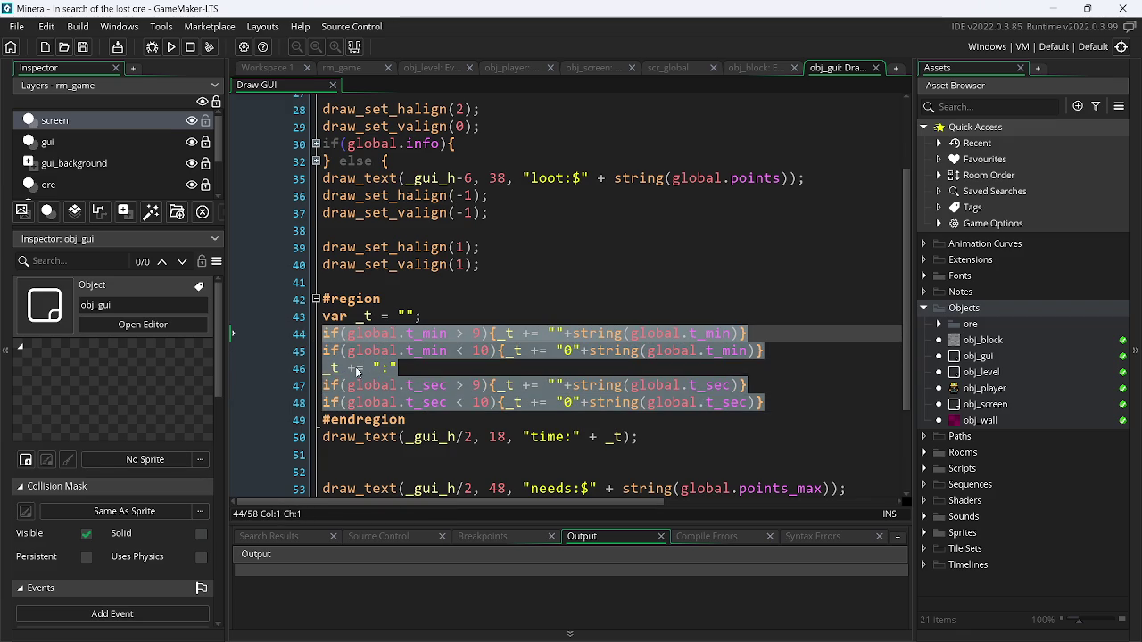
click(1053, 8)
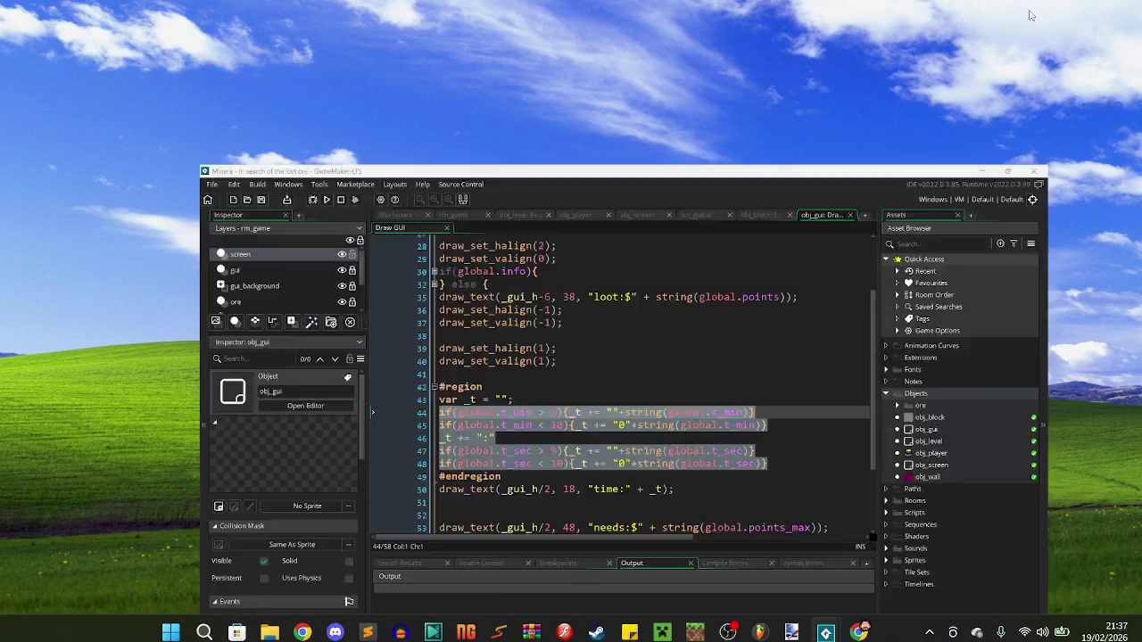
- Paste the five timer-string lines below line 22 of Survaveliz's obj_level Draw GUI and save
mouse_move(826, 624)
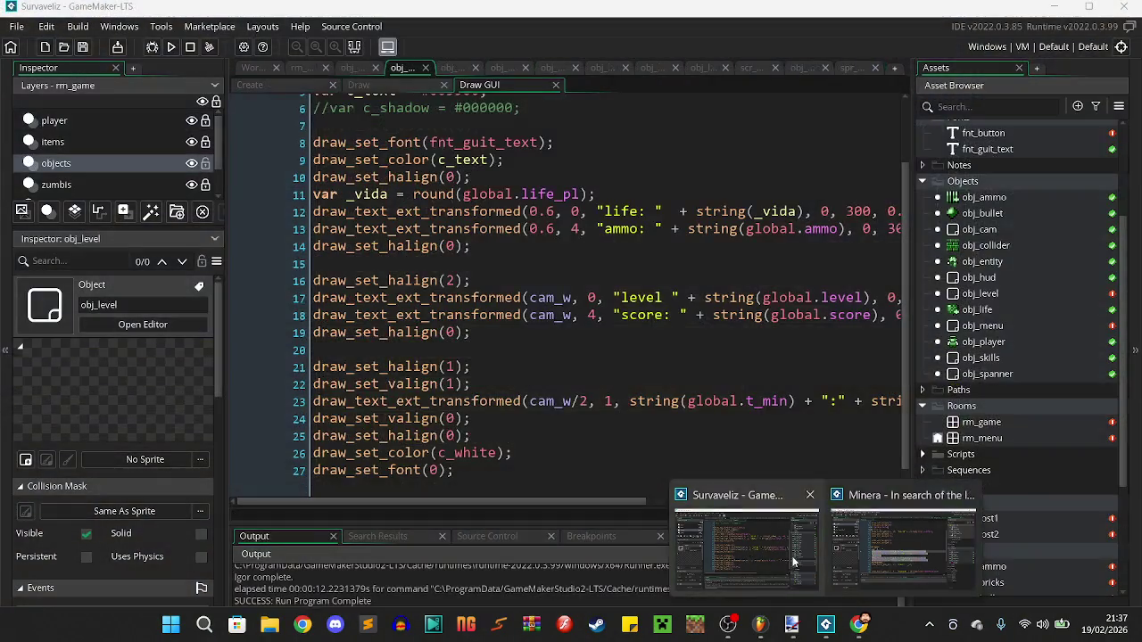
click(792, 560)
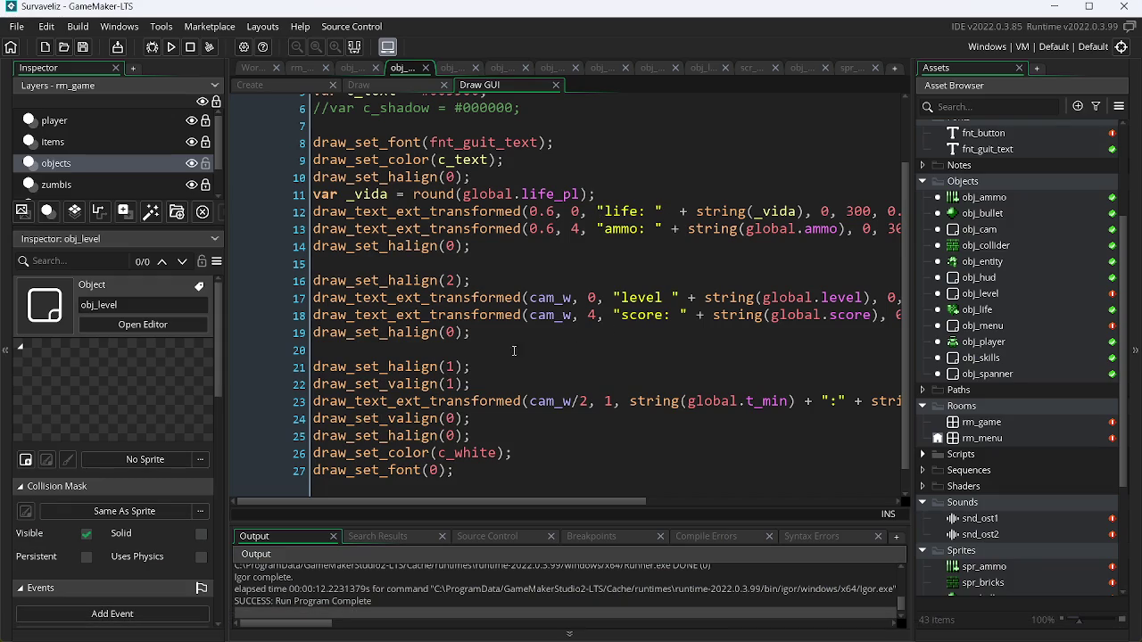
click(480, 385)
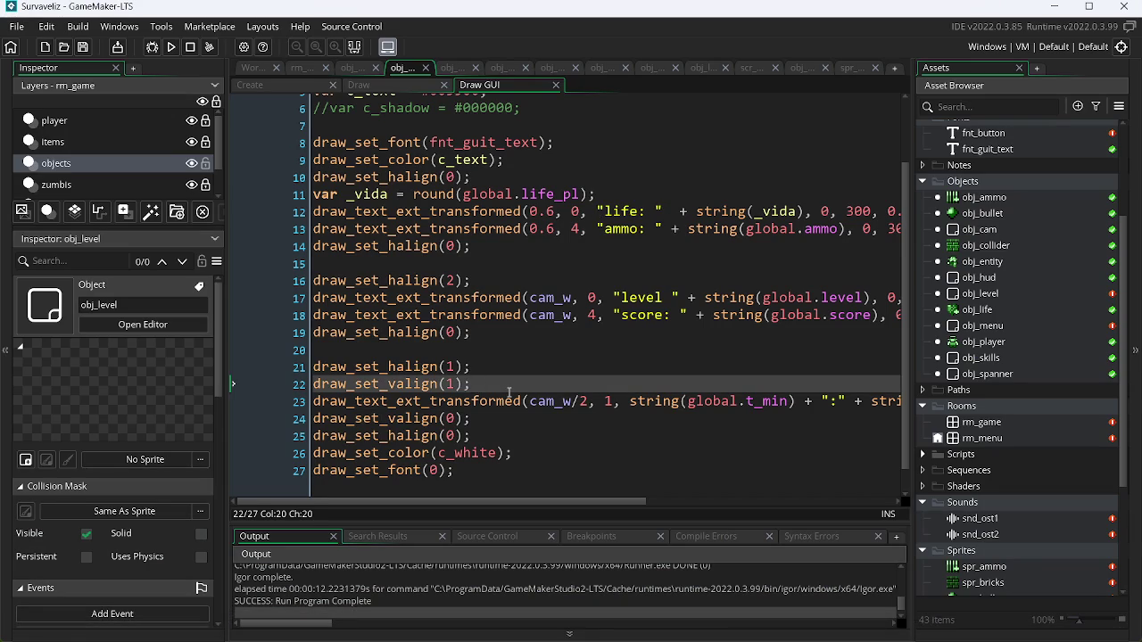
key(Return)
key(Return)
key(Return)
text(if(global.t_min > 9){_t += ""+string(global.t_min)} if(global.t_min < 10){_t += "0"+string(global.t_min)} _t += ":" if(global.t_sec > 9){_t += ""+string(global.t_sec)} if(global.t_sec < 10){_t += "0"+string(global.t_sec)})
key(ctrl+s)
scroll(901, 287, down, 5)
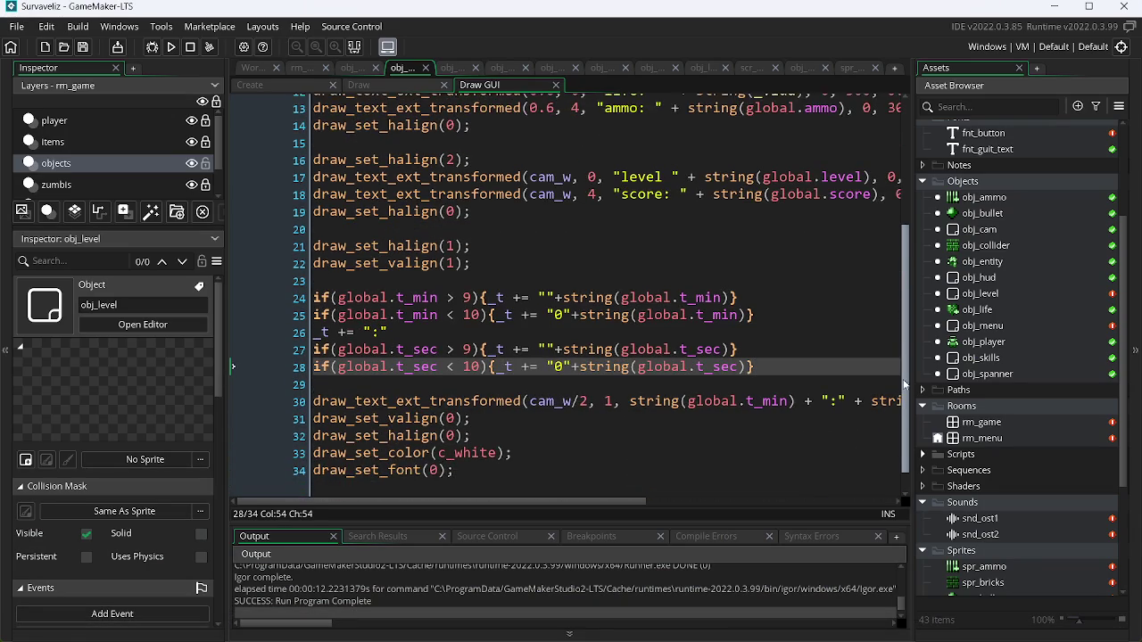